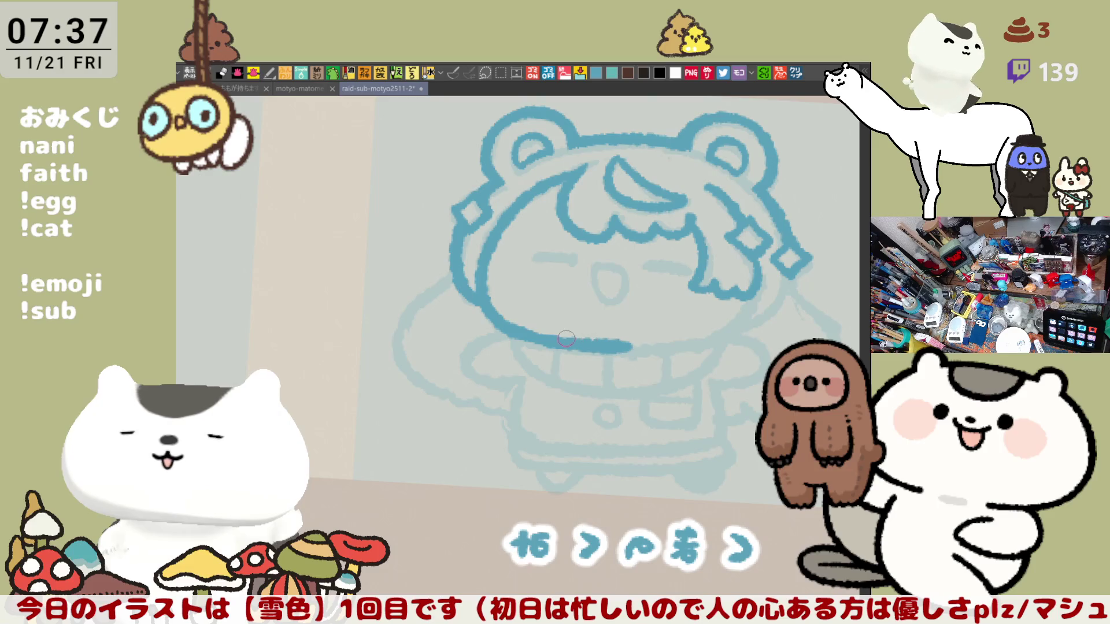
Draw the left part of the lower face outline in blue, retrying the curve until it fits.
mouse_move(512, 321)
mouse_down()
mouse_move(628, 347)
mouse_move(526, 314)
mouse_up()
key(ctrl+z)
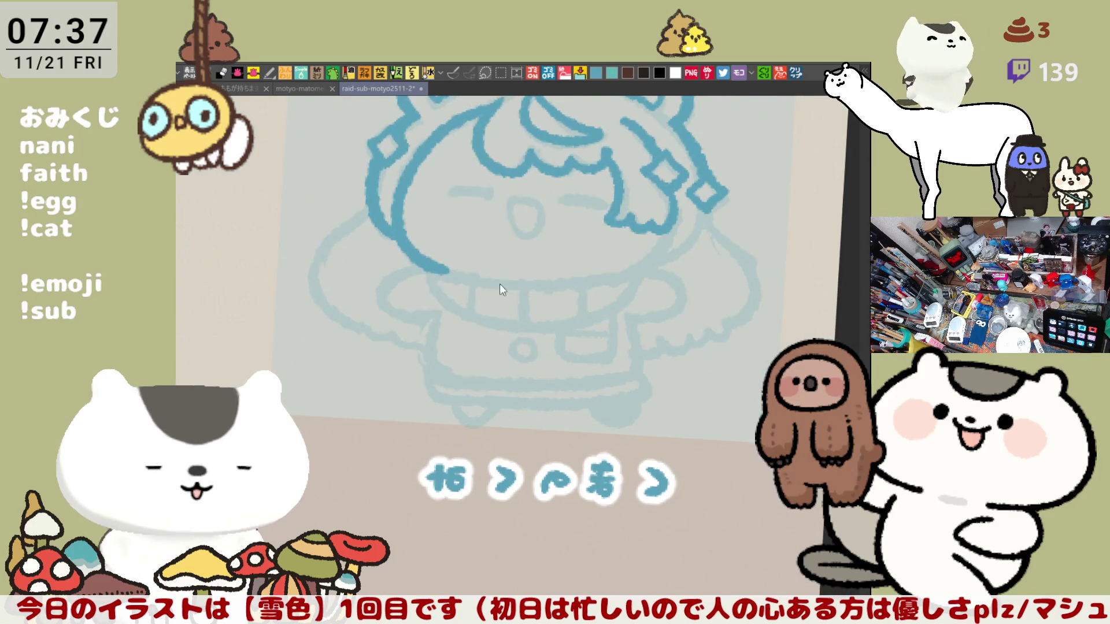
drag(436, 263, 547, 292)
key(ctrl+z)
drag(443, 266, 558, 286)
key(ctrl+z)
drag(443, 267, 621, 282)
Redraw and finish the right-hand continuation of the lower face outline.
key(ctrl+z)
drag(552, 280, 642, 265)
key(ctrl+z)
drag(539, 281, 659, 257)
key(ctrl+z)
drag(542, 282, 653, 263)
key(ctrl+z)
drag(540, 280, 650, 259)
key(ctrl+z)
drag(540, 281, 648, 265)
Zoom in and mirror the canvas to check the bear sketch's proportions.
key(ctrl+plus)
key(ctrl+plus)
key(ctrl+plus)
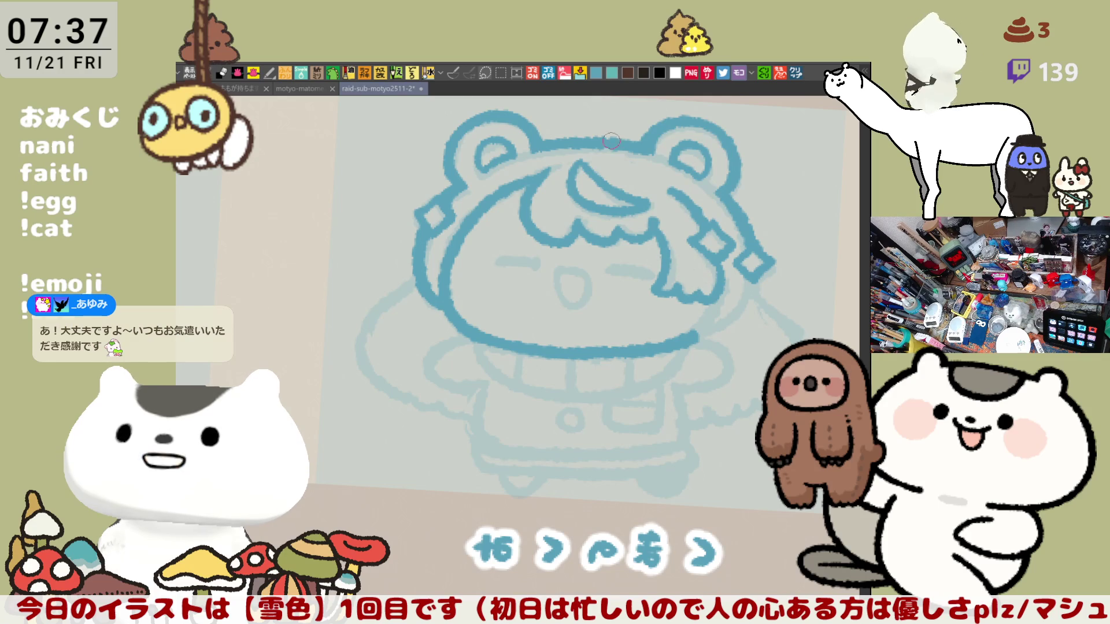
key(h)
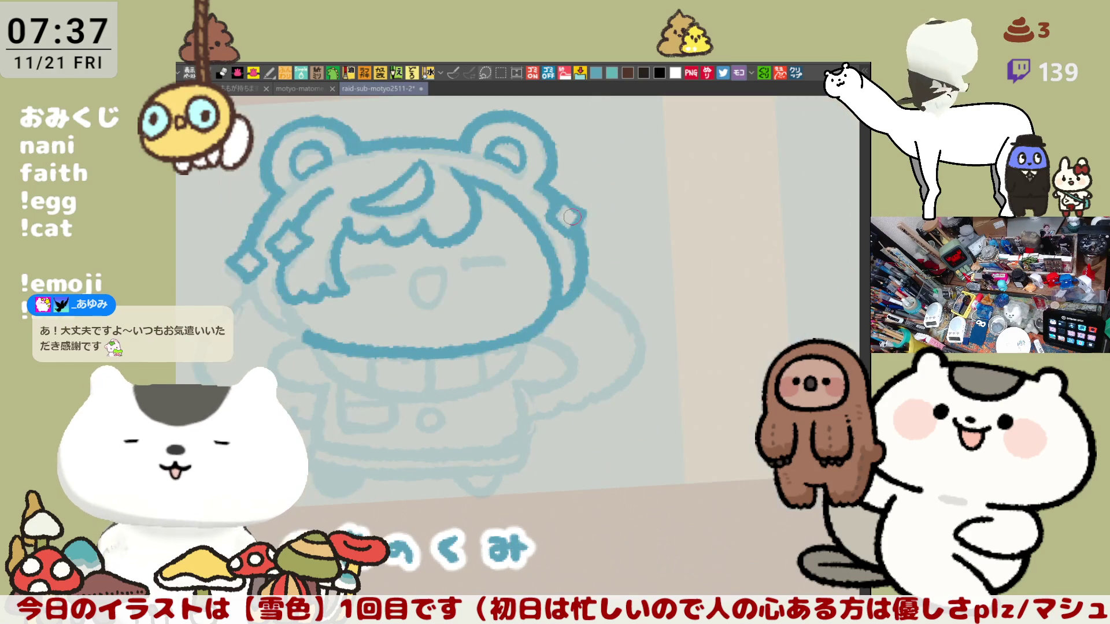
scroll(553, 217, down, 3)
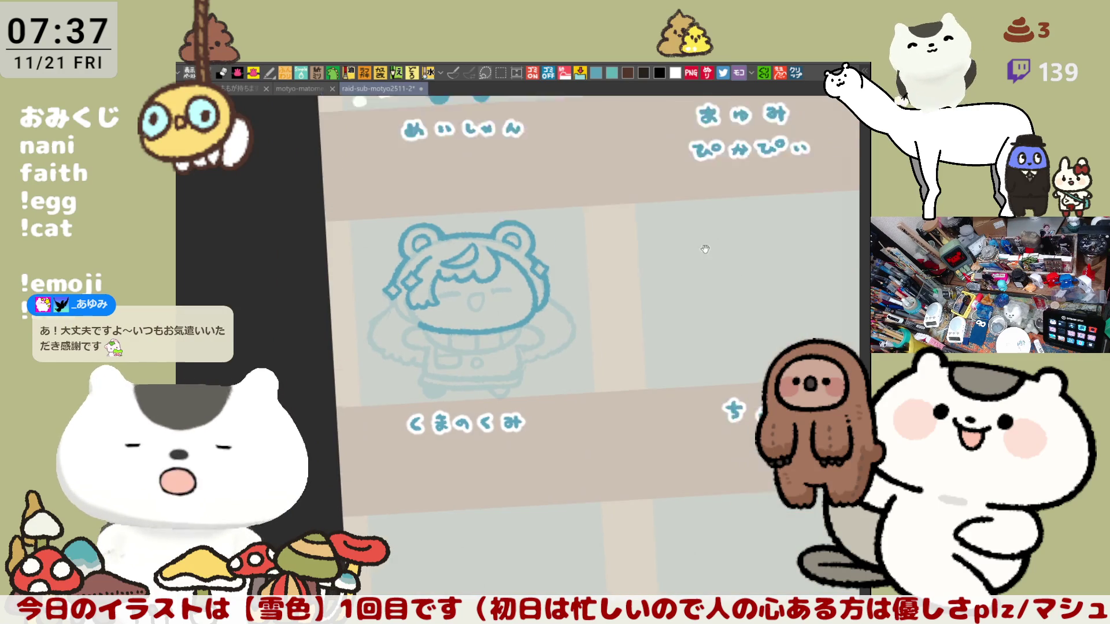
scroll(779, 194, up, 2)
scroll(780, 193, down, 2)
scroll(754, 237, up, 3)
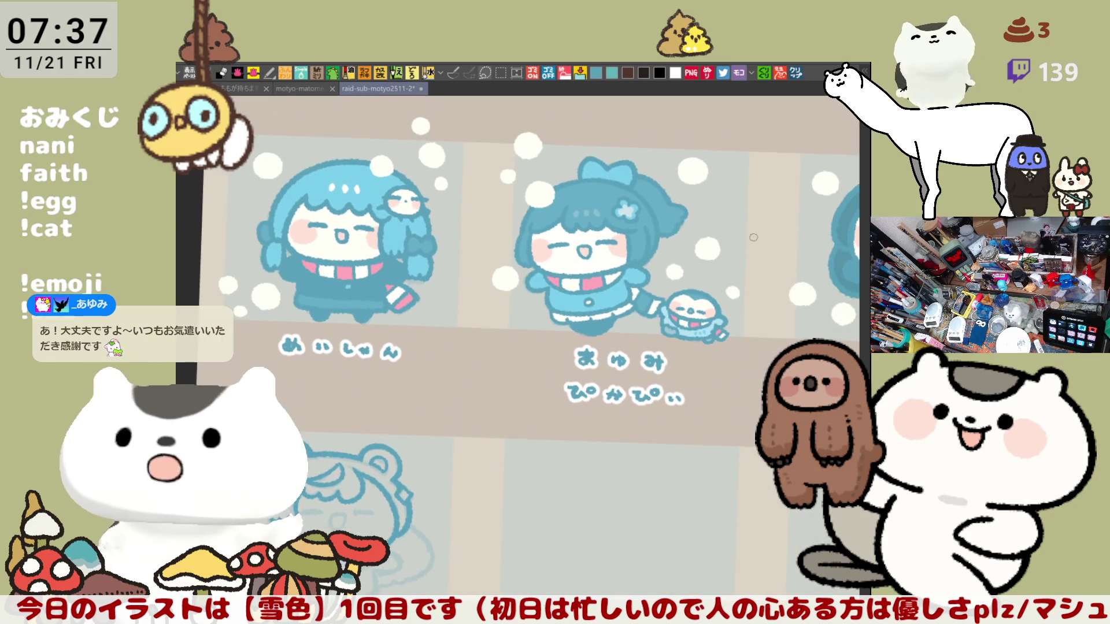
drag(566, 441, 675, 303)
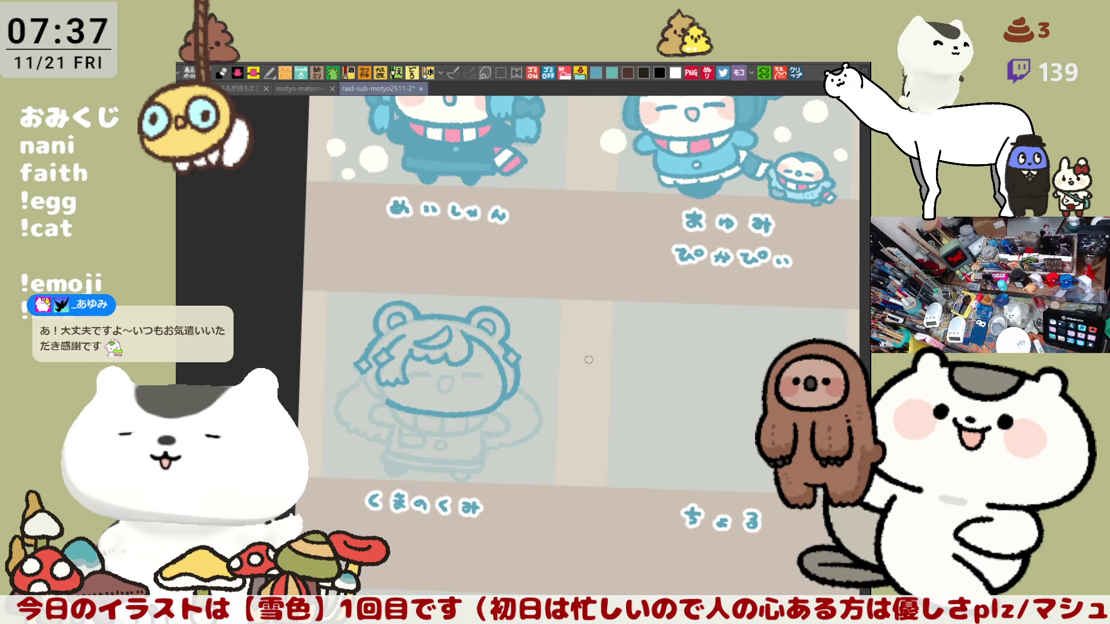
scroll(588, 359, up, 4)
scroll(588, 359, down, 3)
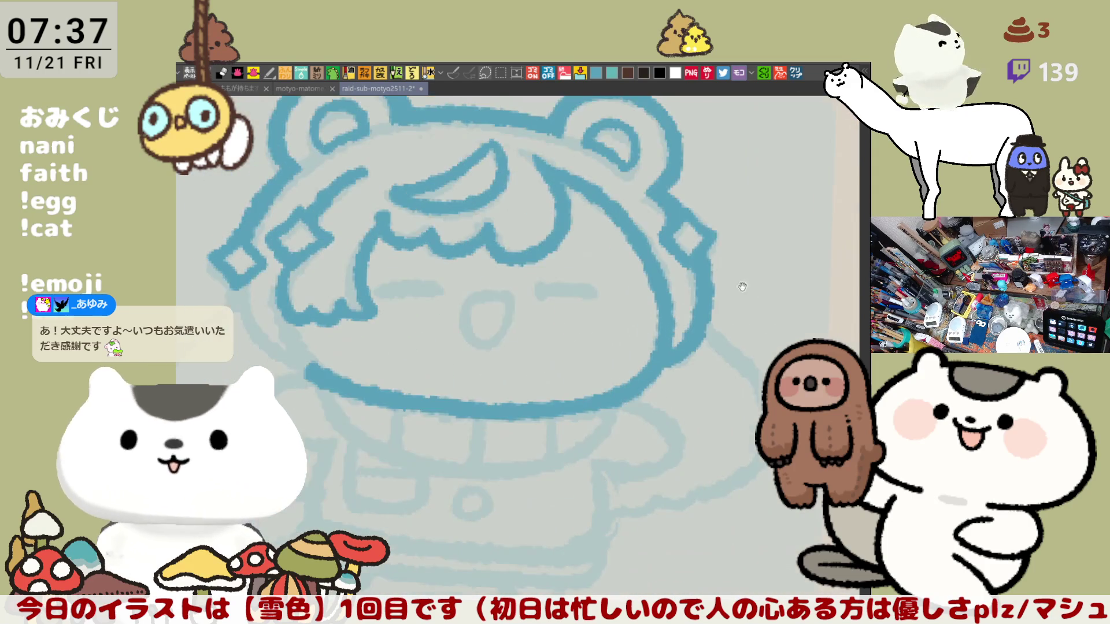
Rough out the scarf's lower edge beneath the face, checking it in a mirrored view.
mouse_move(434, 346)
mouse_down()
mouse_move(653, 424)
mouse_move(732, 338)
mouse_up()
key(ctrl+z)
mouse_move(444, 349)
mouse_down()
mouse_move(498, 418)
mouse_move(721, 348)
mouse_up()
key(ctrl+z)
mouse_move(433, 356)
mouse_down()
mouse_move(705, 399)
mouse_move(726, 338)
mouse_up()
key(ctrl+z)
mouse_move(436, 346)
mouse_down()
mouse_move(599, 426)
mouse_move(716, 347)
mouse_up()
key(ctrl+z)
mouse_move(421, 339)
mouse_down()
mouse_move(482, 417)
mouse_move(563, 446)
mouse_up()
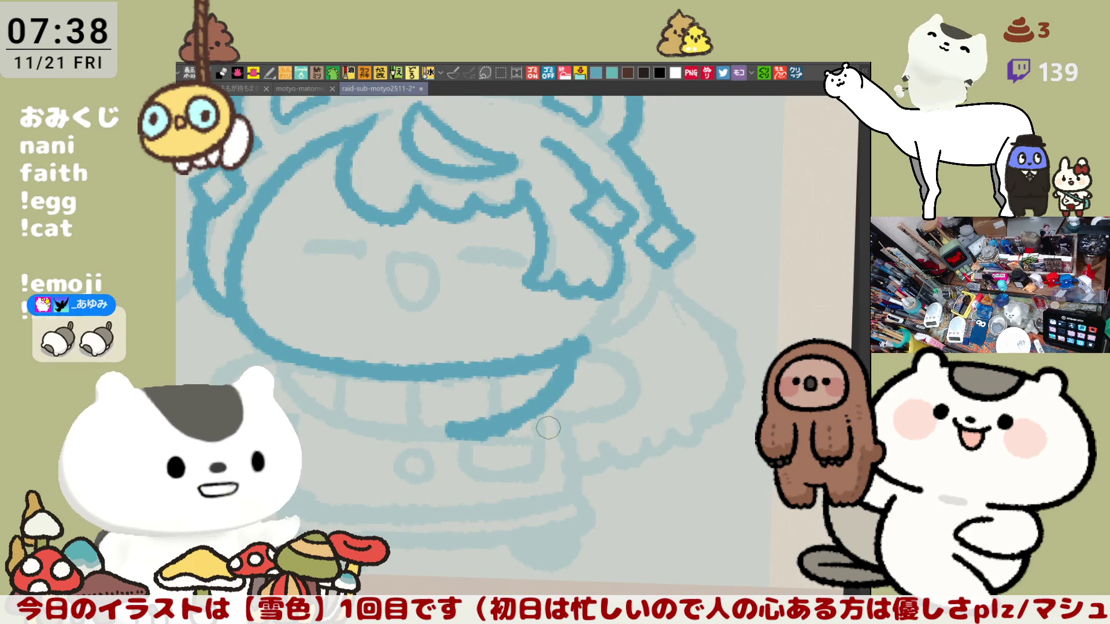
key(ctrl+z)
drag(431, 363, 569, 439)
key(ctrl+z)
drag(430, 343, 604, 434)
key(ctrl+z)
mouse_move(429, 343)
mouse_down()
mouse_move(497, 415)
mouse_move(602, 420)
mouse_up()
key(h)
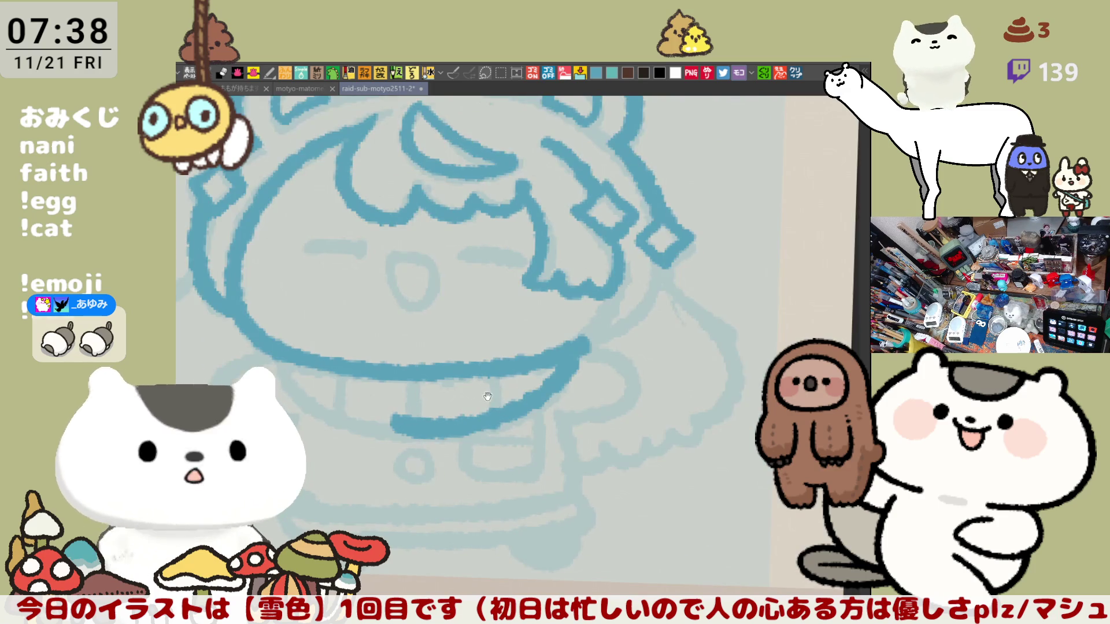
Ink the scarf's lower edge across the chin and add three vertical stripe dividers.
mouse_move(378, 361)
mouse_down()
mouse_move(488, 437)
mouse_move(532, 438)
mouse_up()
key(ctrl+z)
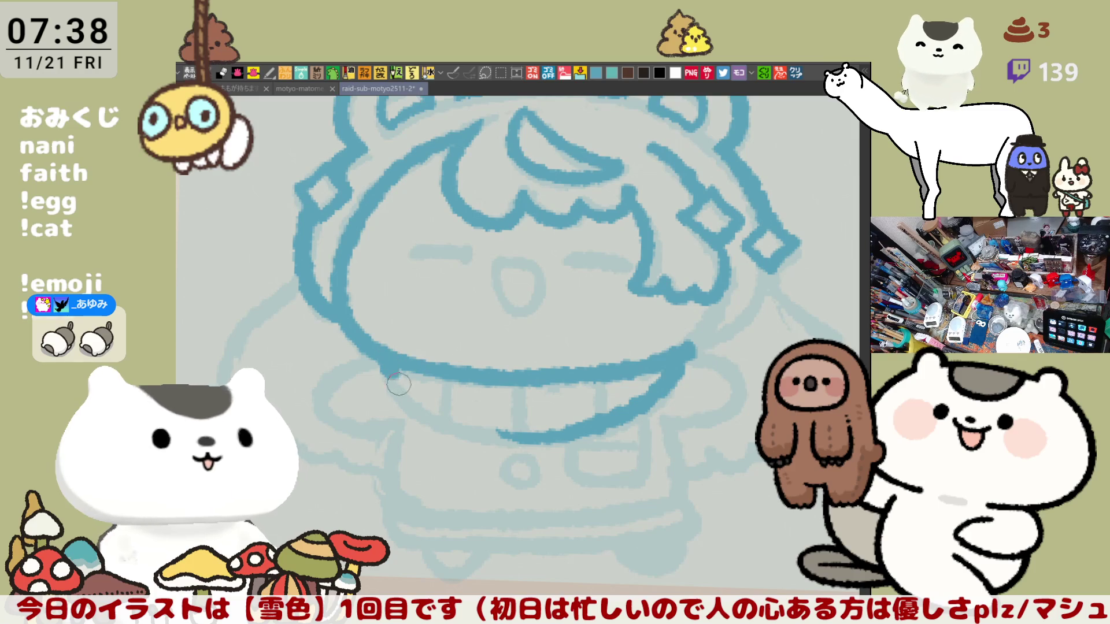
drag(390, 369, 555, 439)
key(ctrl+z)
drag(384, 363, 569, 424)
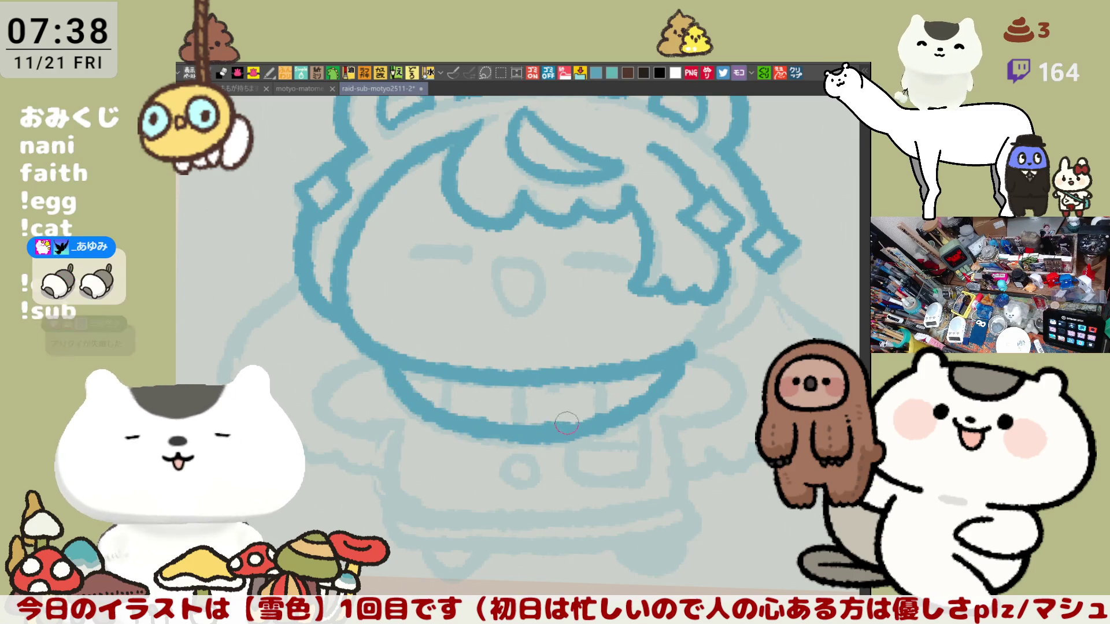
key(ctrl+z)
drag(387, 370, 570, 427)
key(ctrl+z)
drag(387, 370, 581, 424)
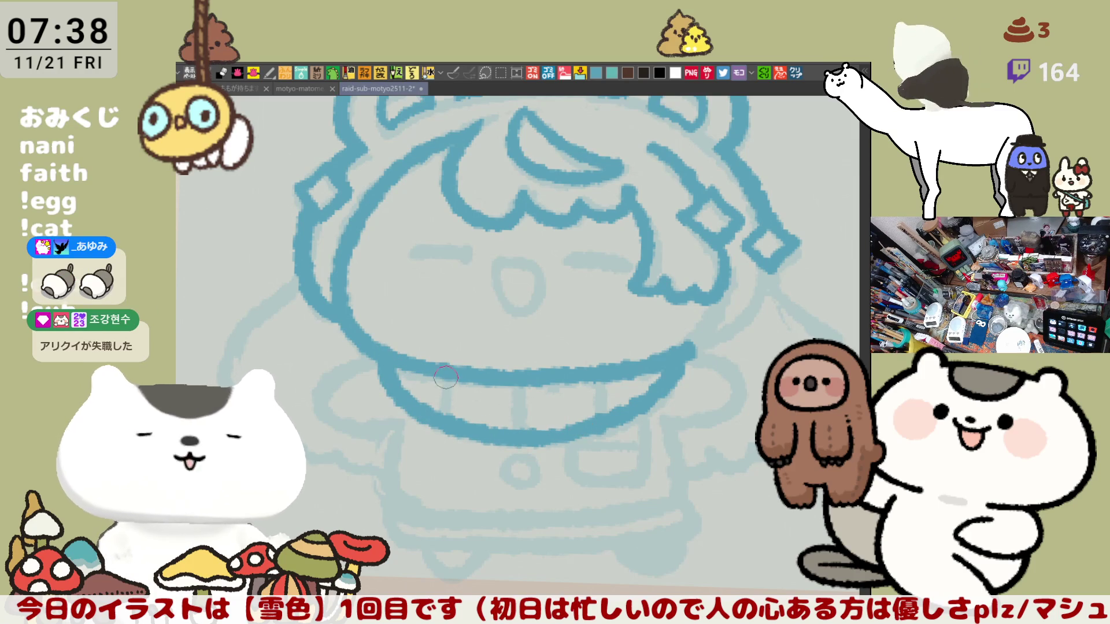
drag(448, 370, 454, 421)
drag(525, 375, 523, 428)
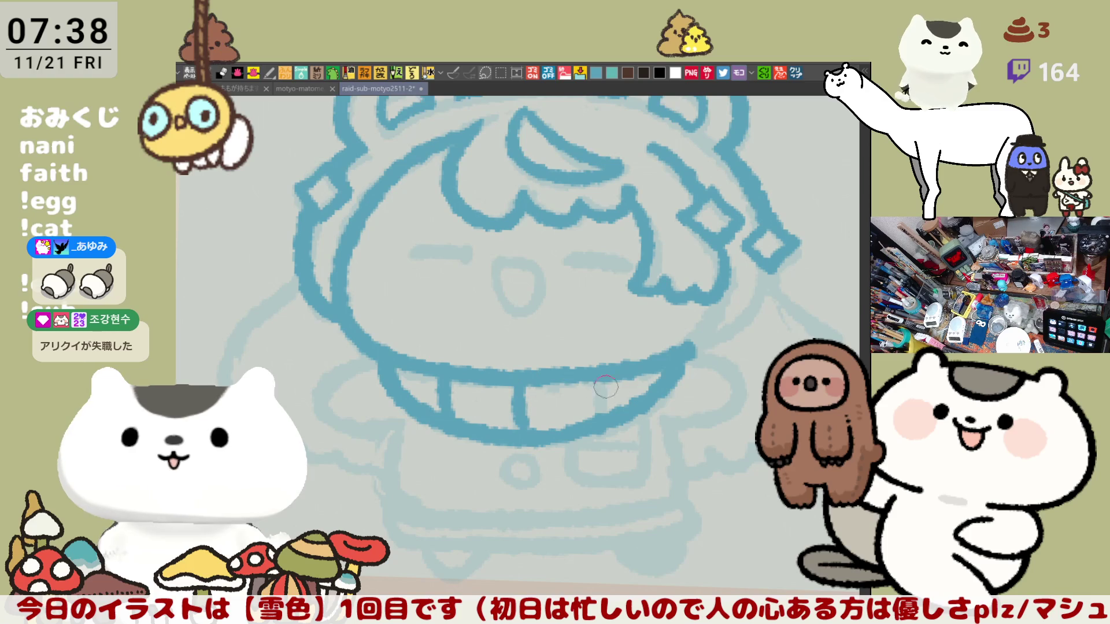
drag(616, 377, 611, 410)
Draw both closed eyes as short blue dashes, discarding a mouth attempt.
drag(409, 253, 477, 252)
key(ctrl+z)
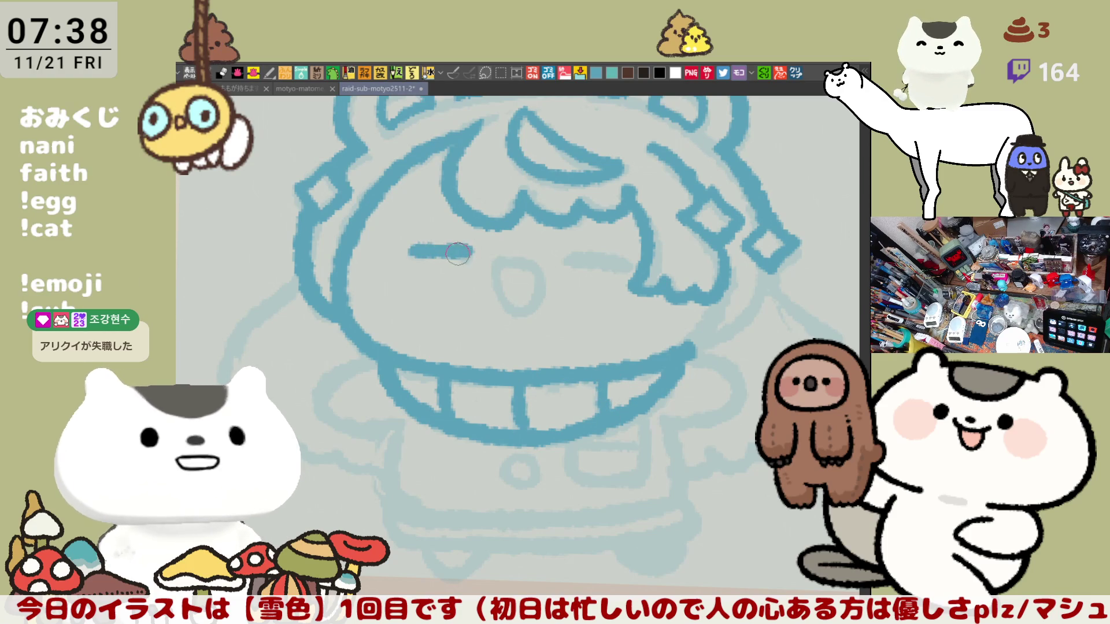
key(ctrl+z)
drag(409, 251, 463, 252)
drag(566, 258, 618, 263)
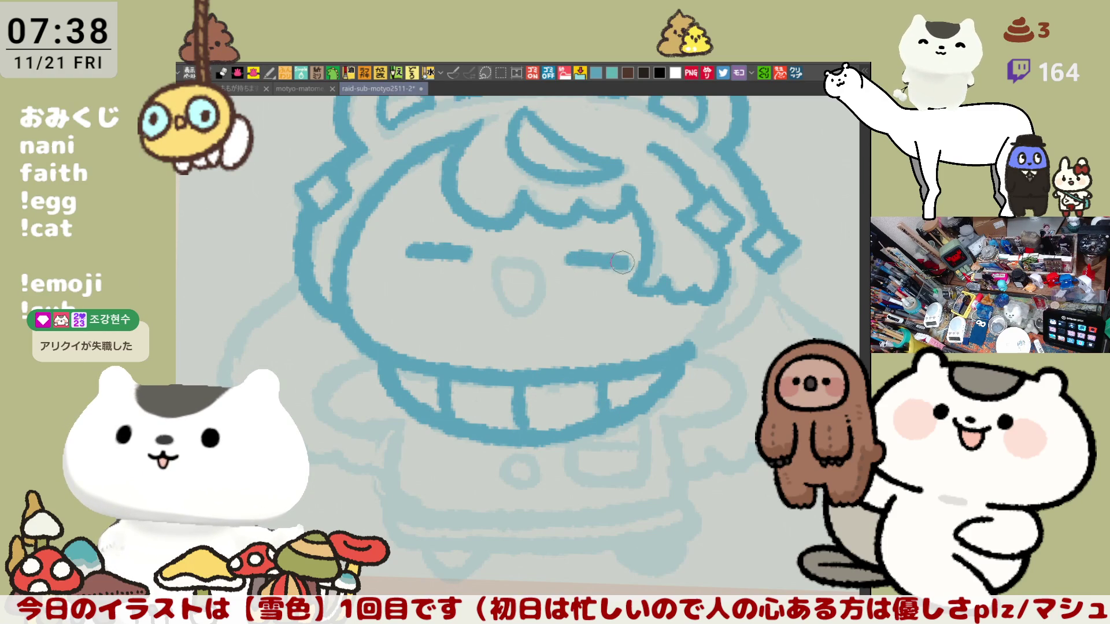
mouse_move(500, 261)
mouse_down()
mouse_move(537, 289)
mouse_move(503, 265)
mouse_move(527, 258)
mouse_move(497, 255)
mouse_move(526, 257)
mouse_move(509, 317)
mouse_move(517, 272)
mouse_move(491, 279)
mouse_move(520, 318)
mouse_move(497, 262)
mouse_move(523, 321)
mouse_move(498, 282)
mouse_up()
key(ctrl+z)
key(ctrl+z)
key(ctrl+z)
key(ctrl+z)
key(ctrl+z)
key(ctrl+z)
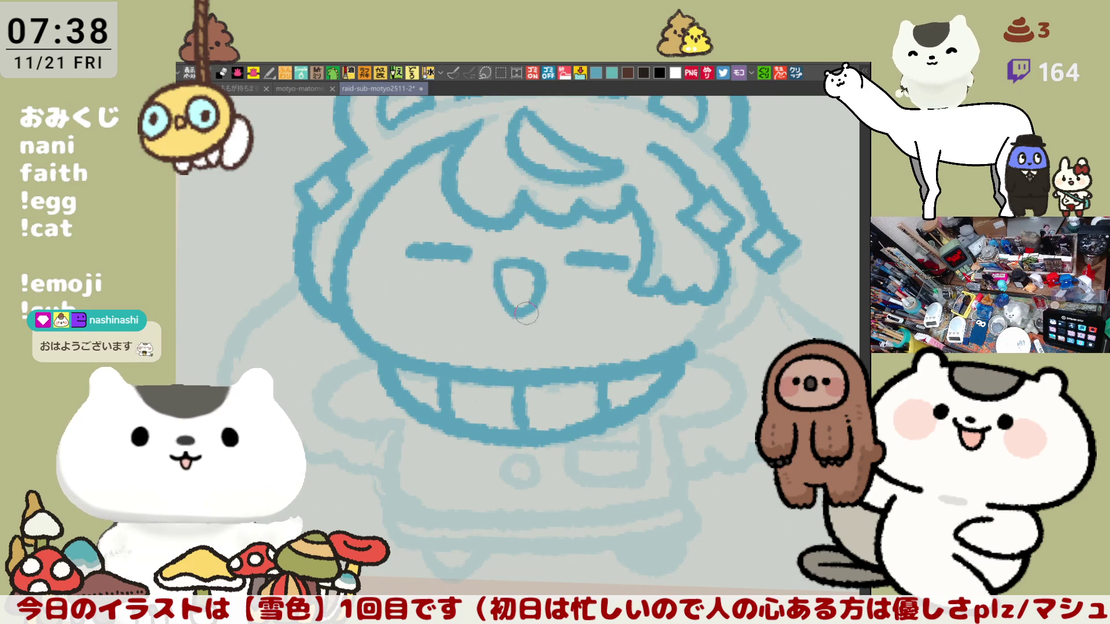
scroll(556, 317, down, 5)
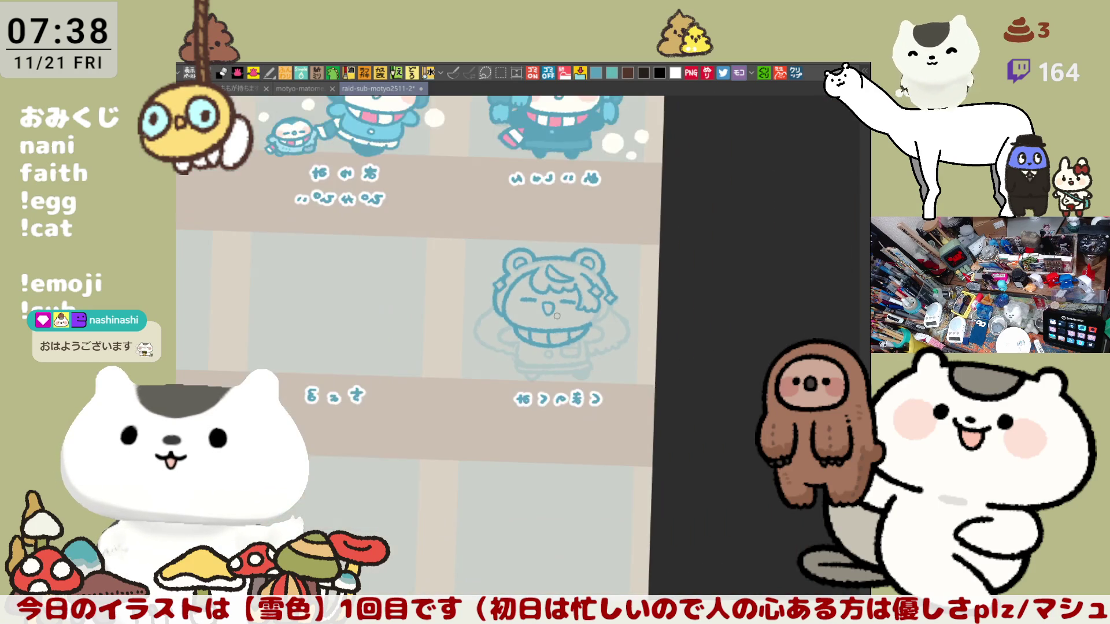
scroll(558, 315, down, 2)
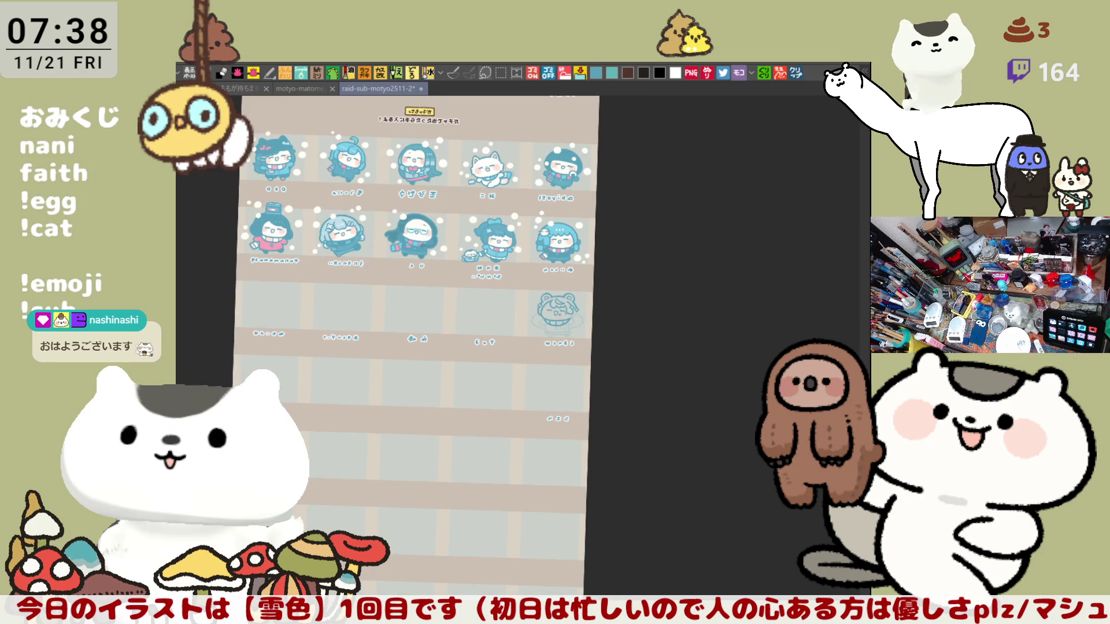
scroll(557, 315, down, 1)
scroll(448, 346, up, 3)
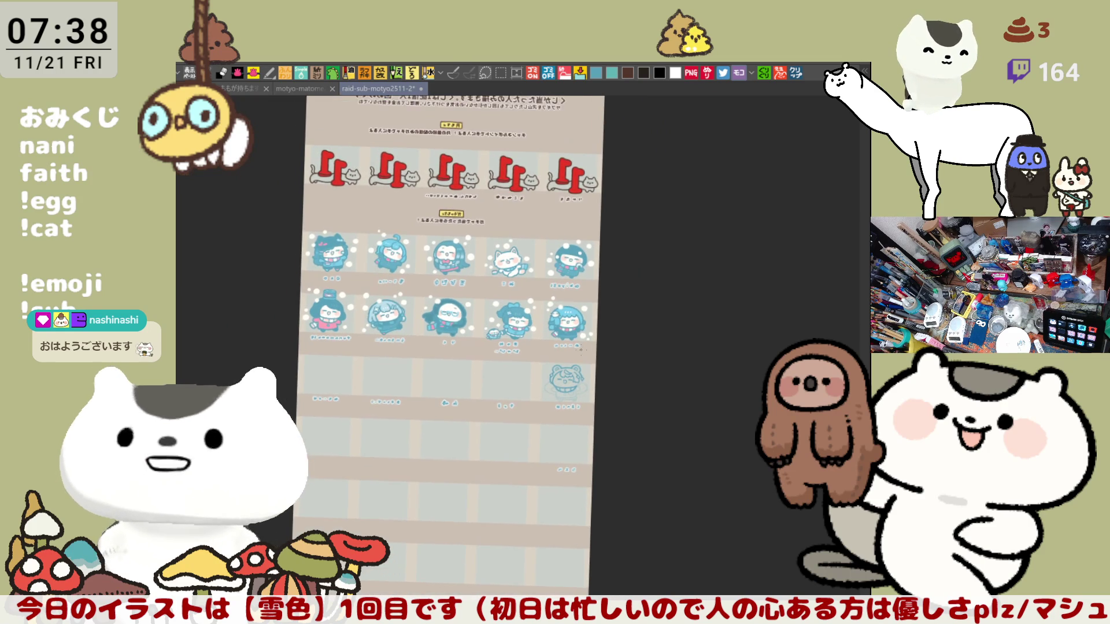
key(h)
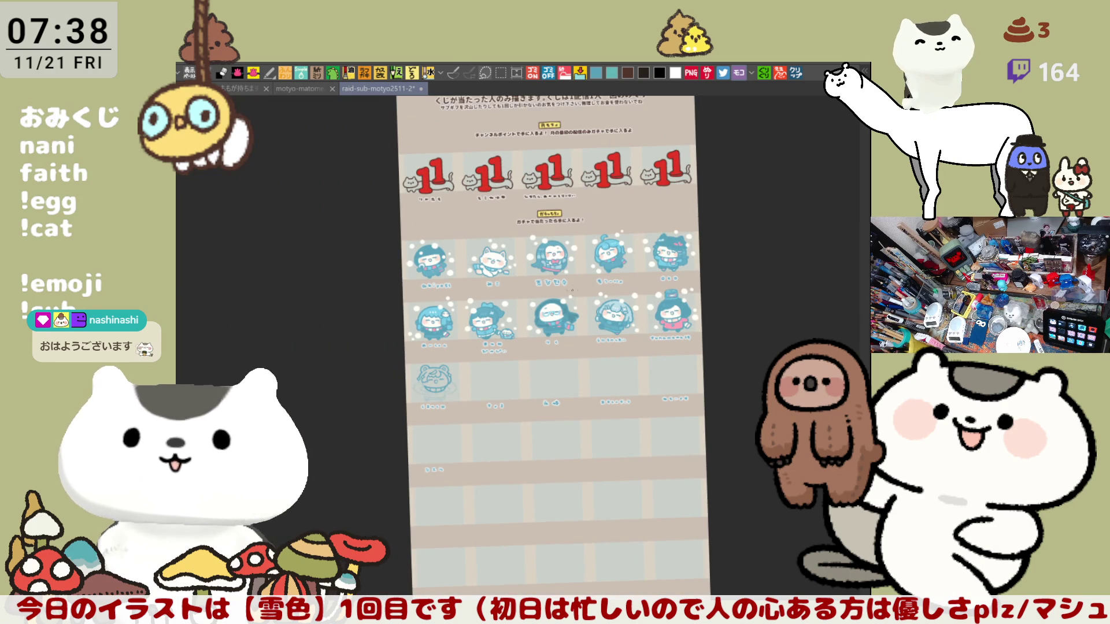
scroll(569, 277, down, 2)
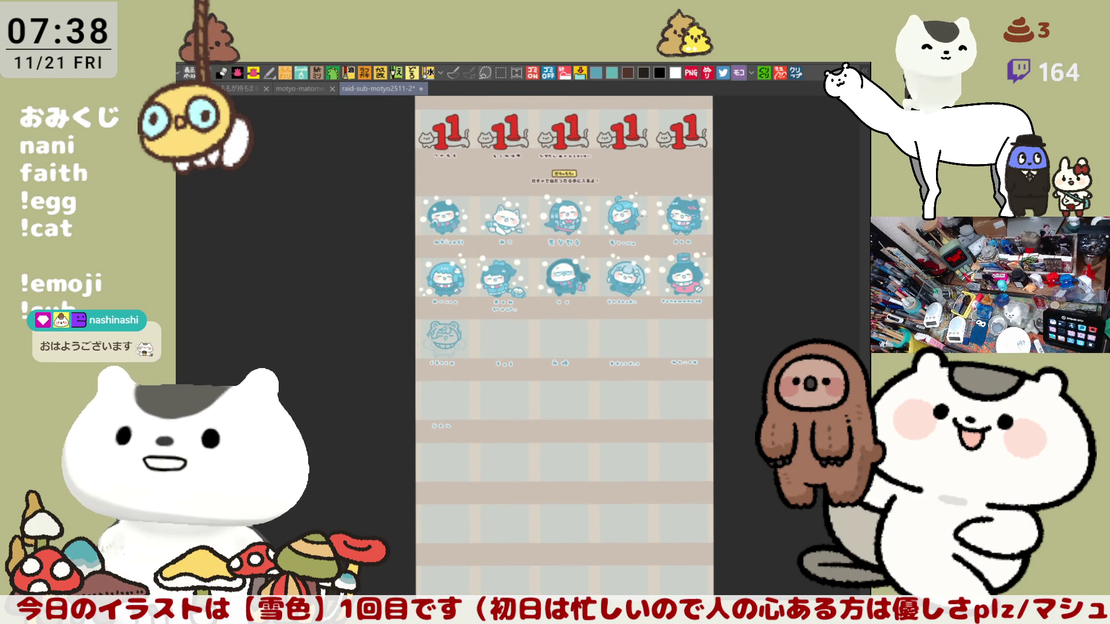
scroll(568, 347, up, 3)
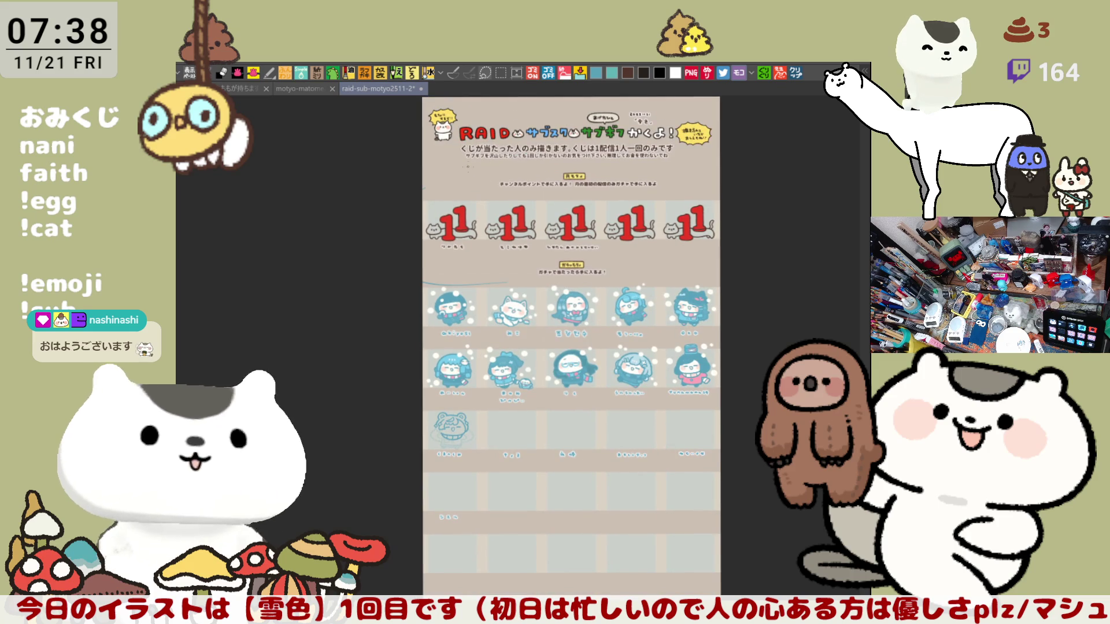
drag(527, 505, 575, 449)
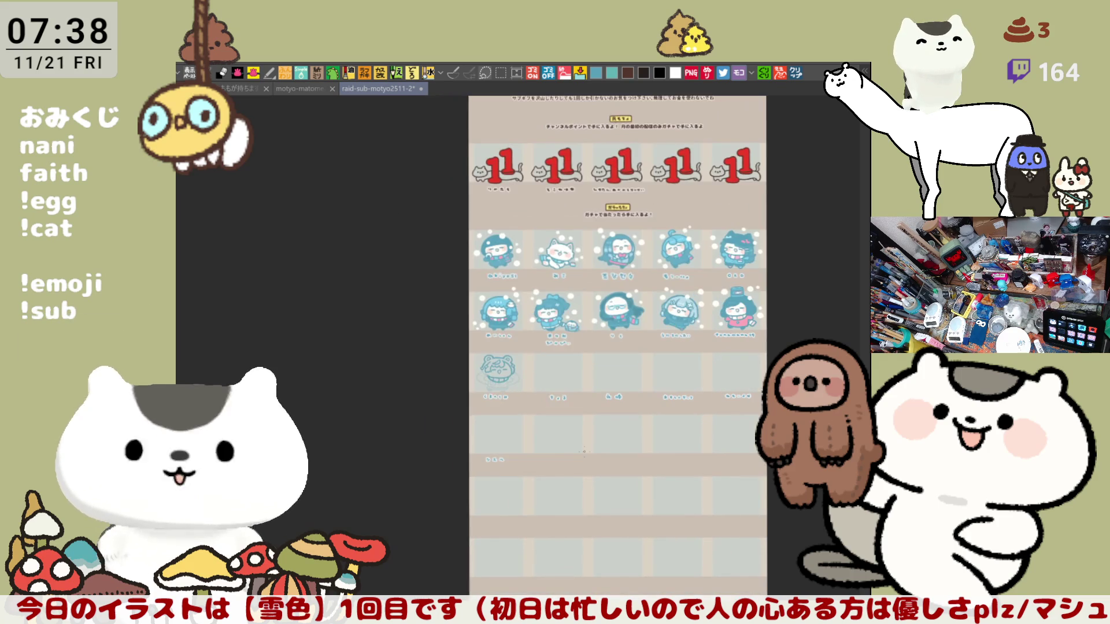
scroll(556, 414, up, 10)
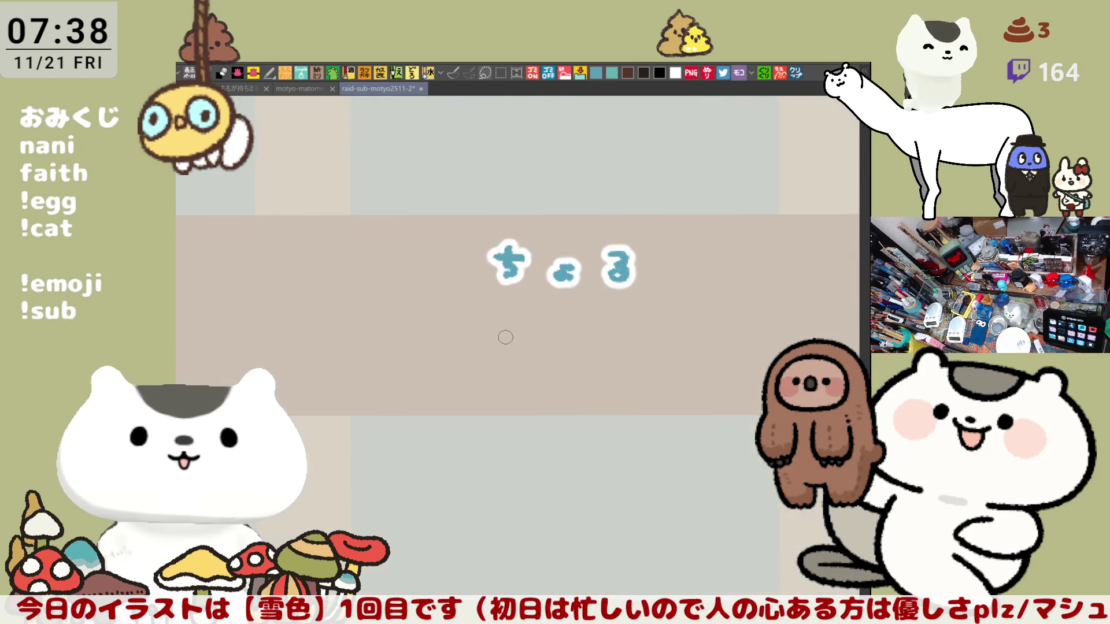
drag(455, 210, 711, 304)
scroll(711, 305, up, 3)
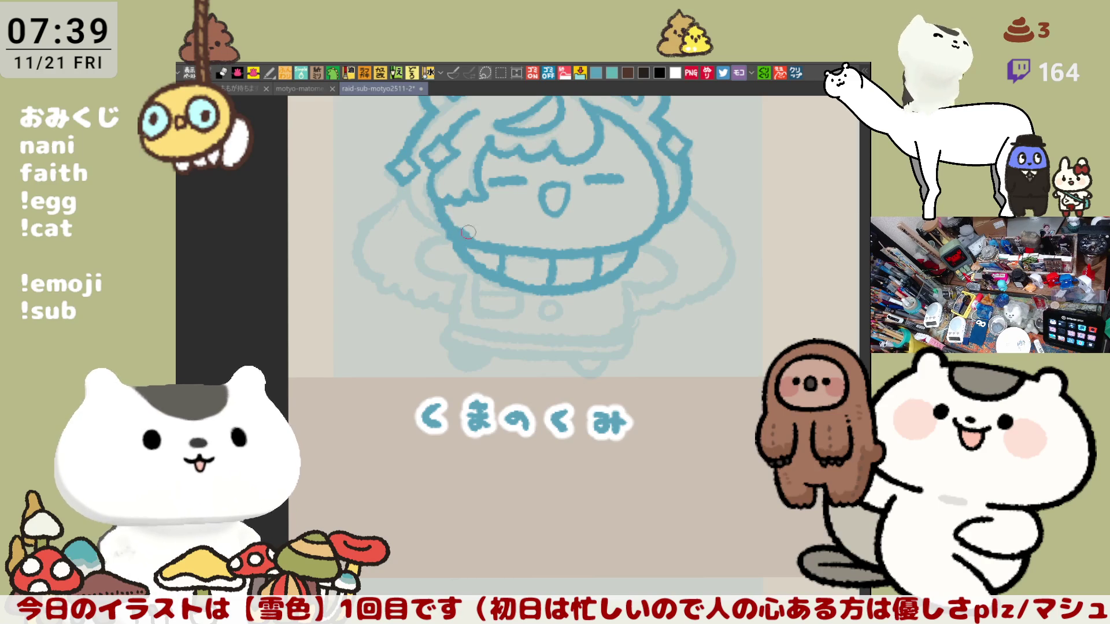
Redraw the left face edge and ink the left arm loop below it.
mouse_move(464, 232)
mouse_down()
mouse_move(440, 202)
mouse_move(453, 236)
mouse_up()
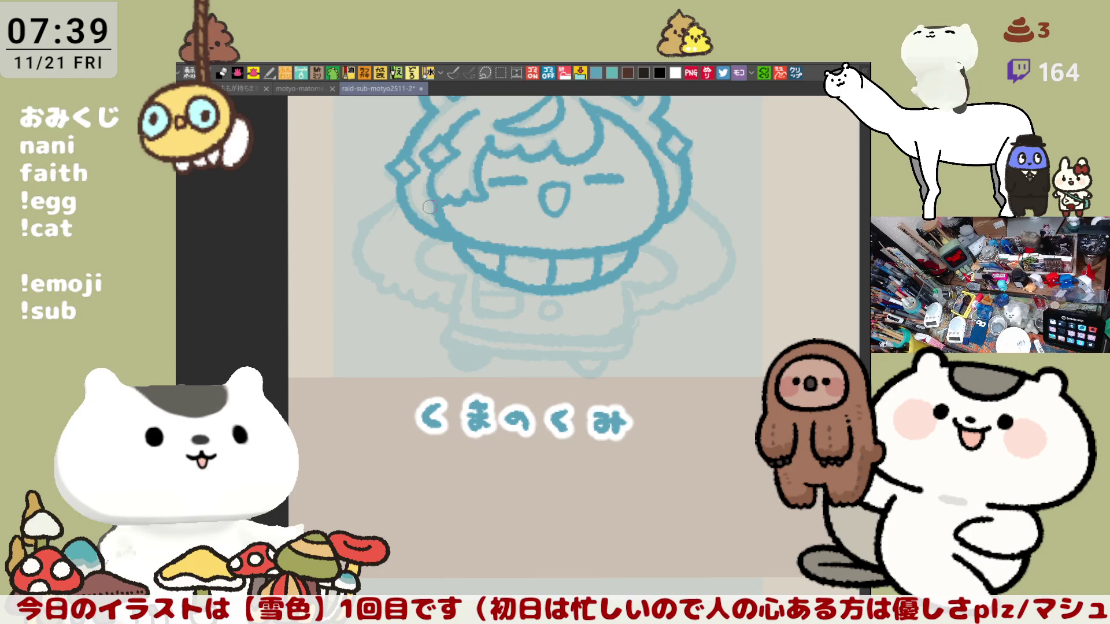
key(ctrl+z)
drag(395, 168, 462, 237)
key(ctrl+z)
drag(395, 178, 445, 232)
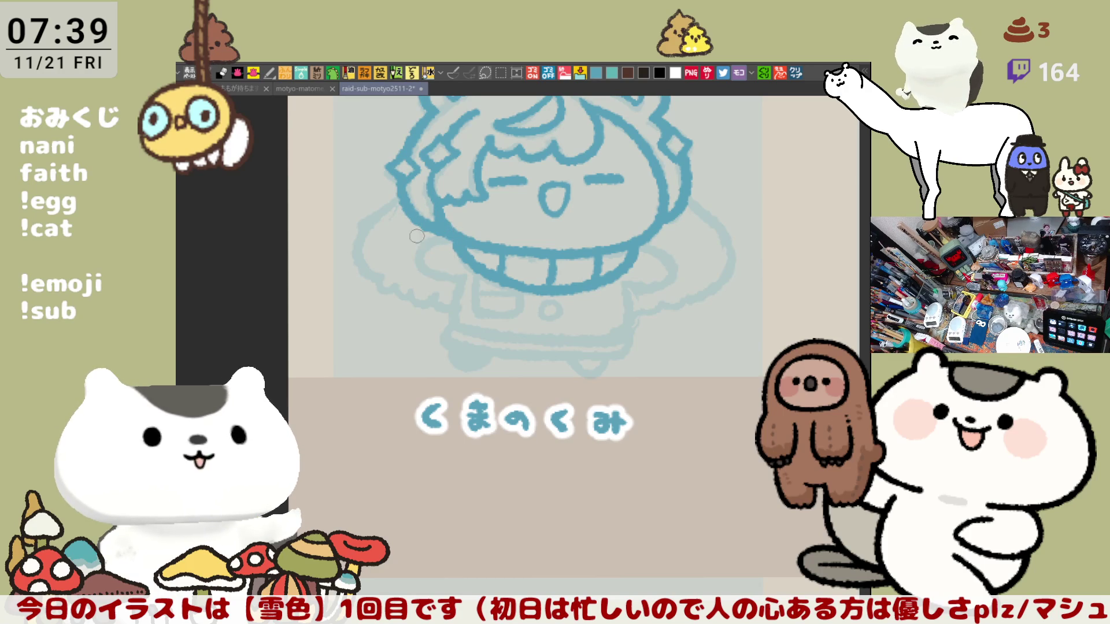
mouse_move(447, 236)
mouse_down()
mouse_move(425, 280)
mouse_move(469, 276)
mouse_up()
key(ctrl+z)
drag(445, 234, 454, 275)
key(ctrl+z)
mouse_move(446, 234)
mouse_down()
mouse_move(417, 261)
mouse_move(460, 269)
mouse_up()
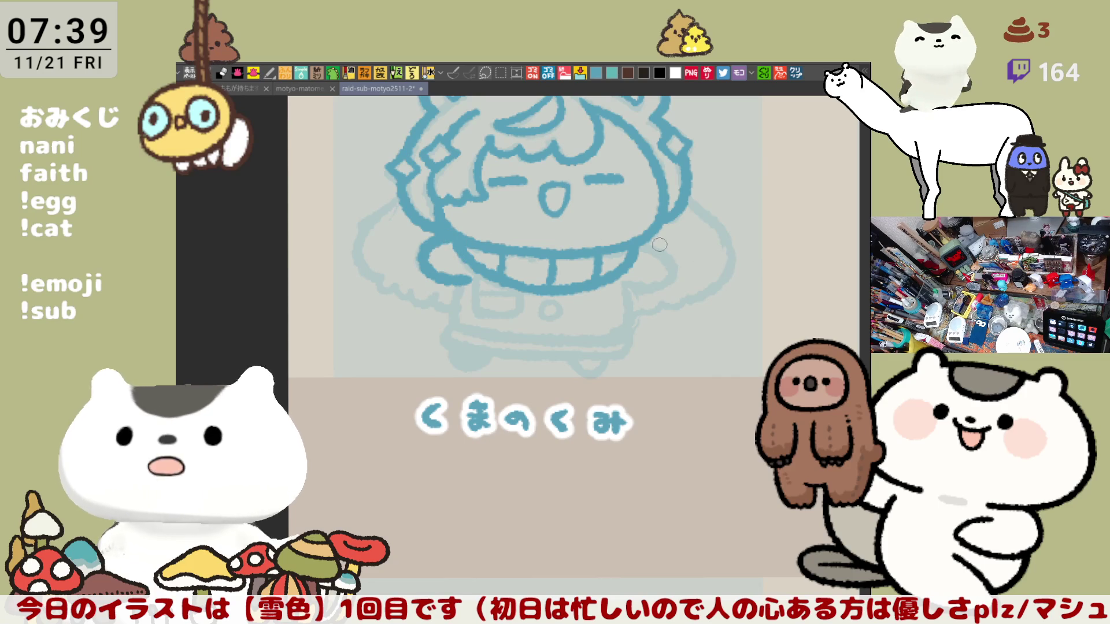
Ink the right arm loop beside the body.
drag(646, 245, 642, 295)
key(ctrl+z)
drag(640, 244, 629, 292)
key(ctrl+z)
key(ctrl+z)
mouse_move(640, 245)
mouse_down()
mouse_move(668, 272)
mouse_move(628, 291)
mouse_up()
key(ctrl+z)
mouse_move(641, 245)
mouse_down()
mouse_move(671, 274)
mouse_move(631, 292)
mouse_up()
key(ctrl+z)
mouse_move(647, 249)
mouse_down()
mouse_move(670, 272)
mouse_move(630, 292)
mouse_up()
key(ctrl+z)
drag(641, 245, 611, 330)
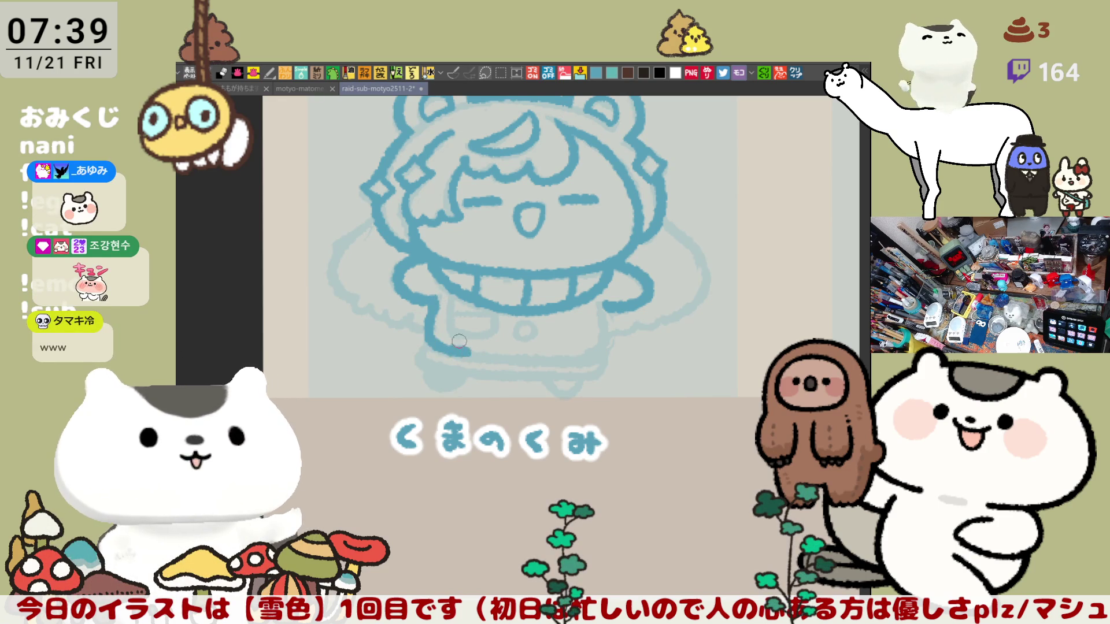
Ink the coat's lower body and bottom outline, extending it to the right.
drag(429, 320, 470, 345)
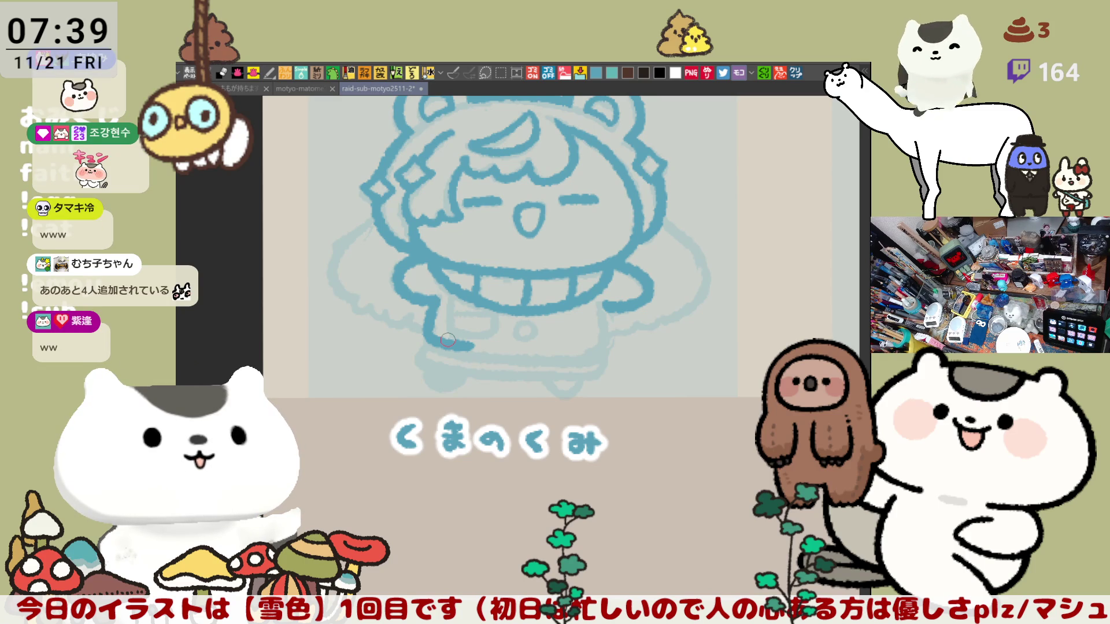
key(ctrl+z)
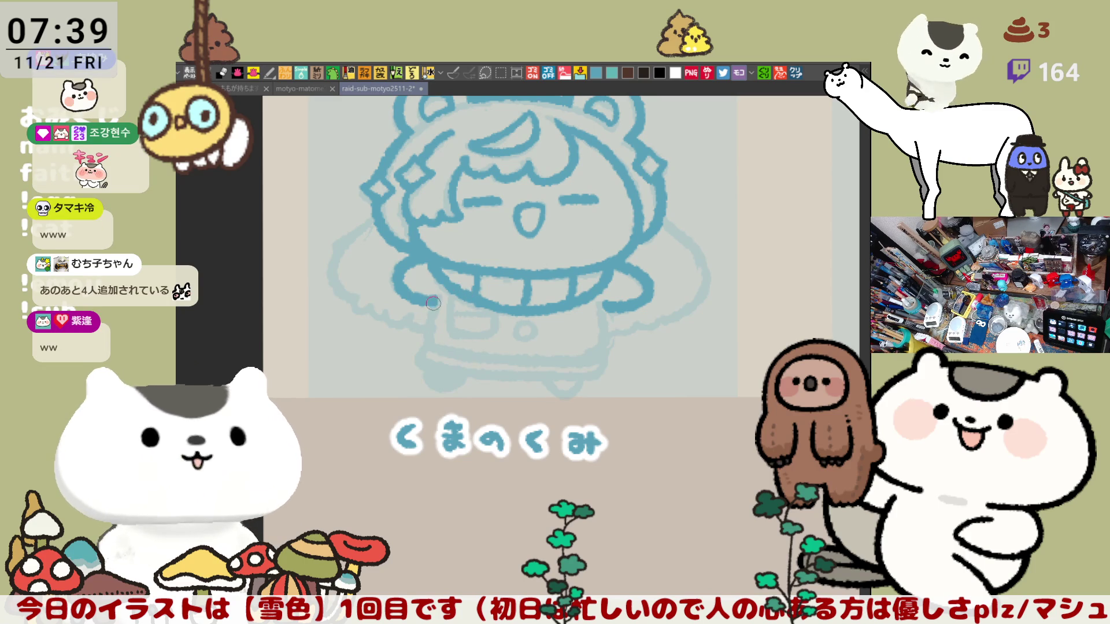
key(ctrl+y)
key(ctrl+z)
key(ctrl+y)
key(ctrl+z)
mouse_move(438, 297)
mouse_down()
mouse_move(431, 350)
mouse_move(462, 355)
mouse_up()
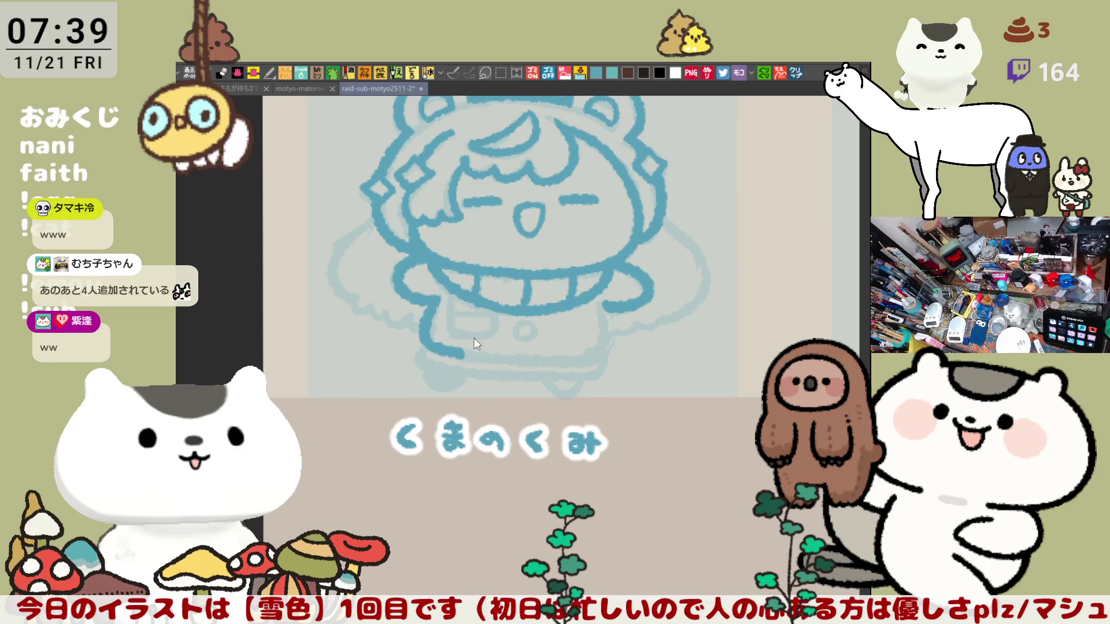
key(ctrl+z)
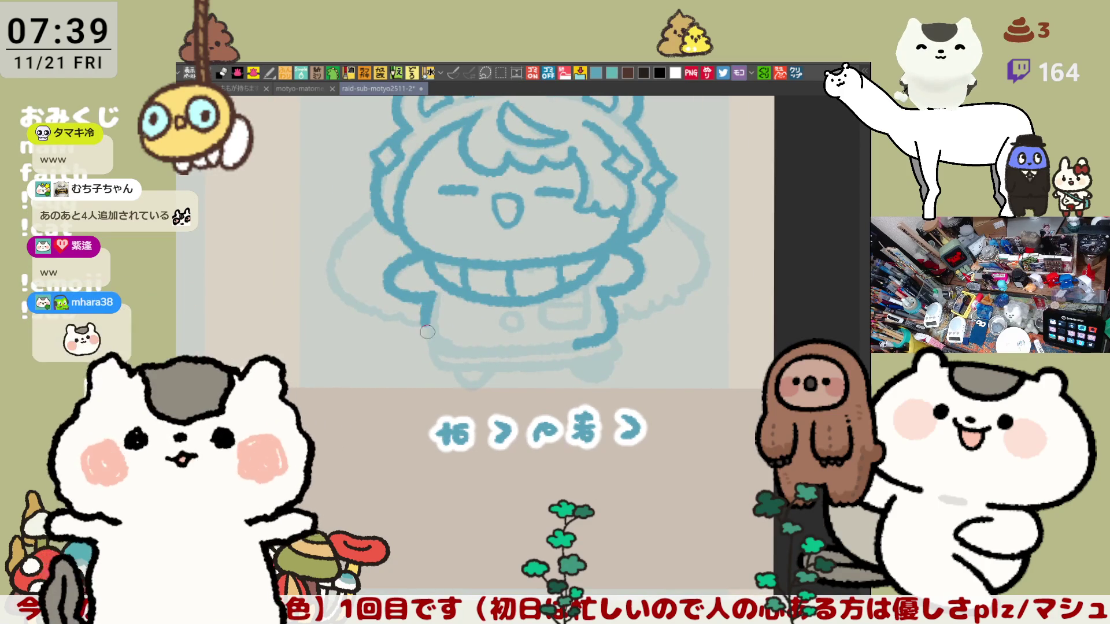
mouse_move(438, 289)
mouse_down()
mouse_move(485, 350)
mouse_move(511, 349)
mouse_up()
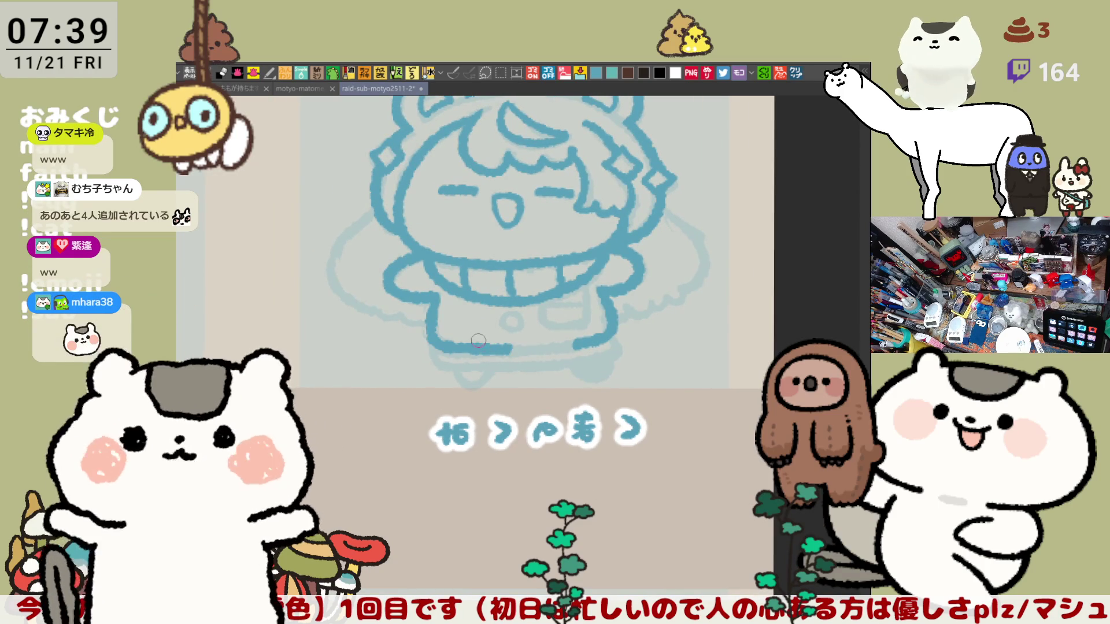
key(ctrl+z)
mouse_move(432, 321)
mouse_down()
mouse_move(475, 354)
mouse_move(578, 351)
mouse_up()
key(ctrl+z)
mouse_move(475, 353)
mouse_down()
mouse_move(584, 347)
mouse_move(509, 313)
mouse_move(595, 319)
mouse_up()
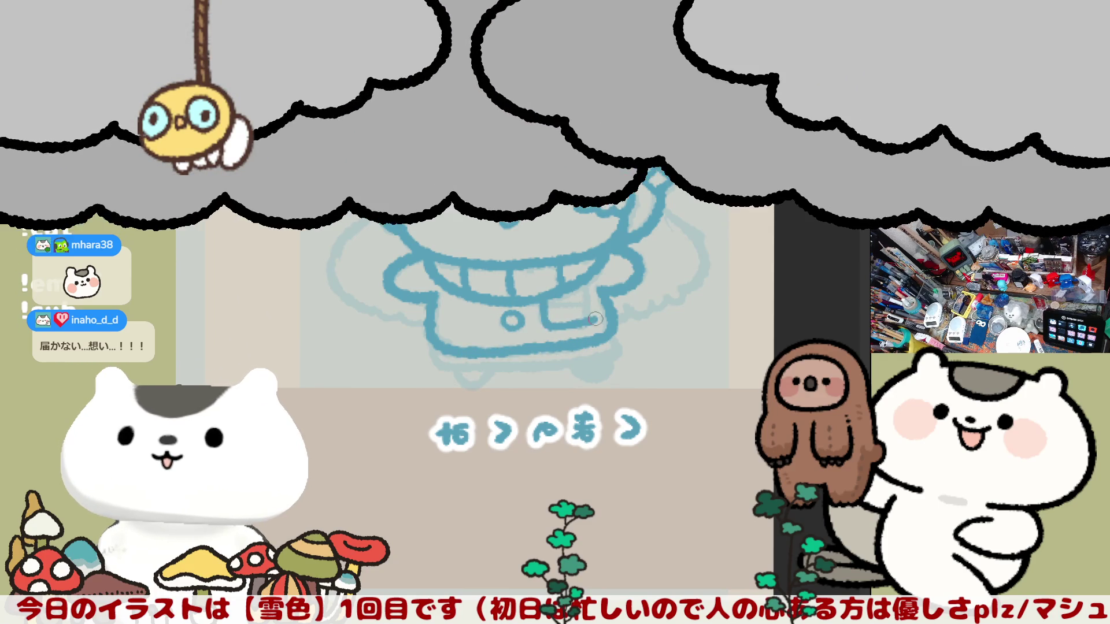
With the view unflipped, ink the pocket's top edge and the coat's left side.
key(h)
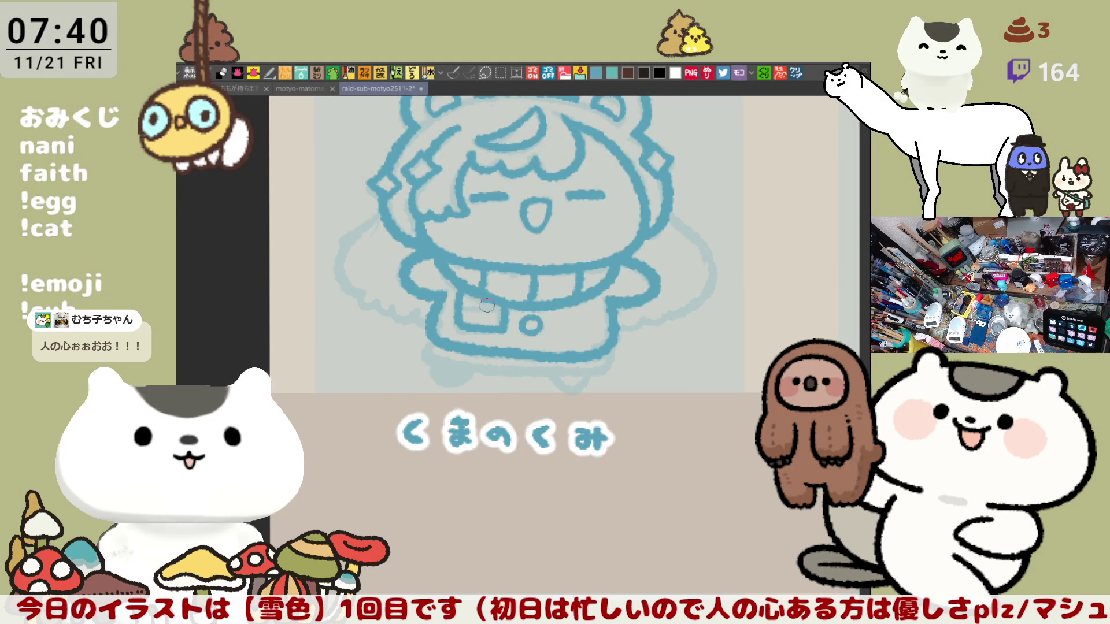
mouse_move(461, 306)
mouse_down()
mouse_move(509, 318)
mouse_move(454, 278)
mouse_up()
mouse_move(447, 232)
mouse_down()
mouse_move(429, 286)
mouse_move(466, 327)
mouse_up()
key(ctrl+z)
drag(450, 240, 425, 292)
key(ctrl+z)
mouse_move(450, 240)
mouse_down()
mouse_move(442, 326)
mouse_move(507, 328)
mouse_up()
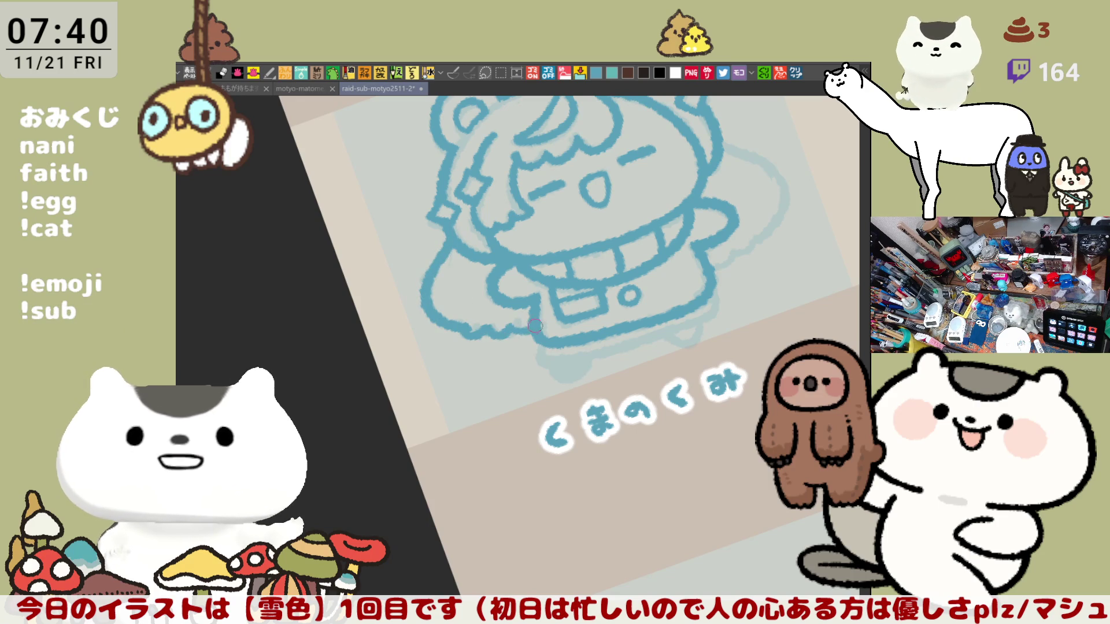
Reset the view rotation, mirror the canvas, and ink the lower-left sleeve outline.
key(ctrl+shift+r)
key(h)
drag(425, 381, 603, 367)
mouse_move(461, 265)
mouse_down()
mouse_move(523, 335)
mouse_move(493, 349)
mouse_move(616, 265)
mouse_up()
drag(508, 272, 500, 338)
key(ctrl+z)
drag(512, 269, 501, 341)
key(ctrl+z)
drag(513, 267, 508, 342)
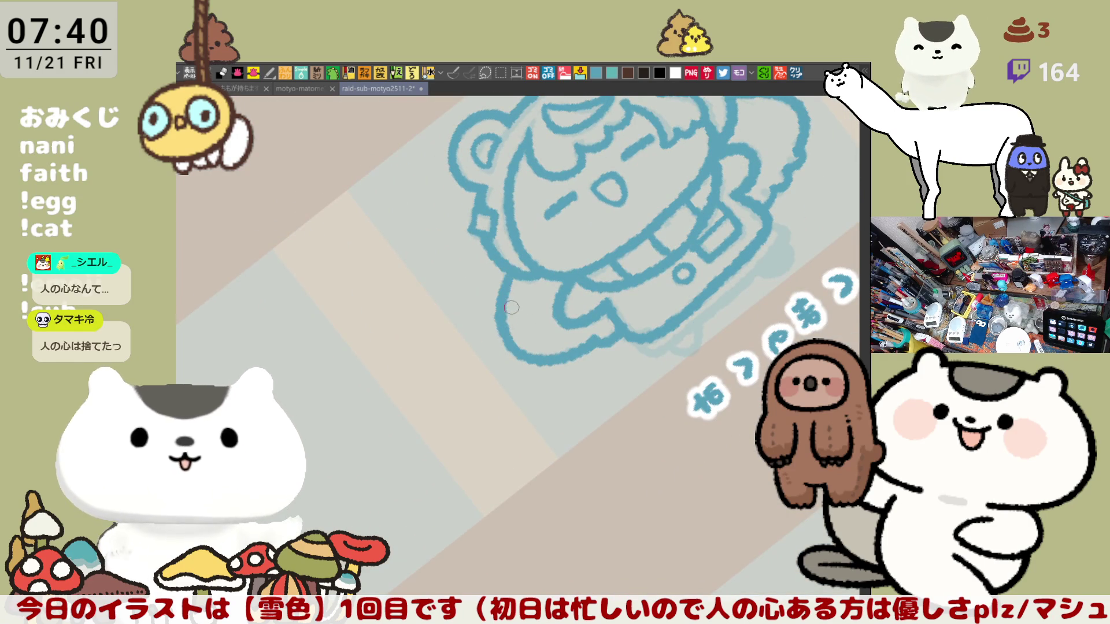
key(ctrl+z)
drag(513, 259, 512, 326)
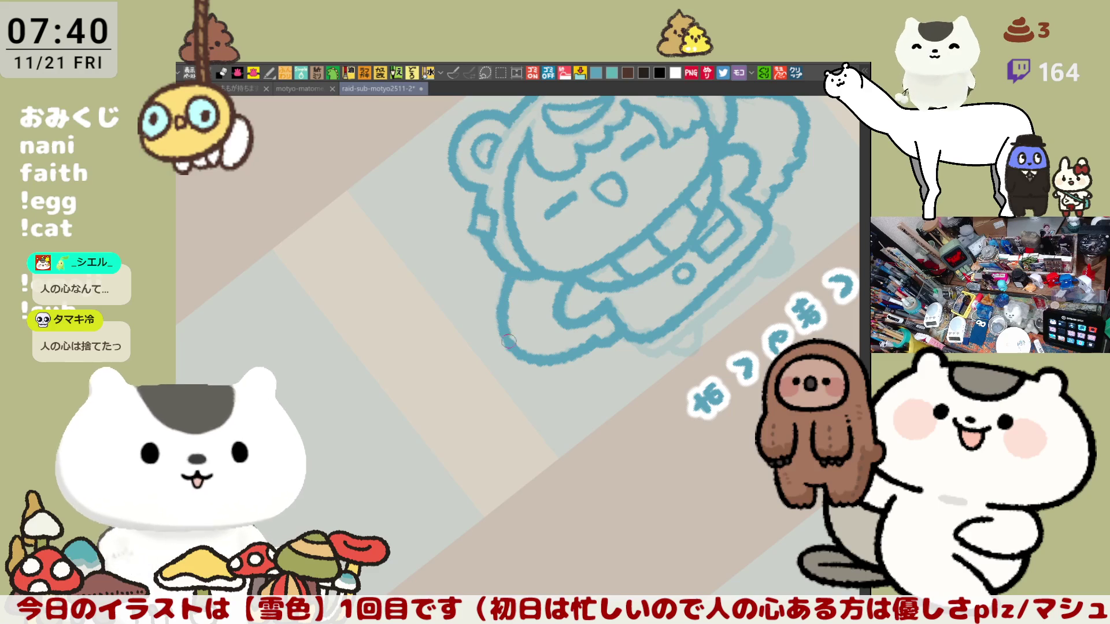
Try a leg outline, then rotate the view upright to work on the hem.
drag(500, 292, 502, 342)
key(ctrl+z)
drag(504, 275, 497, 333)
key(ctrl+z)
mouse_move(639, 263)
mouse_down()
mouse_move(746, 267)
mouse_move(696, 292)
mouse_up()
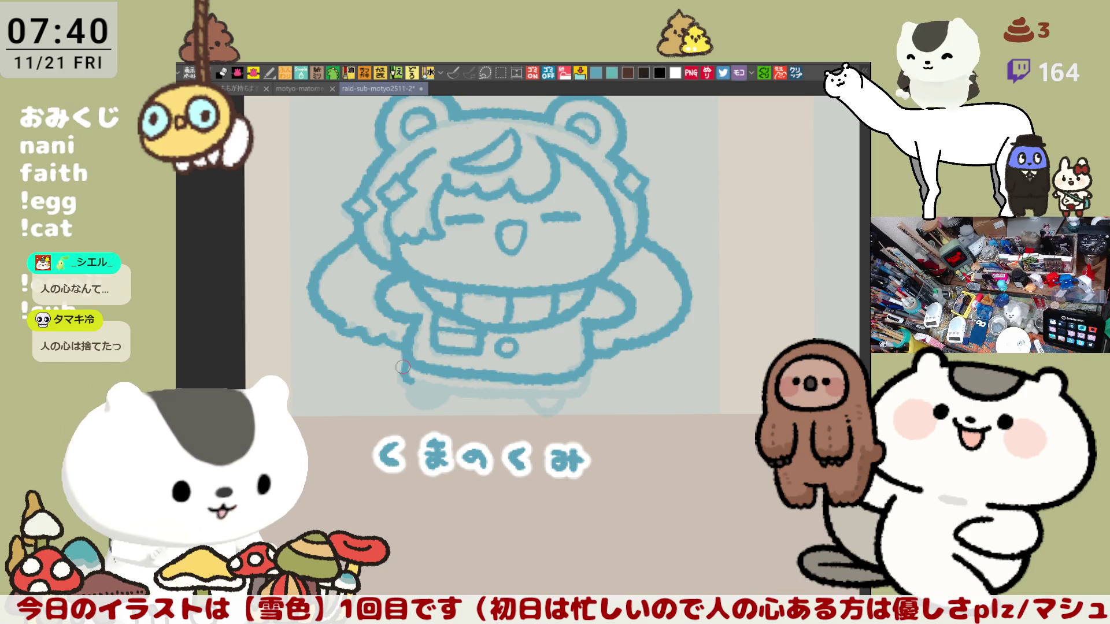
scroll(404, 372, down, 3)
scroll(503, 327, up, 3)
scroll(504, 327, down, 3)
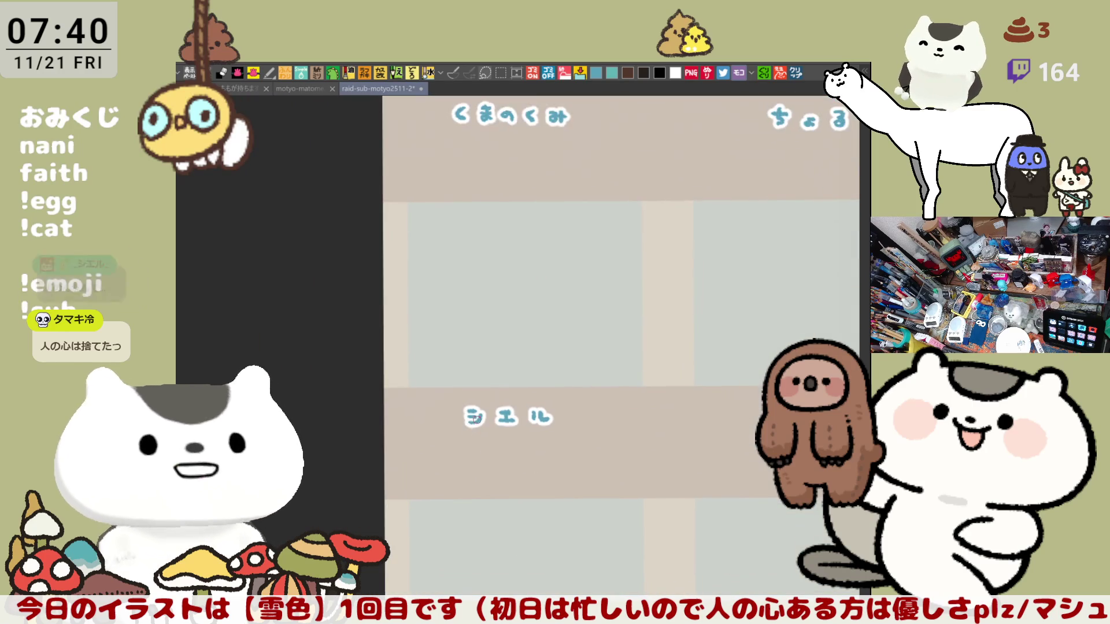
scroll(464, 387, up, 4)
scroll(464, 387, down, 3)
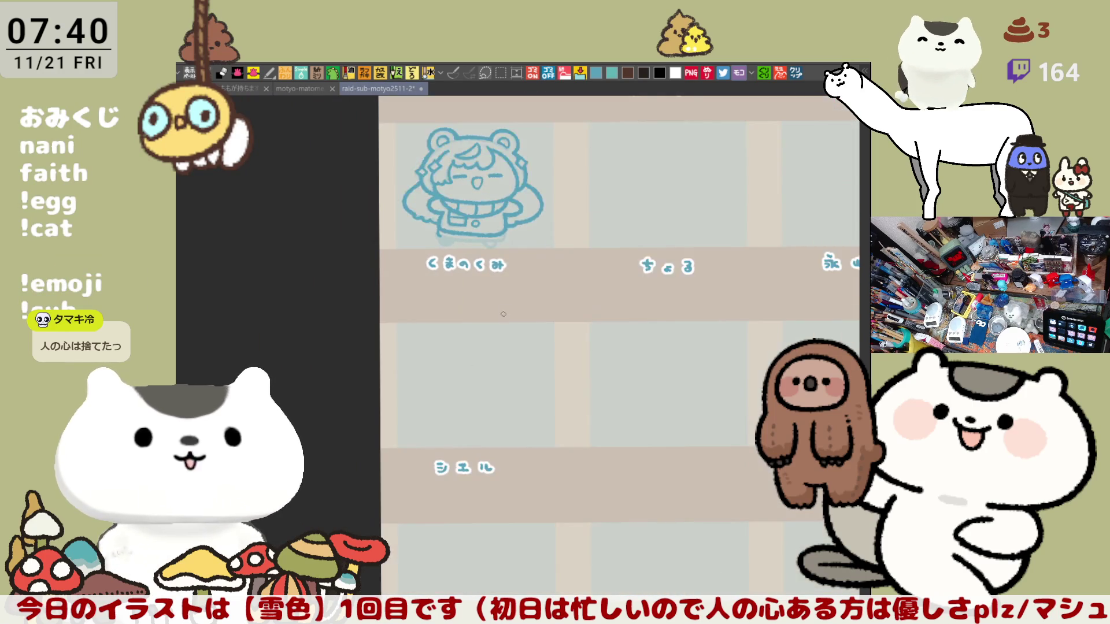
scroll(440, 443, up, 5)
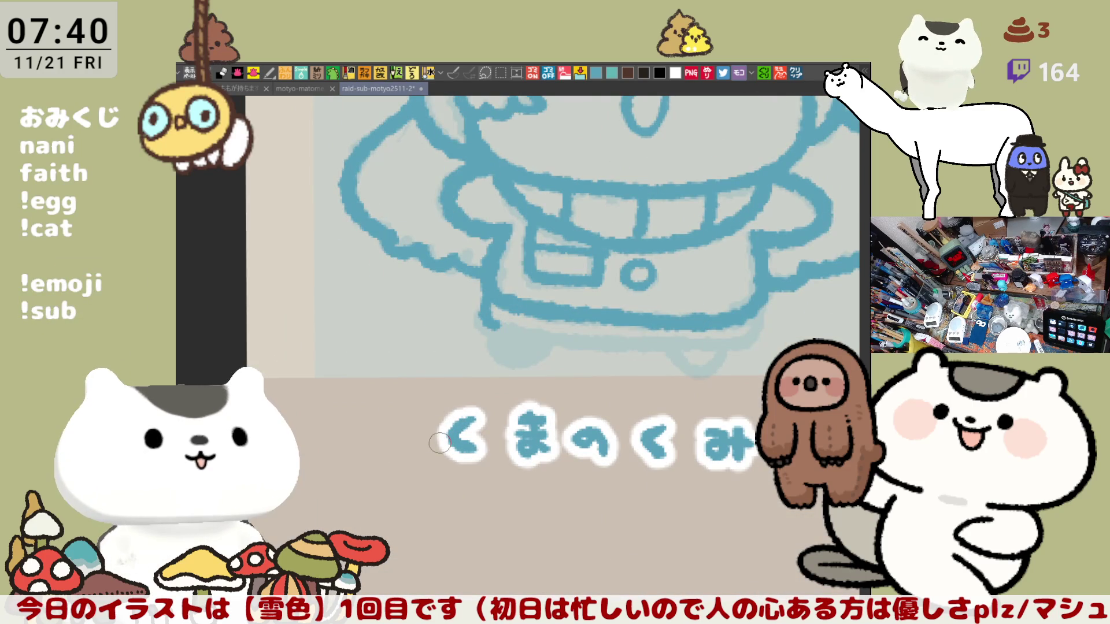
scroll(439, 443, down, 2)
scroll(433, 260, up, 2)
Ink the coat's doubled bottom hem, then mirror back and fit the whole figure.
mouse_move(414, 270)
mouse_down()
mouse_move(537, 319)
mouse_move(576, 324)
mouse_move(458, 302)
mouse_move(636, 317)
mouse_up()
key(ctrl+z)
key(ctrl+z)
mouse_move(419, 280)
mouse_down()
mouse_move(453, 297)
mouse_move(688, 306)
mouse_up()
key(ctrl+z)
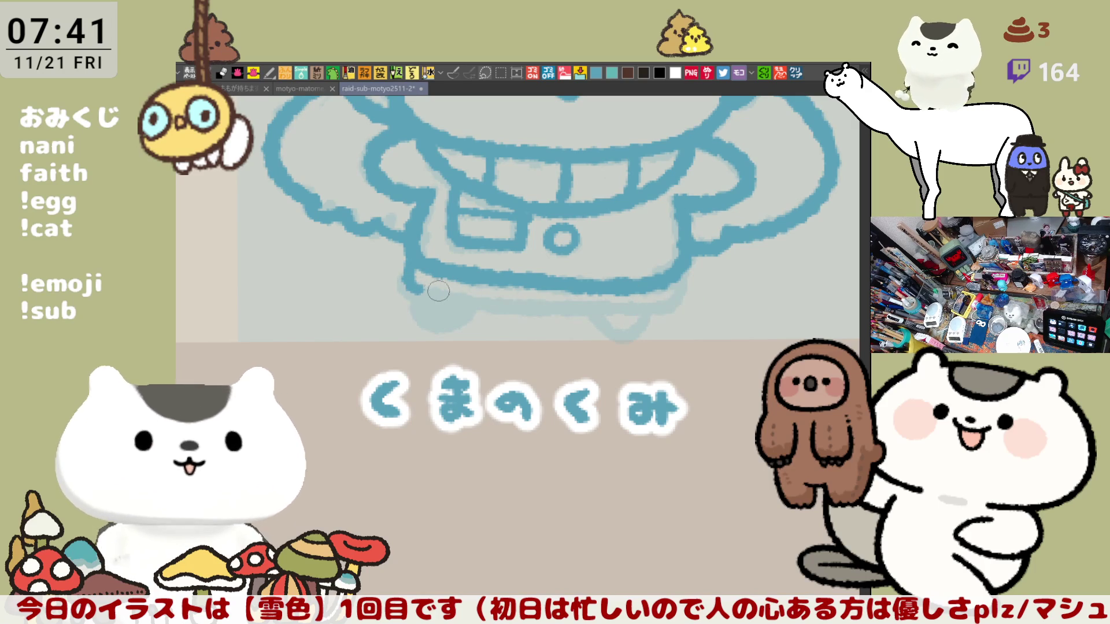
drag(407, 286, 659, 300)
key(ctrl+z)
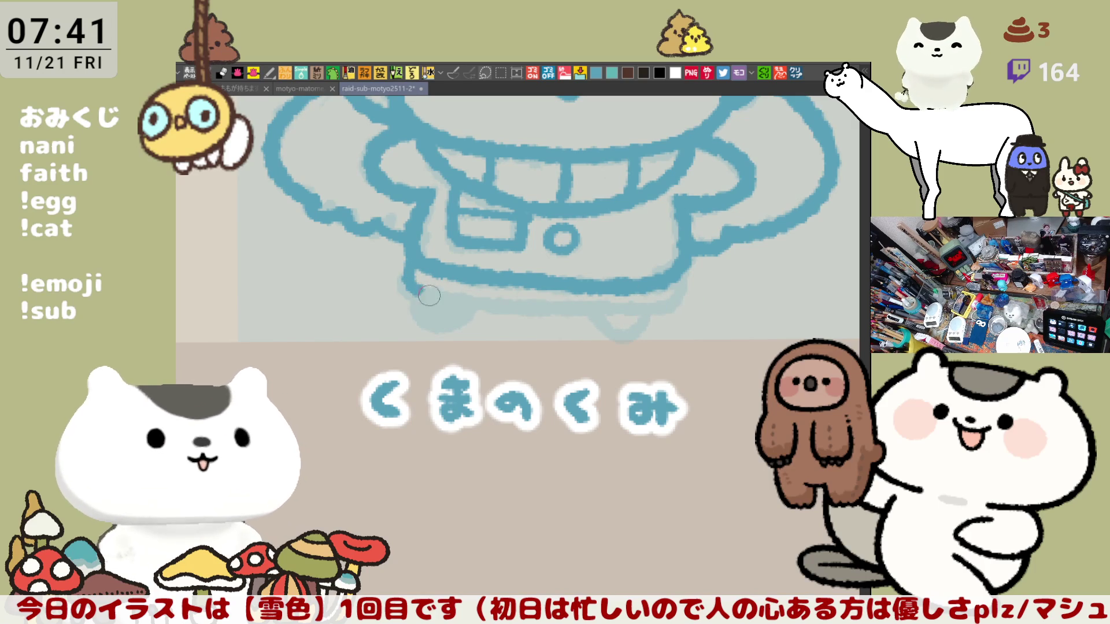
drag(414, 289, 676, 309)
key(ctrl+z)
mouse_move(411, 283)
mouse_down()
mouse_move(568, 319)
mouse_move(691, 313)
mouse_up()
key(ctrl+z)
mouse_move(409, 284)
mouse_down()
mouse_move(443, 296)
mouse_move(687, 306)
mouse_move(676, 304)
mouse_up()
key(ctrl+z)
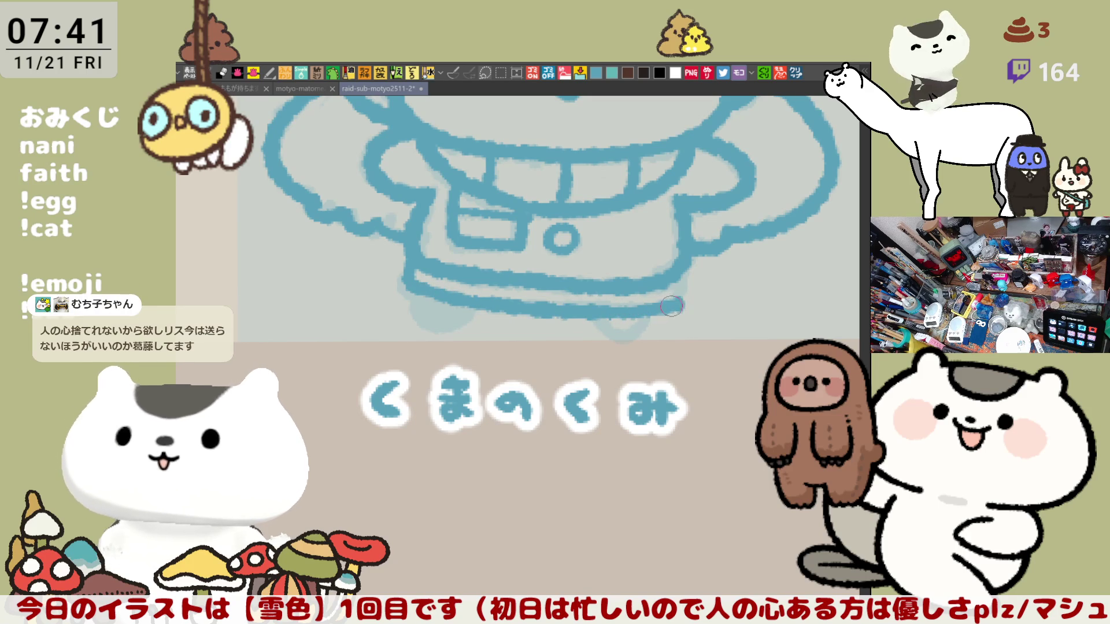
key(h)
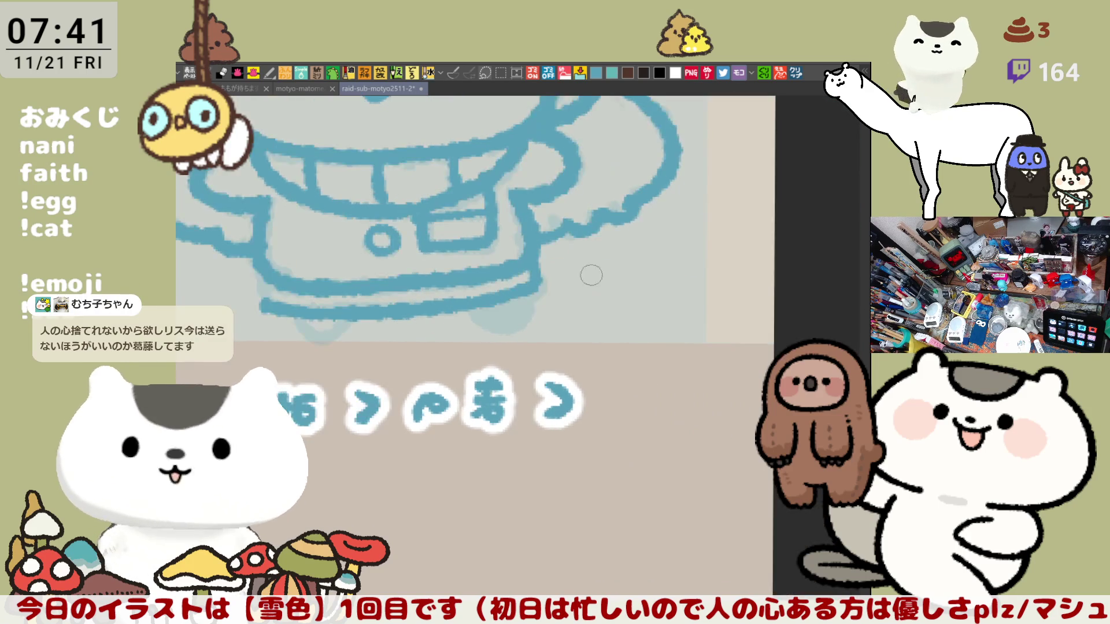
key(ctrl+0)
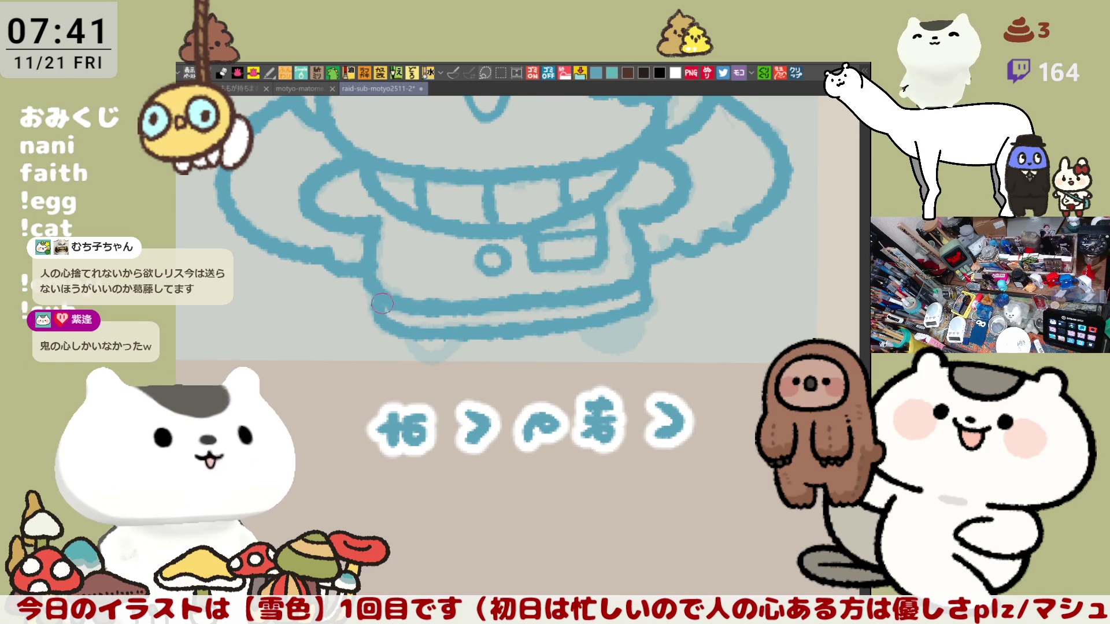
Restore the unmirrored canvas view and save the illustration.
key(h)
key(ctrl+s)
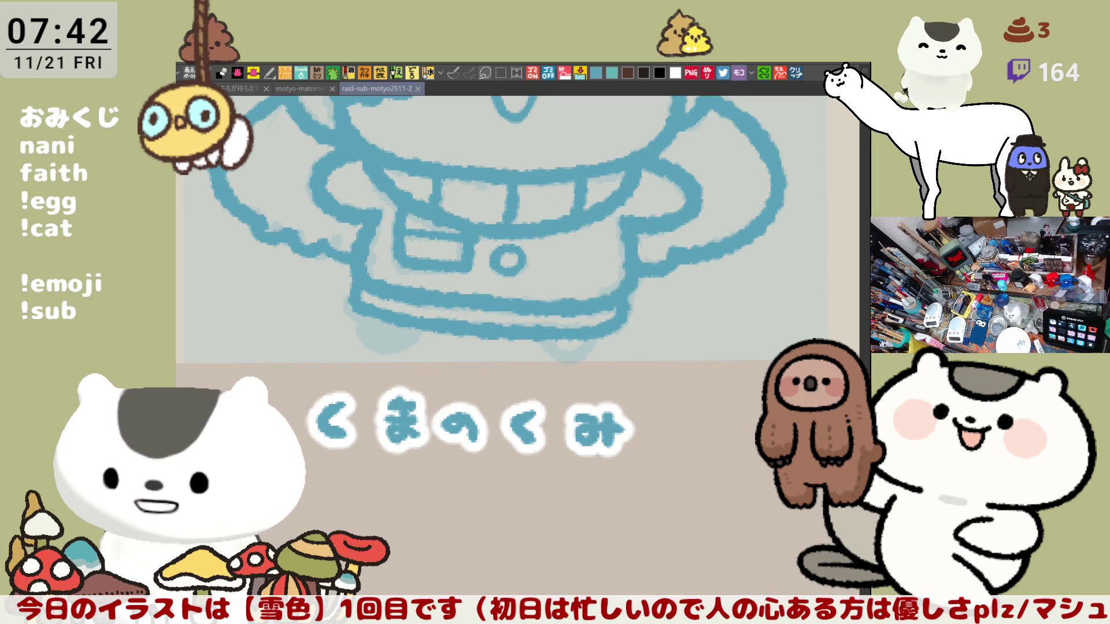
Draw the left and right foot outlines, undoing each stroke to redraw it.
mouse_move(405, 323)
mouse_down()
mouse_move(473, 364)
mouse_move(433, 382)
mouse_move(491, 381)
mouse_move(489, 365)
mouse_up()
key(ctrl+z)
key(ctrl+z)
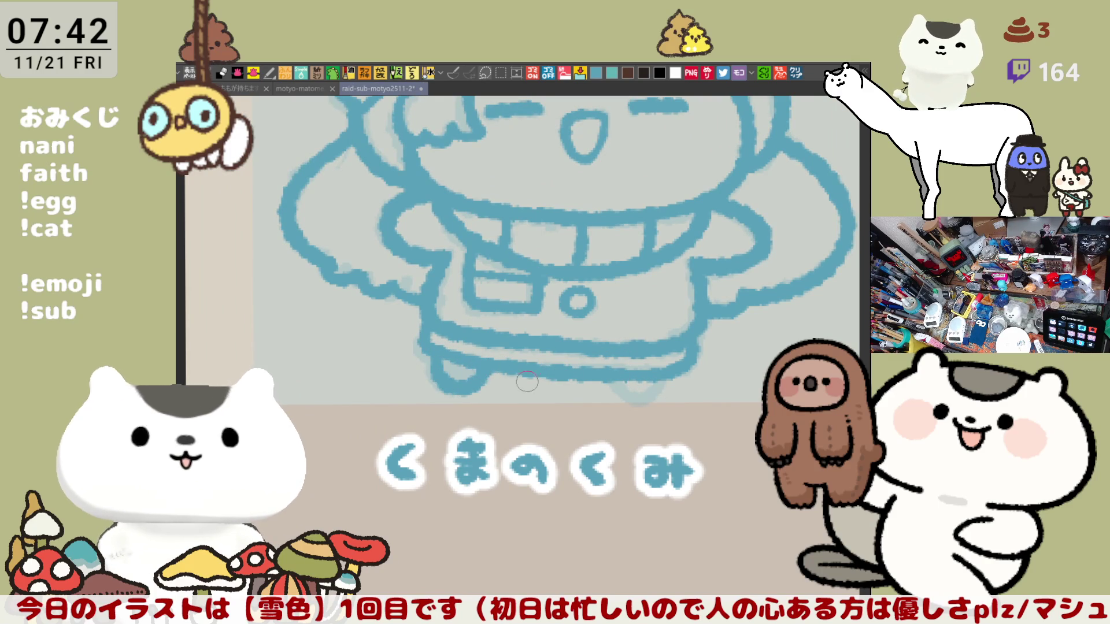
mouse_move(605, 382)
mouse_down()
mouse_move(658, 376)
mouse_move(653, 393)
mouse_move(667, 387)
mouse_up()
key(ctrl+z)
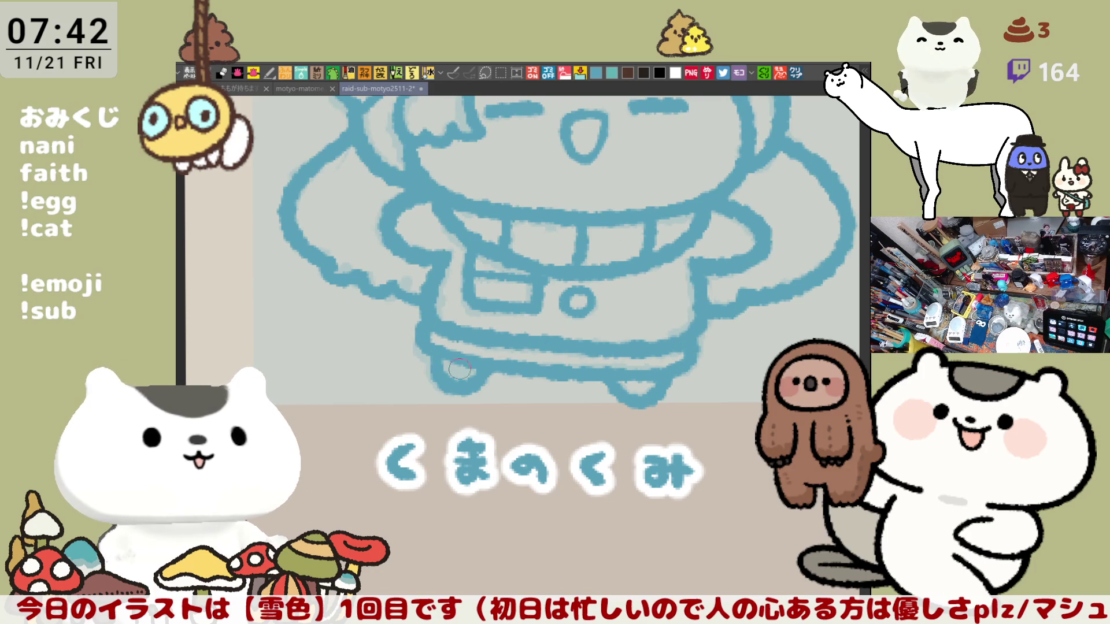
Zoom out to the whole drawing, unmirror the canvas and centre the figure.
scroll(743, 446, down, 5)
mouse_move(740, 440)
mouse_down()
mouse_move(612, 409)
mouse_move(692, 427)
mouse_up()
key(h)
drag(634, 449, 706, 475)
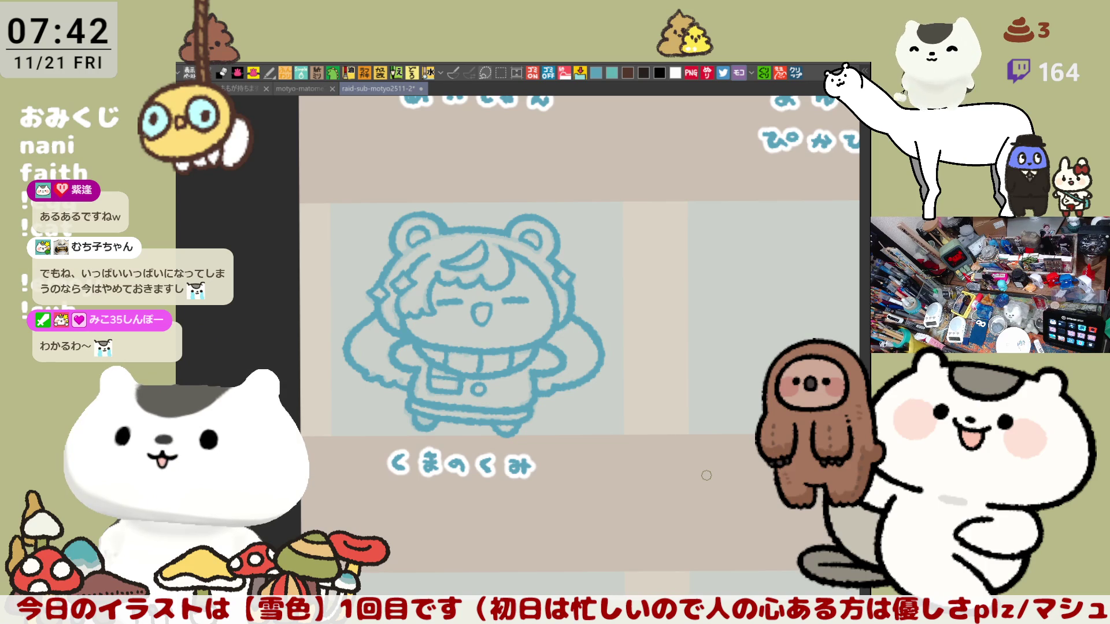
Pan and zoom to view the finished めいしゃん and まゆみ characters.
drag(612, 468, 704, 437)
scroll(704, 438, down, 2)
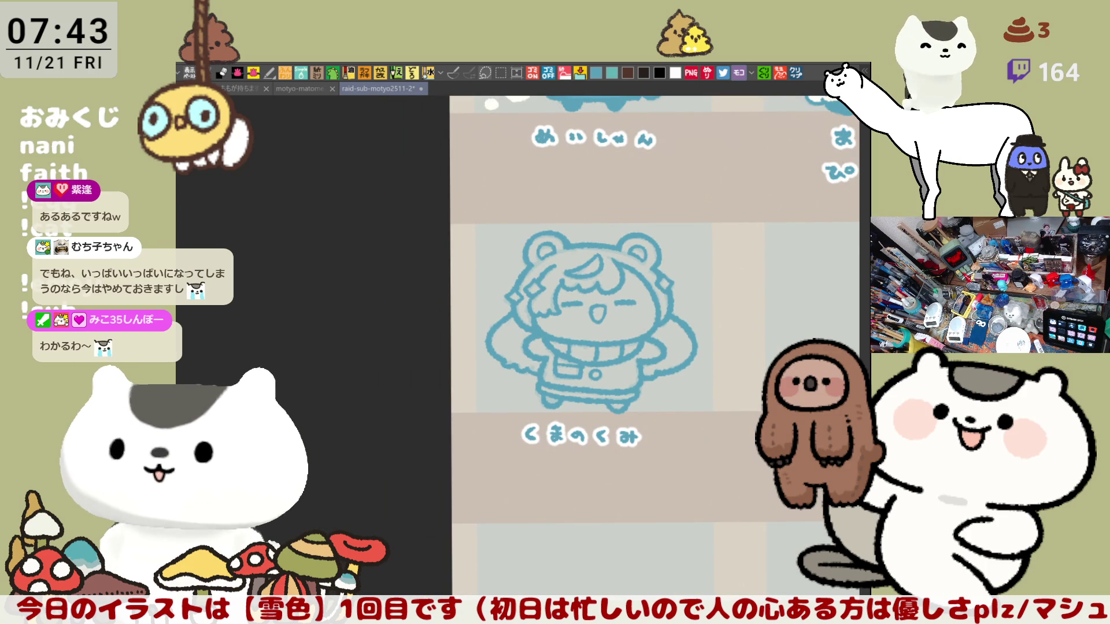
drag(704, 438, 688, 358)
scroll(688, 358, down, 2)
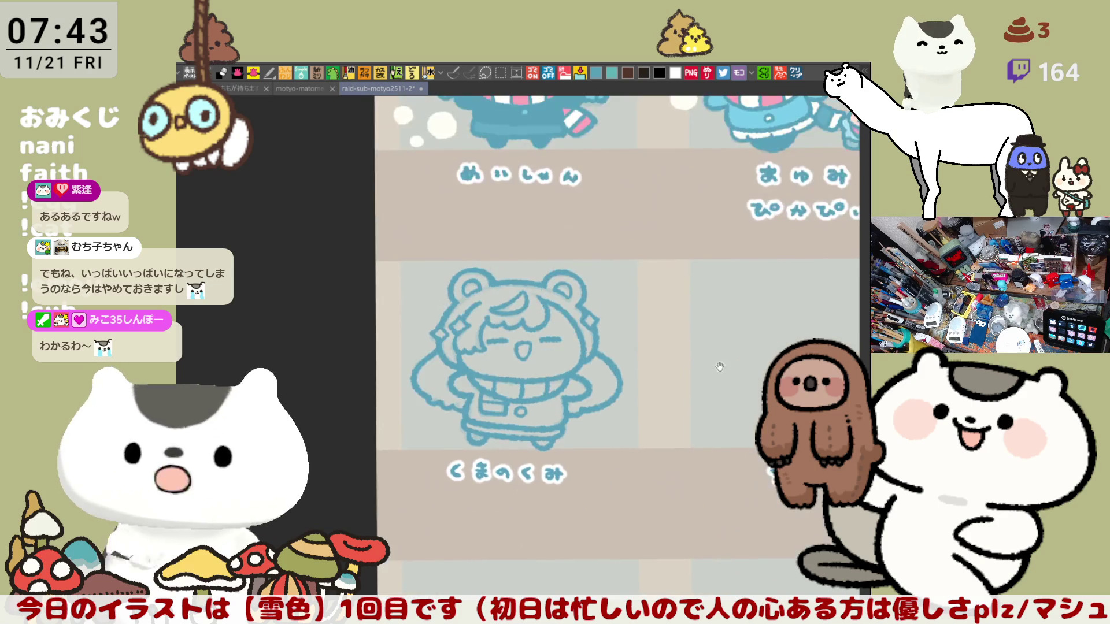
Return to the bear sketch and trace a freehand lasso-fill loop around it.
scroll(679, 464, up, 2)
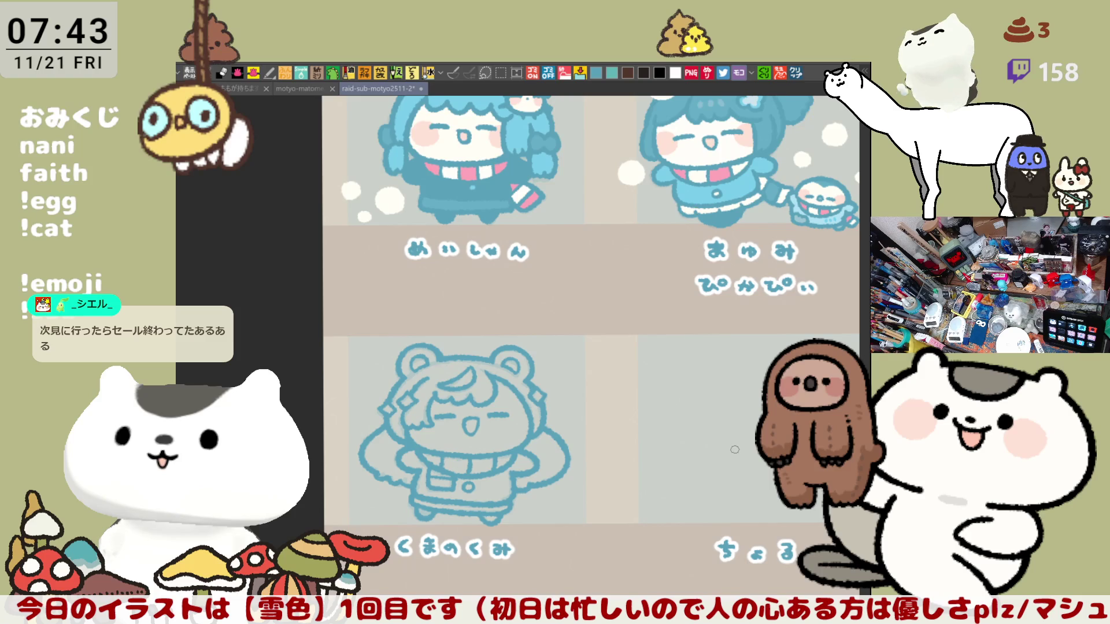
mouse_move(696, 211)
mouse_down()
mouse_move(709, 168)
mouse_move(794, 295)
mouse_up()
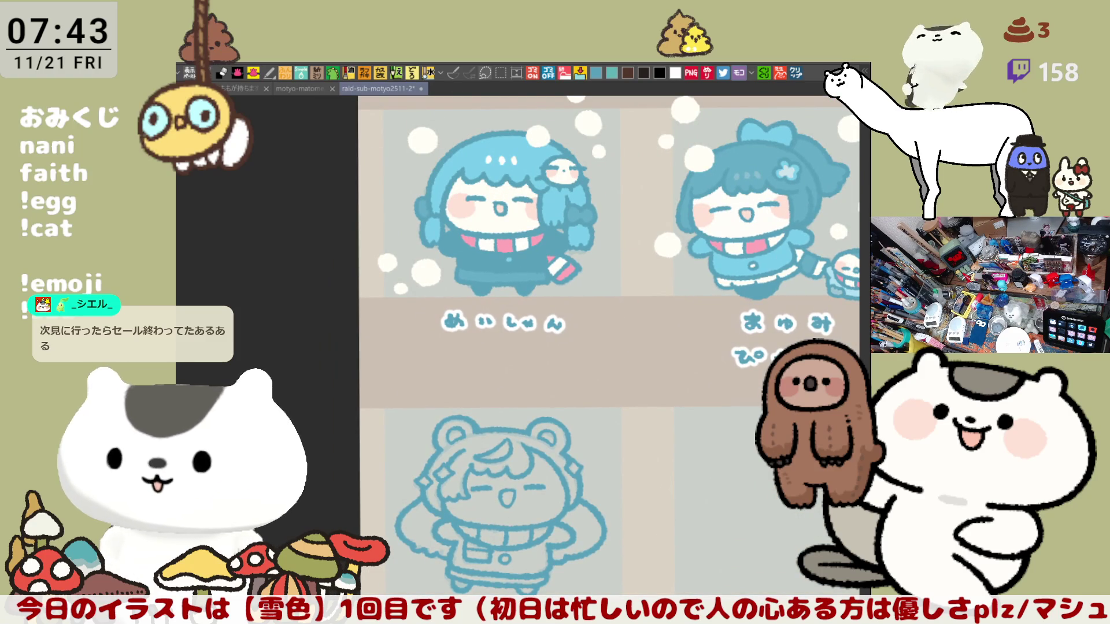
mouse_move(399, 555)
mouse_down()
mouse_move(665, 569)
mouse_move(636, 578)
mouse_up()
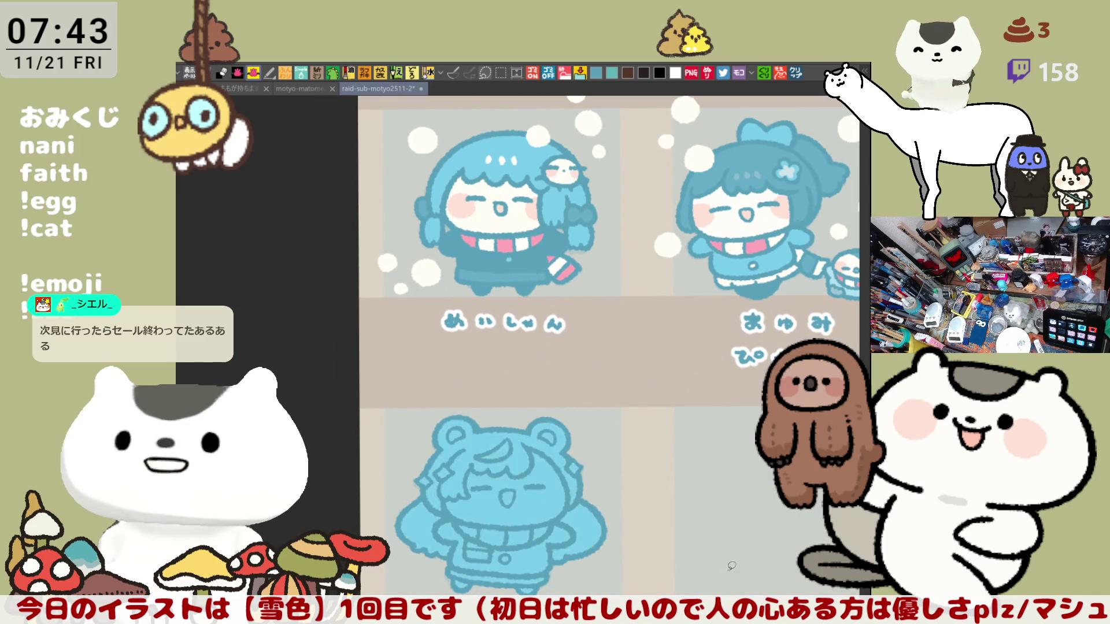
Close the lasso to fill the figure light blue, then fill the face white.
drag(713, 590, 689, 454)
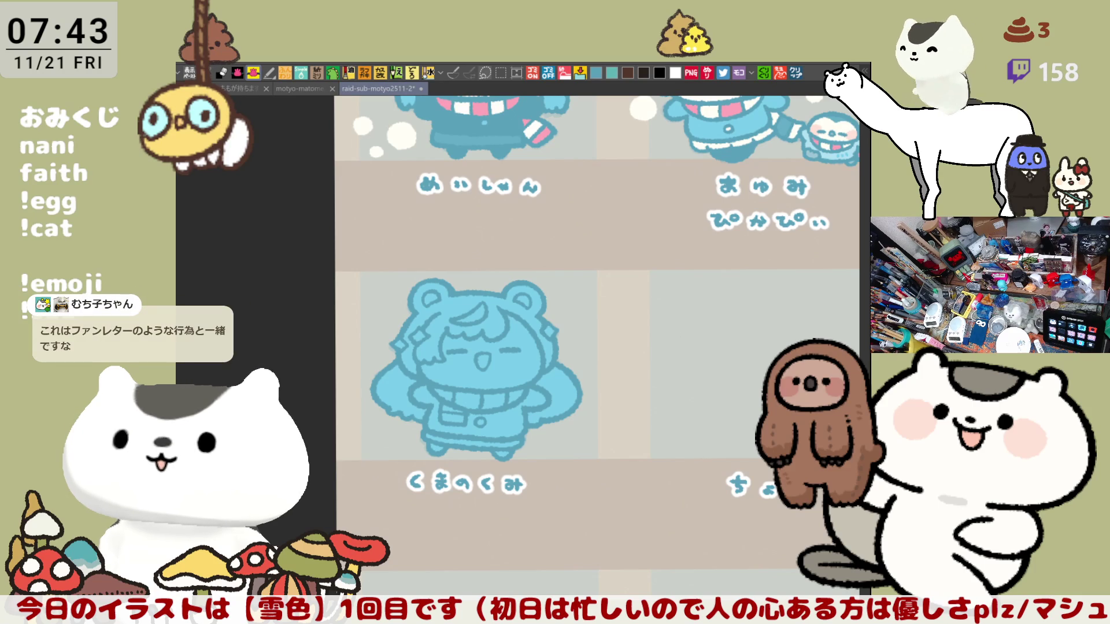
scroll(502, 403, up, 3)
scroll(654, 369, down, 1)
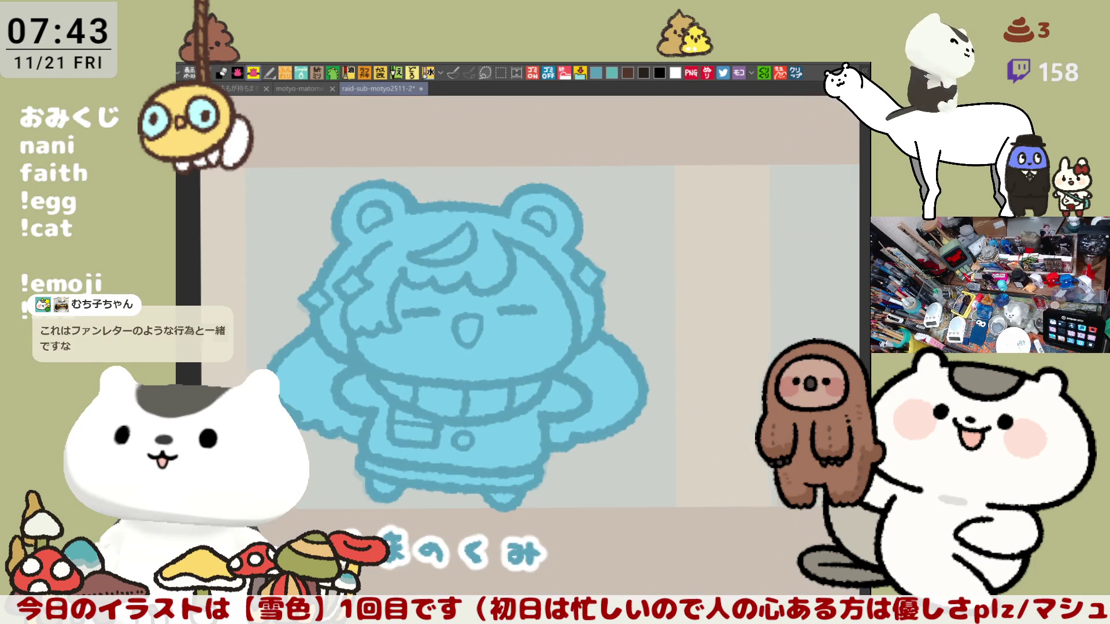
scroll(654, 368, up, 2)
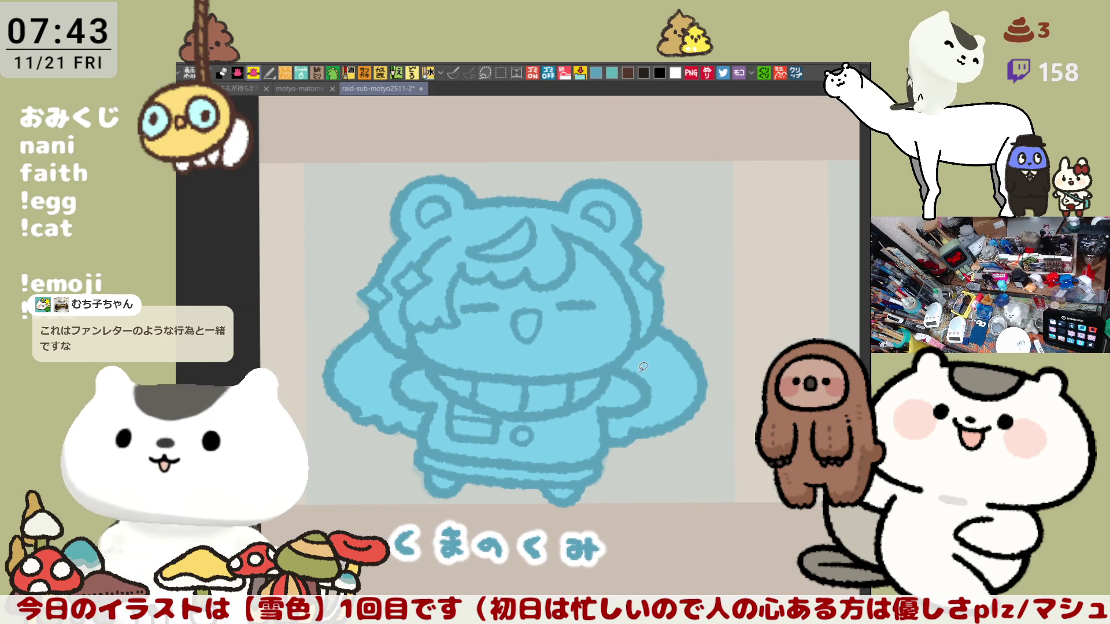
click(554, 361)
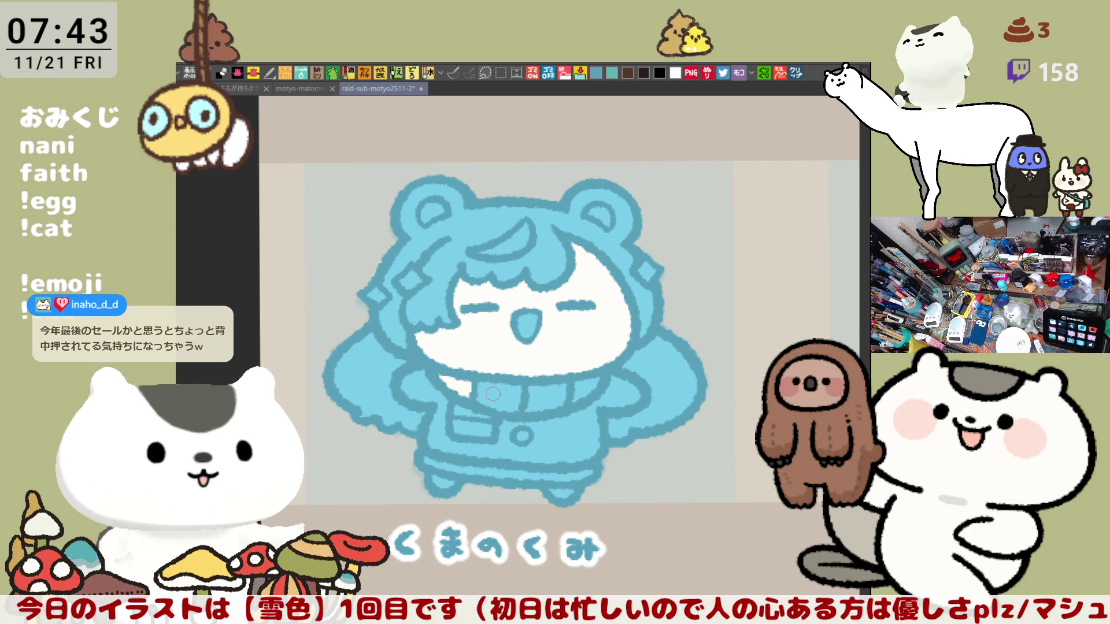
Fill the hair, top tuft, right wing and left wing with white.
click(543, 261)
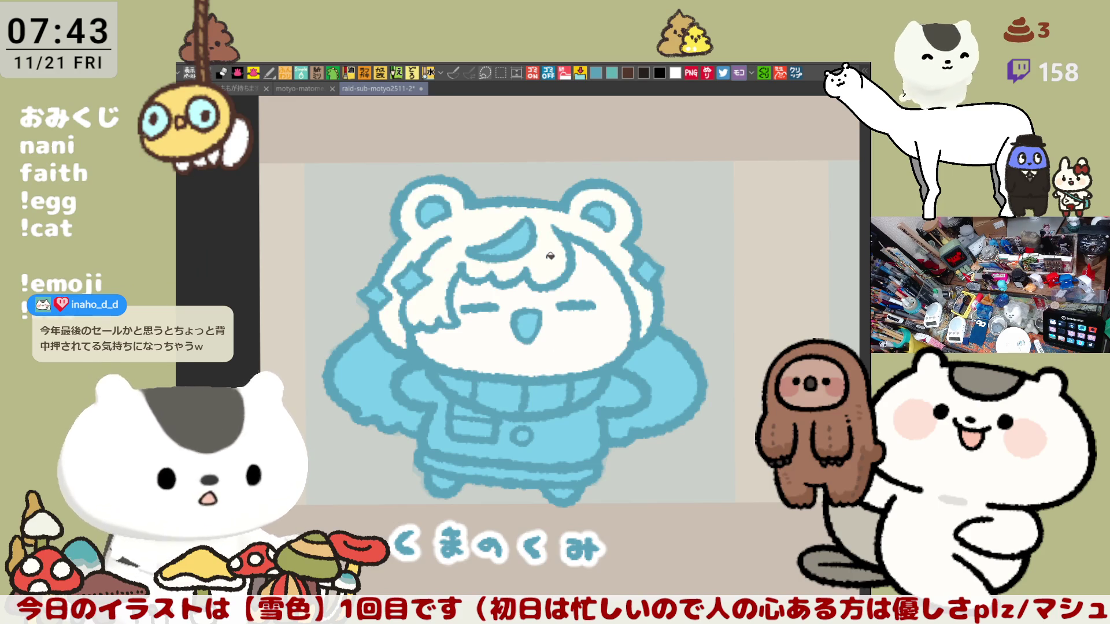
click(527, 239)
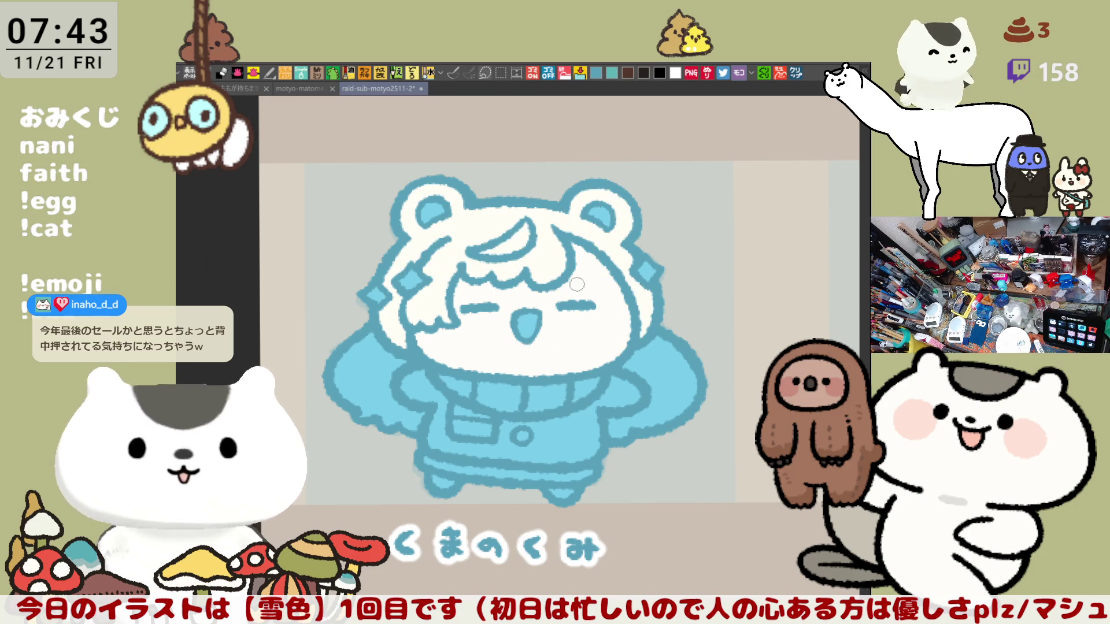
click(647, 370)
click(367, 354)
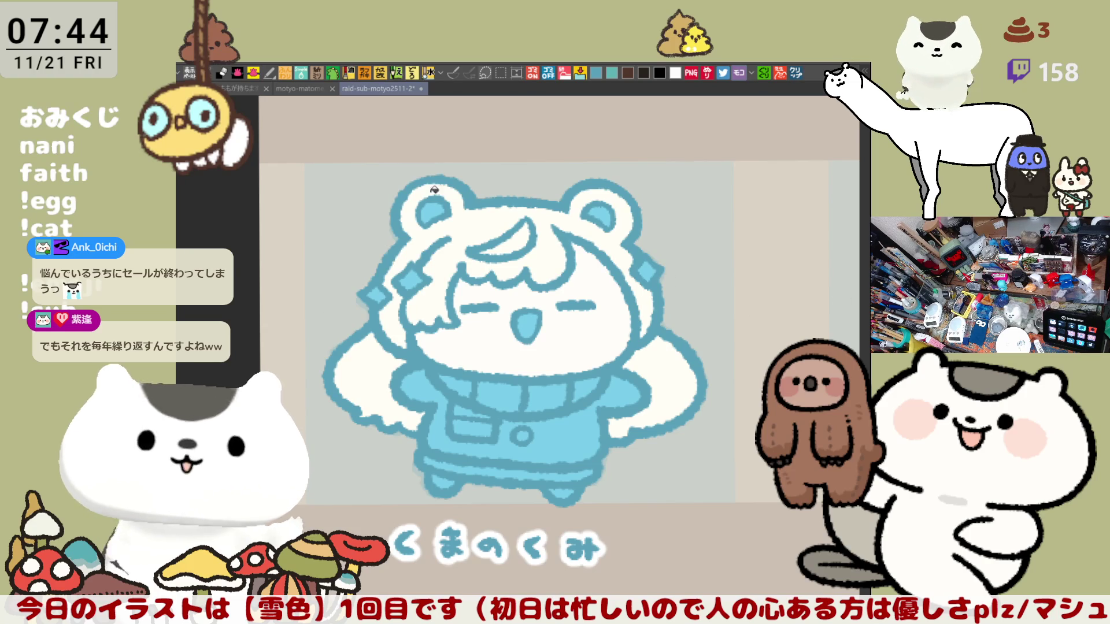
Fill both inner ears and the mouth with pink.
click(434, 213)
click(598, 217)
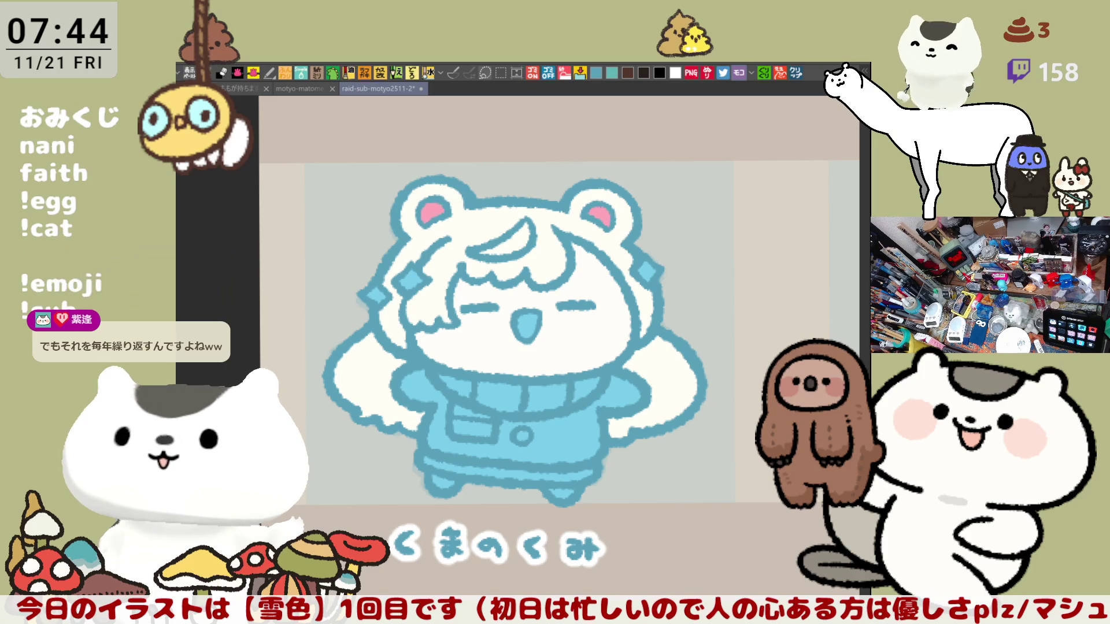
click(526, 326)
Airbrush soft pink blush on both cheeks, then start a faint blue hair shade.
drag(456, 305, 453, 341)
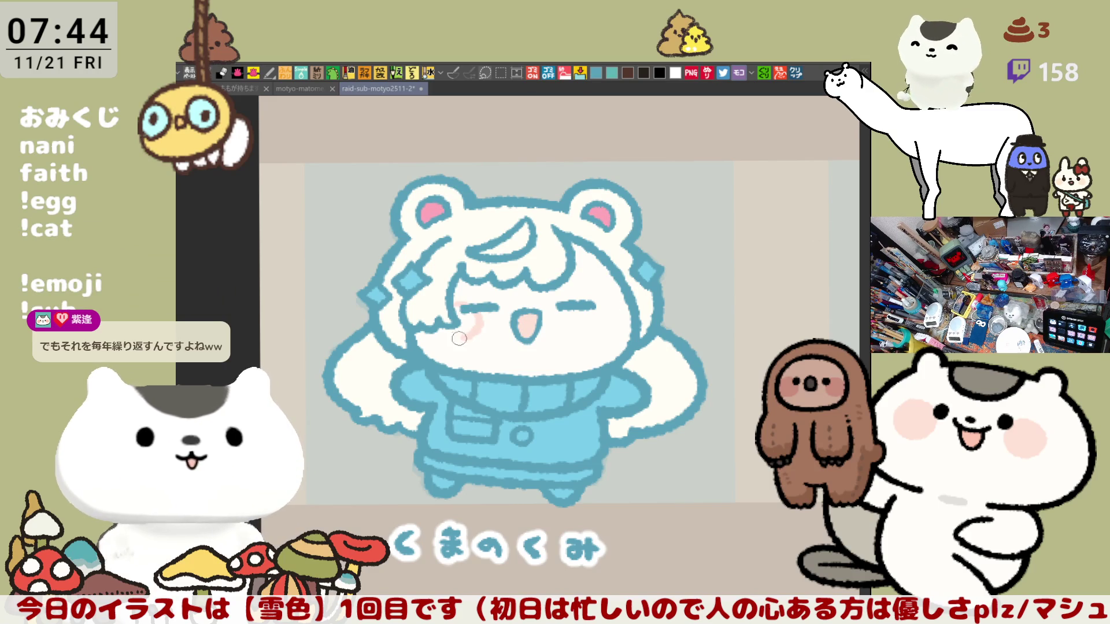
key(ctrl+z)
mouse_move(462, 298)
mouse_down()
mouse_move(446, 337)
mouse_move(457, 332)
mouse_up()
key(ctrl+z)
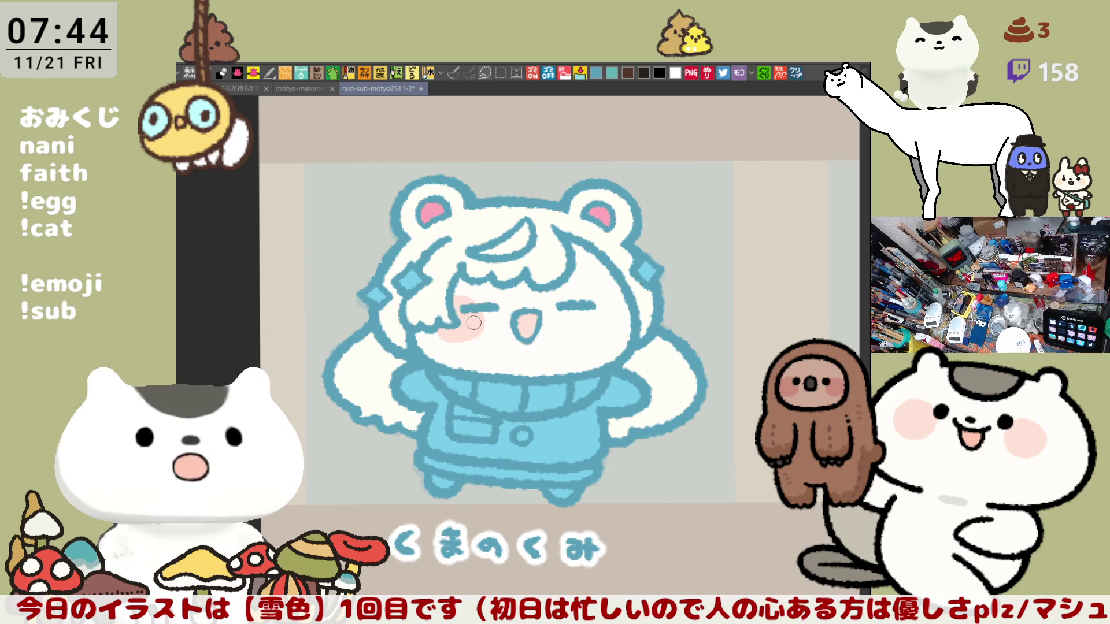
drag(601, 300, 616, 337)
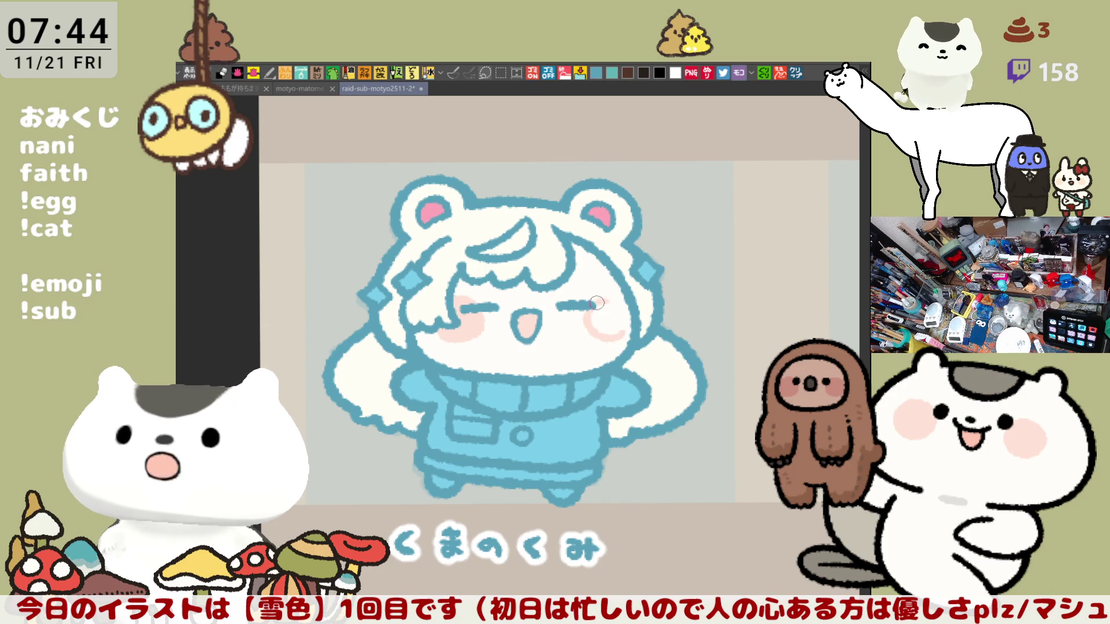
mouse_move(593, 297)
mouse_down()
mouse_move(627, 314)
mouse_move(622, 340)
mouse_move(595, 300)
mouse_move(614, 339)
mouse_move(618, 312)
mouse_move(595, 303)
mouse_move(624, 307)
mouse_move(609, 334)
mouse_move(616, 307)
mouse_move(626, 308)
mouse_up()
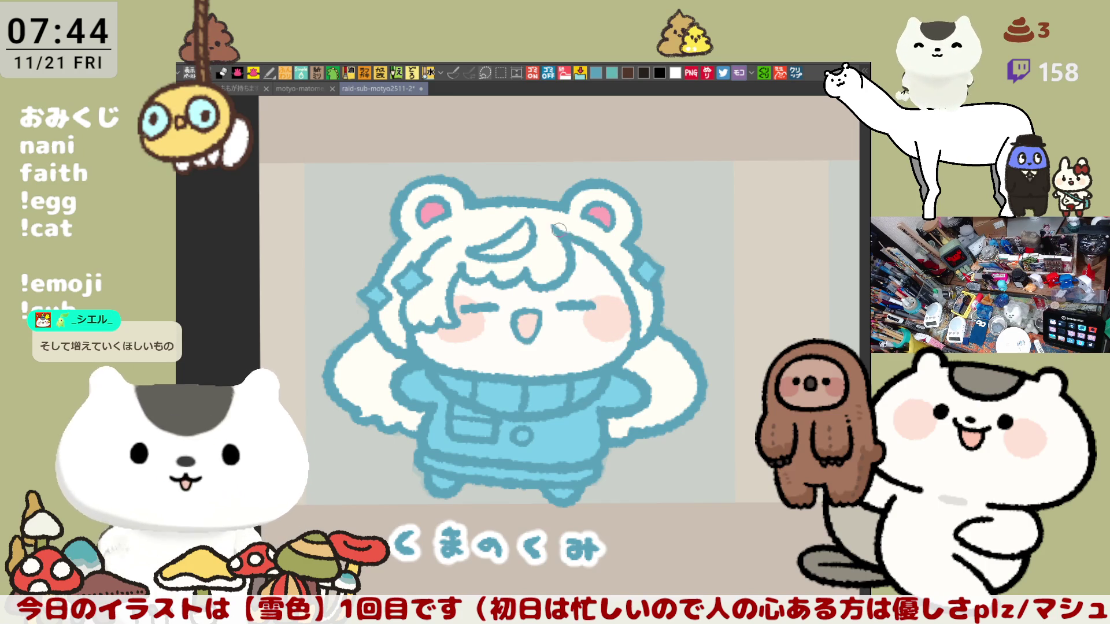
drag(567, 232, 592, 250)
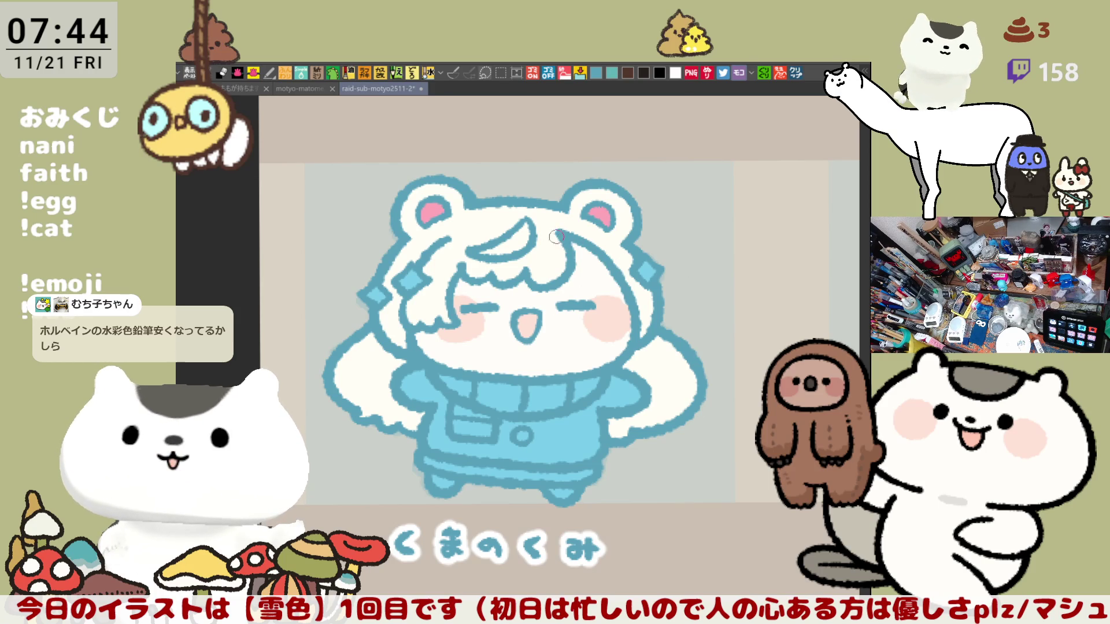
Save the illustration and add light-blue shading on the hair beside the face.
key(ctrl+s)
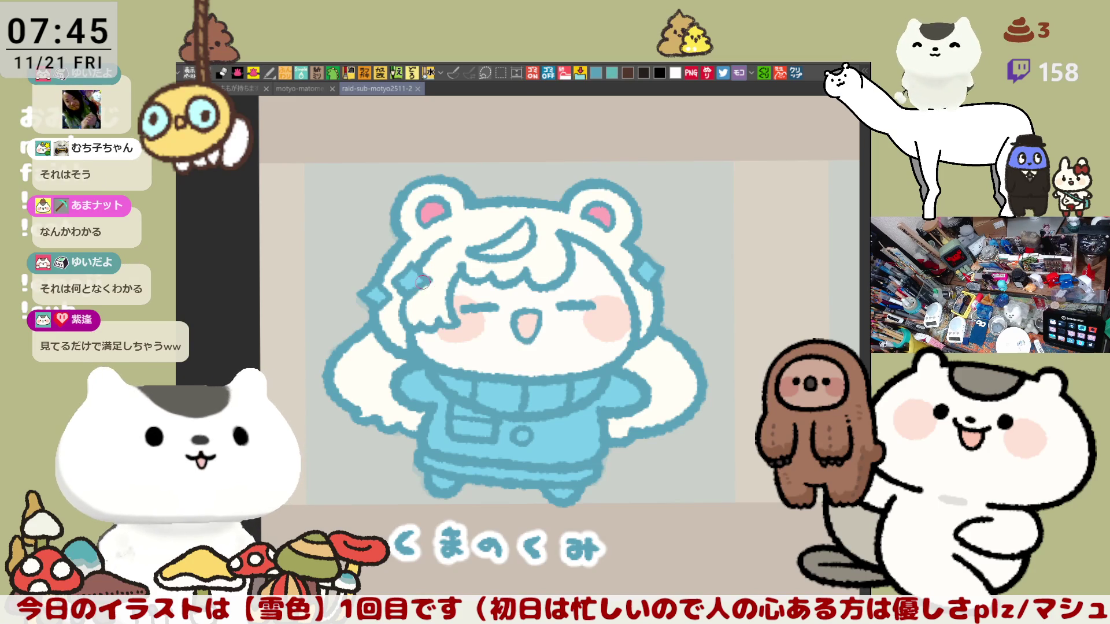
mouse_move(425, 315)
mouse_down()
mouse_move(440, 298)
mouse_move(393, 340)
mouse_up()
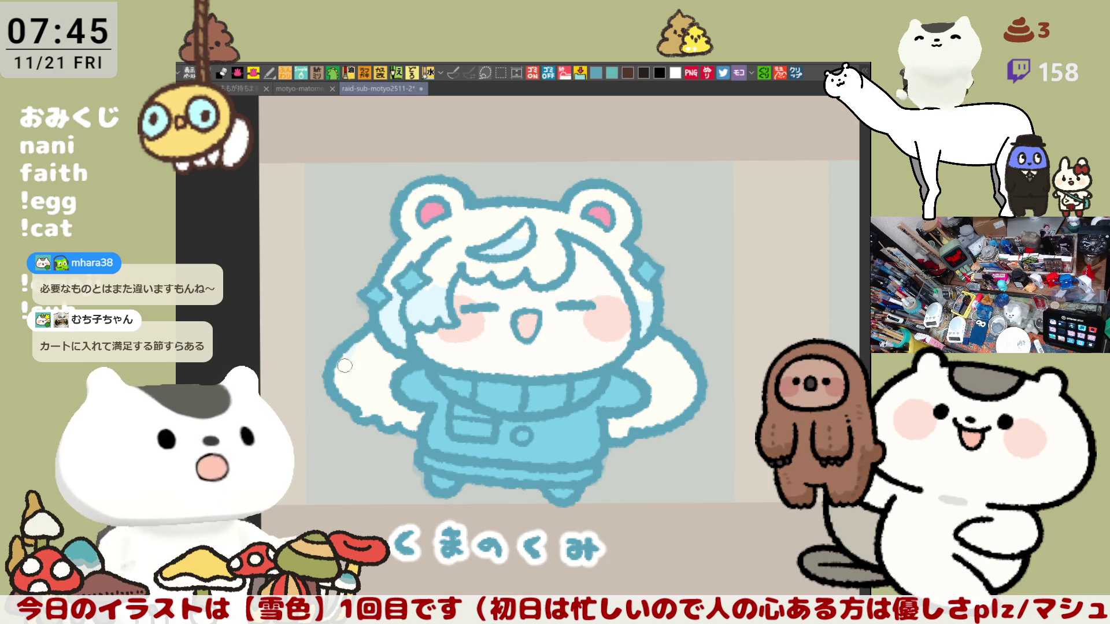
Shade the hair's left edge and the top of the head in pale blue.
drag(356, 347, 377, 360)
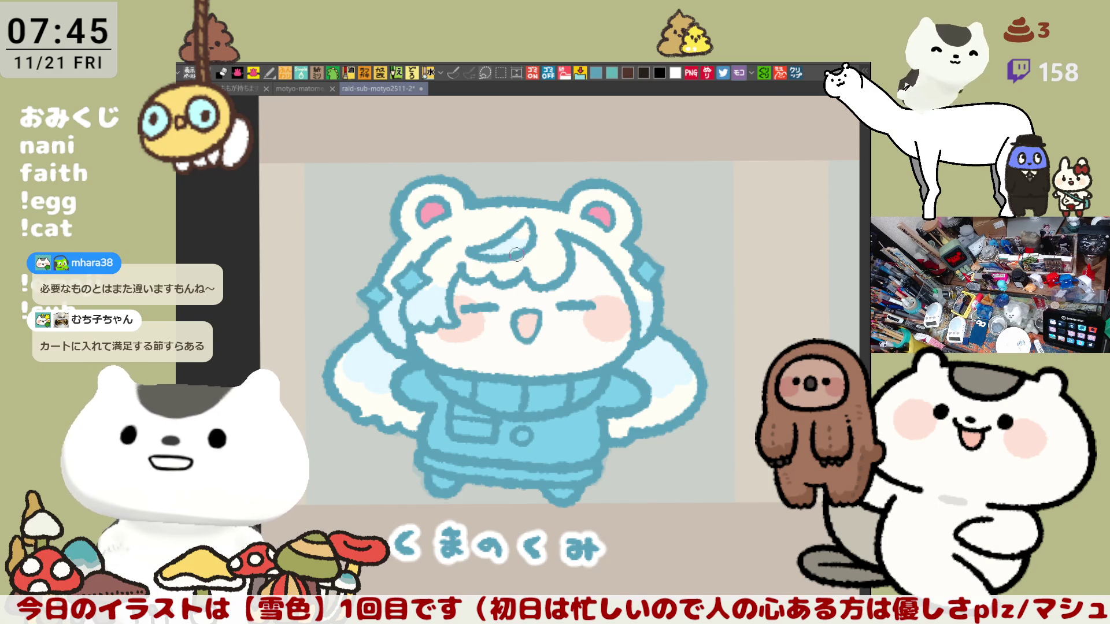
mouse_move(462, 208)
mouse_down()
mouse_move(512, 216)
mouse_move(480, 223)
mouse_move(556, 221)
mouse_up()
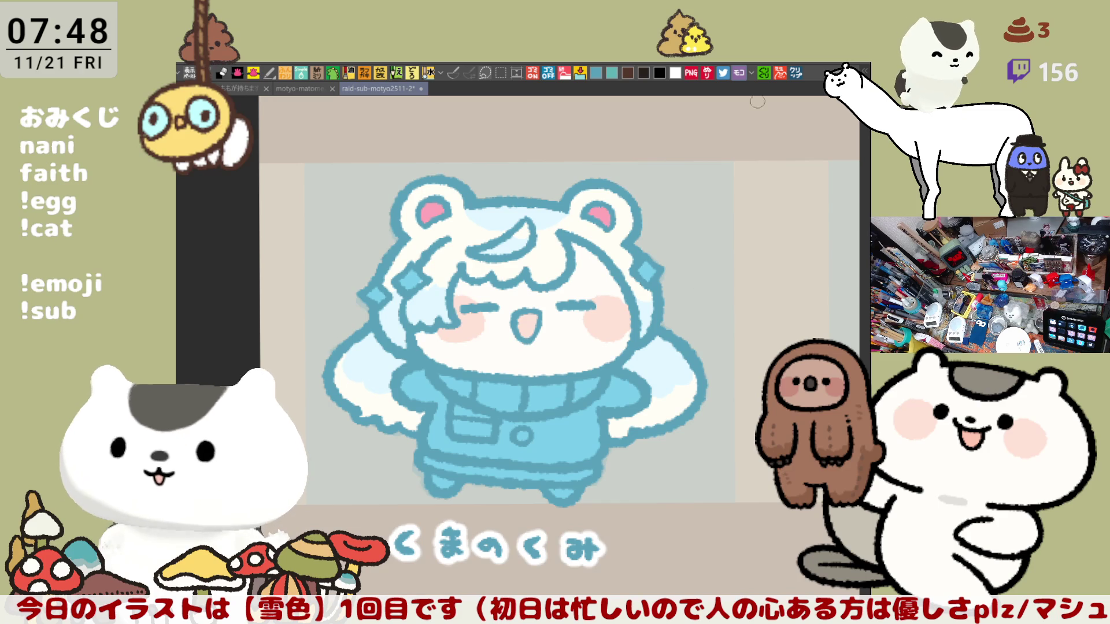
Create a new canvas from the pasted watercolour-pencil photo and frame the drawn card.
click(801, 71)
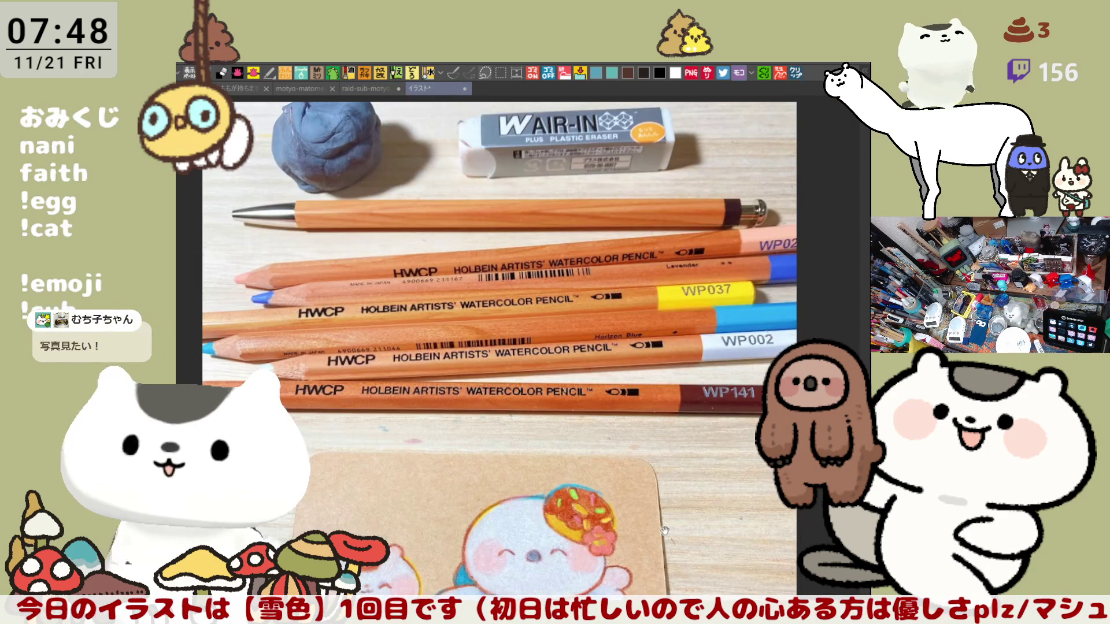
scroll(672, 400, up, 3)
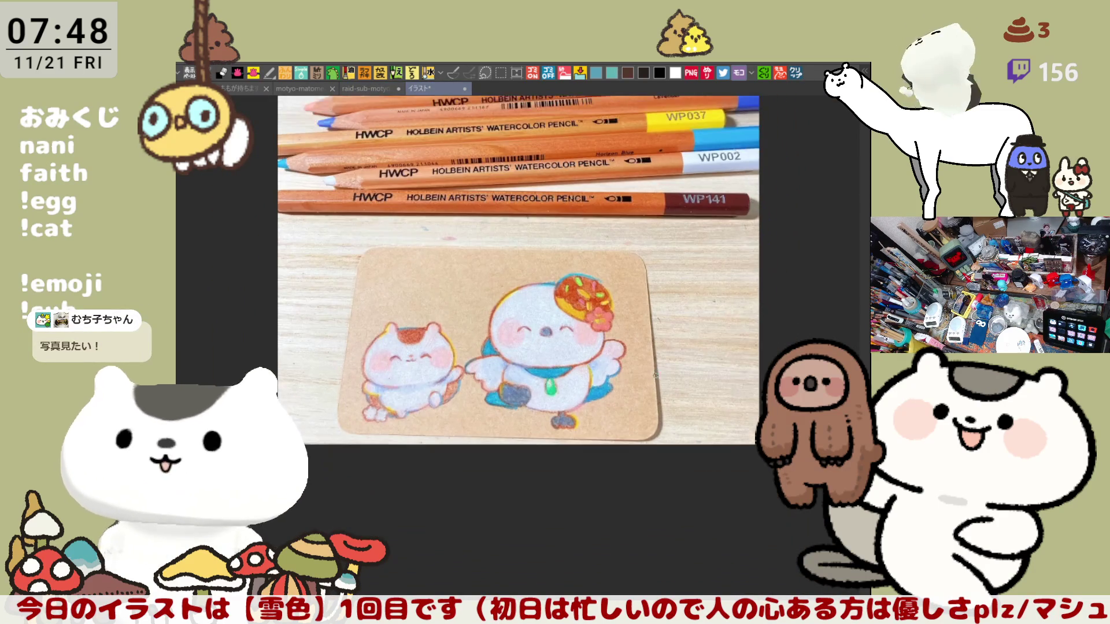
scroll(479, 349, down, 1)
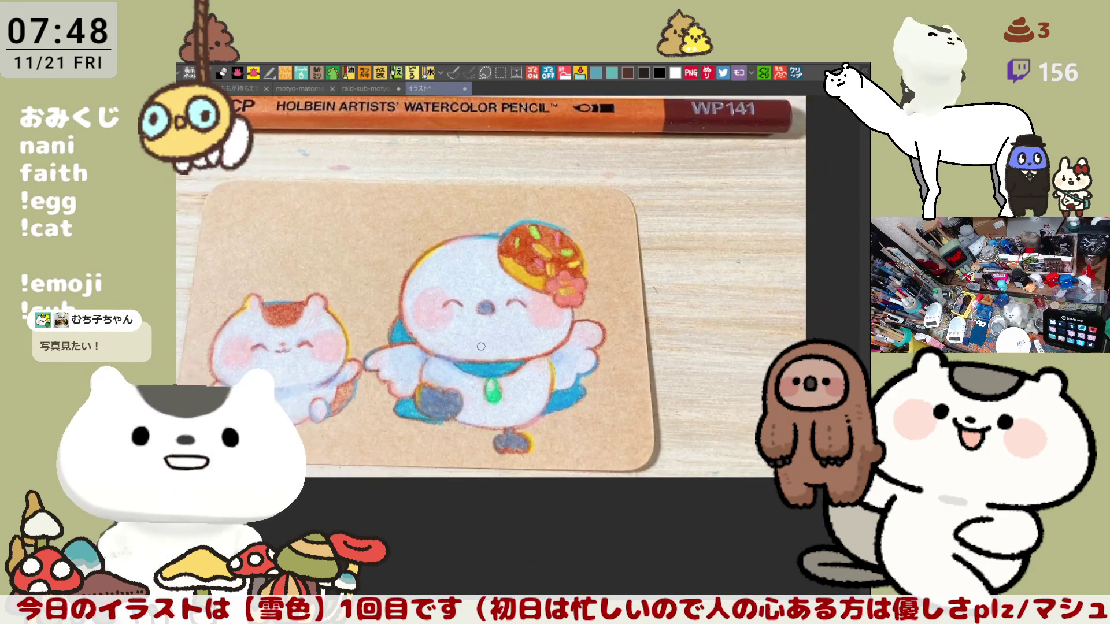
scroll(487, 330, down, 1)
scroll(484, 324, down, 3)
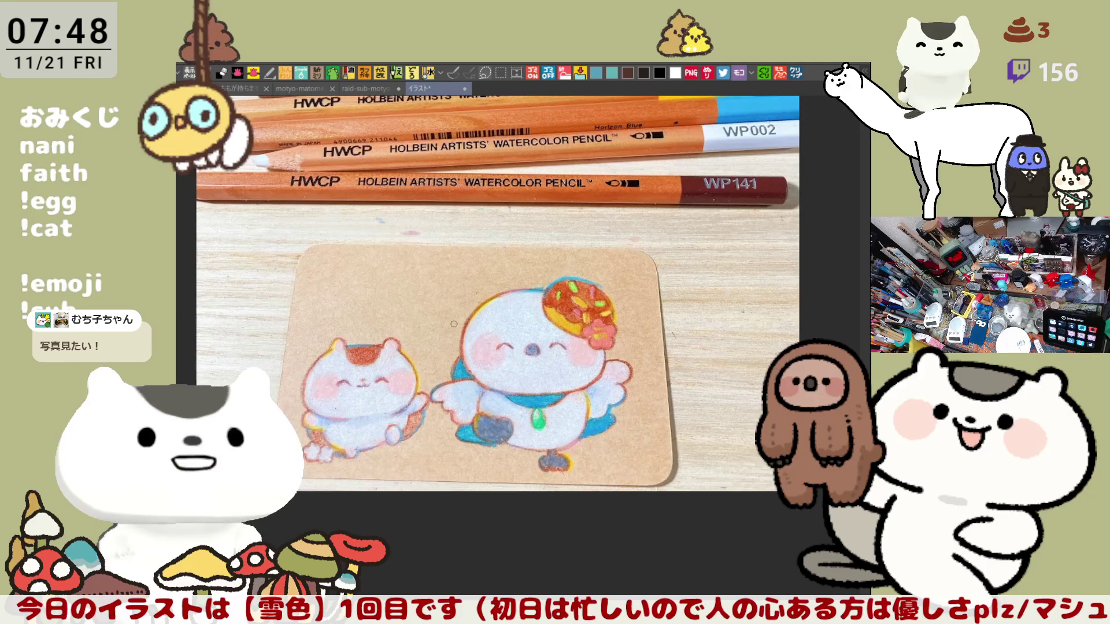
scroll(453, 324, up, 1)
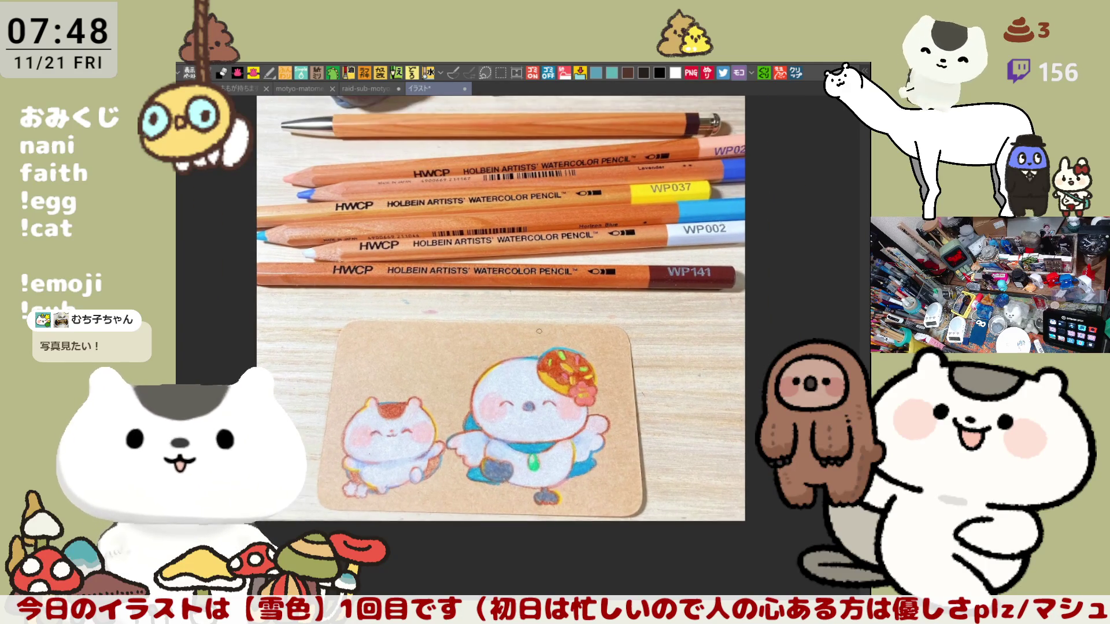
scroll(519, 485, up, 2)
mouse_move(519, 484)
mouse_down()
mouse_move(538, 324)
mouse_move(545, 376)
mouse_up()
scroll(544, 376, down, 2)
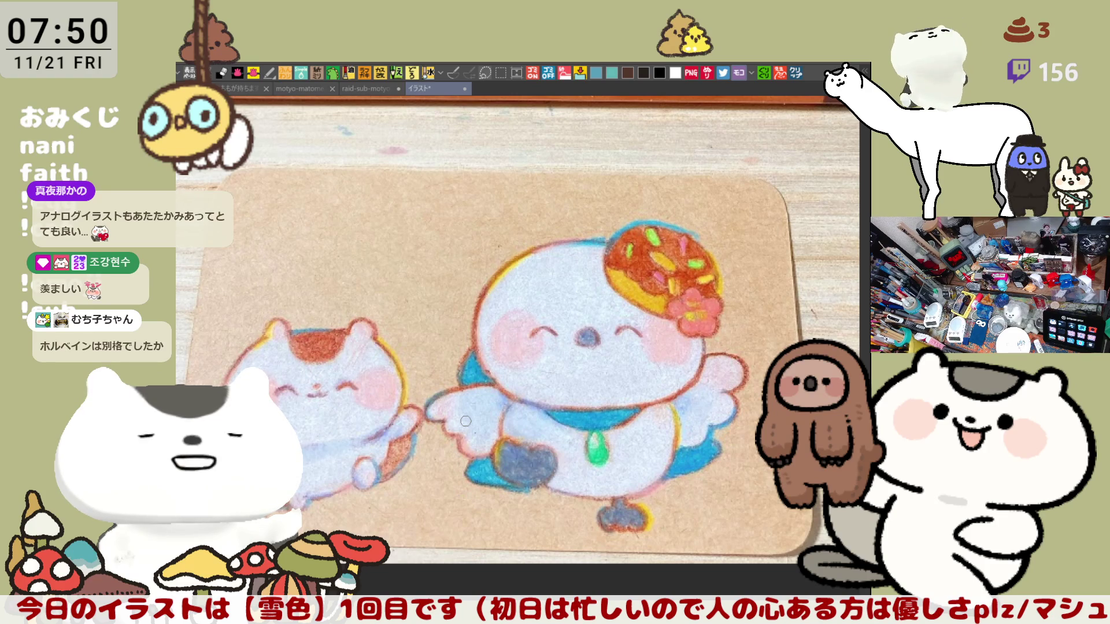
Zoom around the pencil photo to bring the labelled pencils into view.
scroll(465, 422, down, 2)
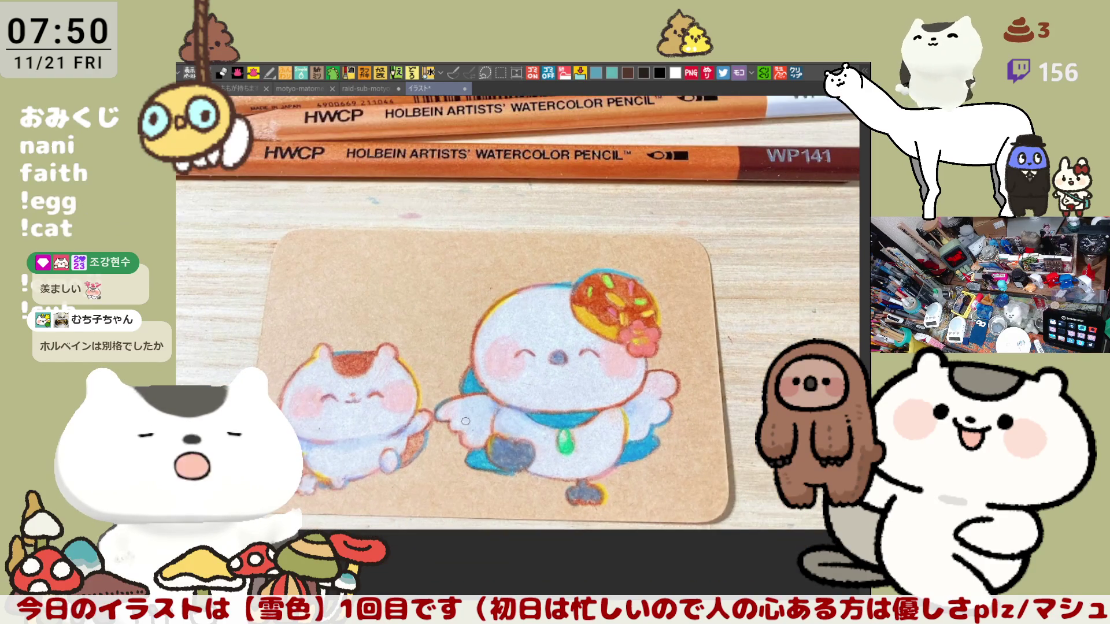
scroll(466, 421, down, 2)
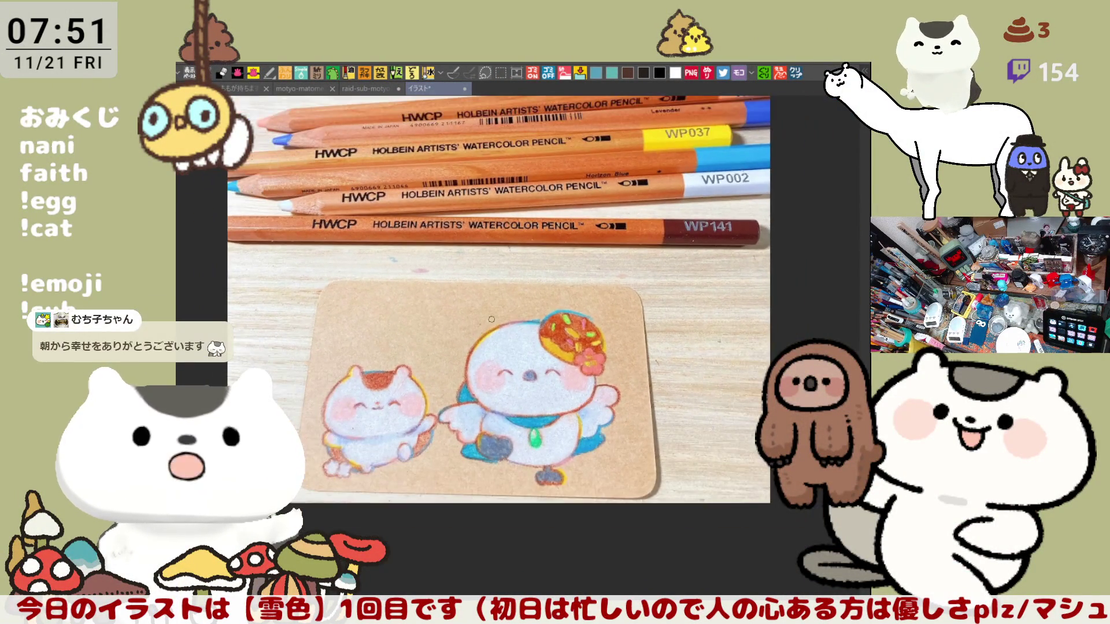
scroll(491, 319, up, 1)
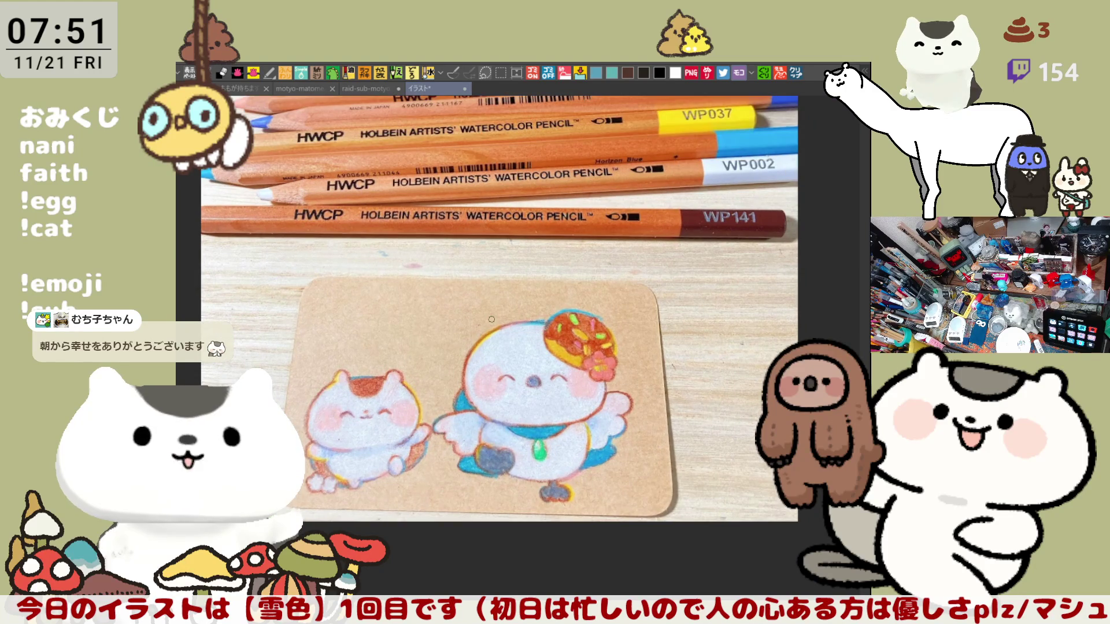
scroll(491, 319, down, 2)
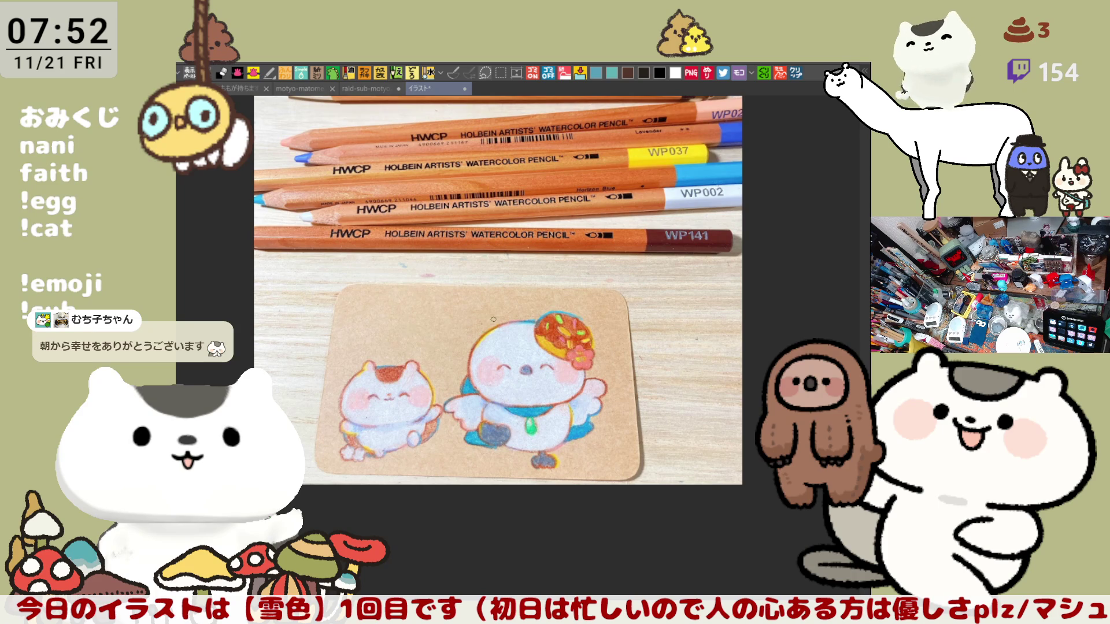
scroll(493, 319, down, 2)
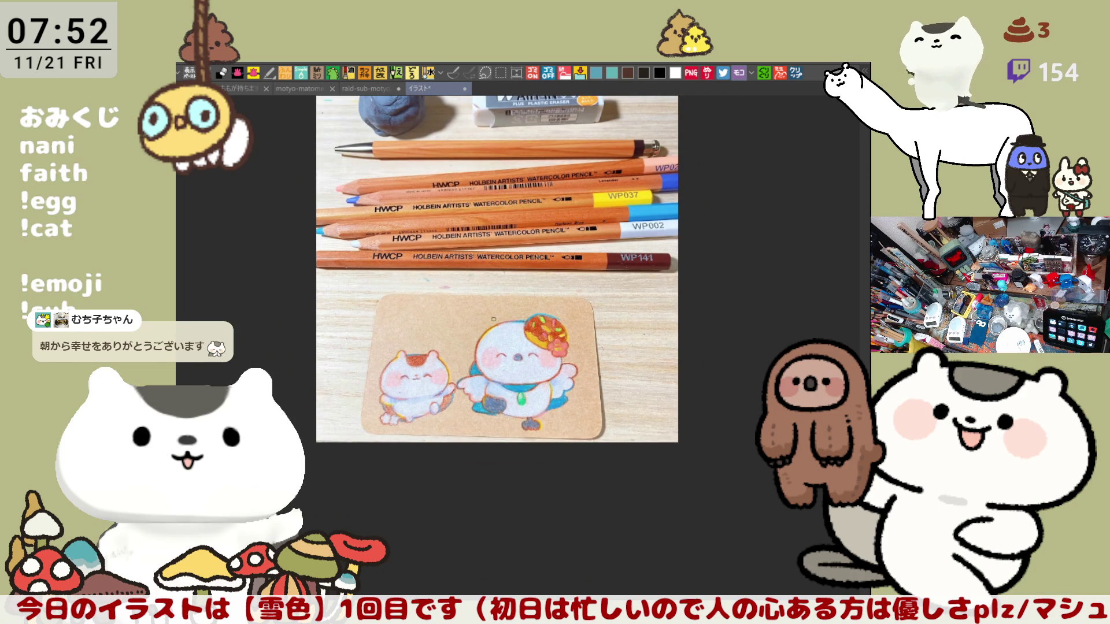
scroll(492, 319, up, 3)
drag(621, 204, 581, 266)
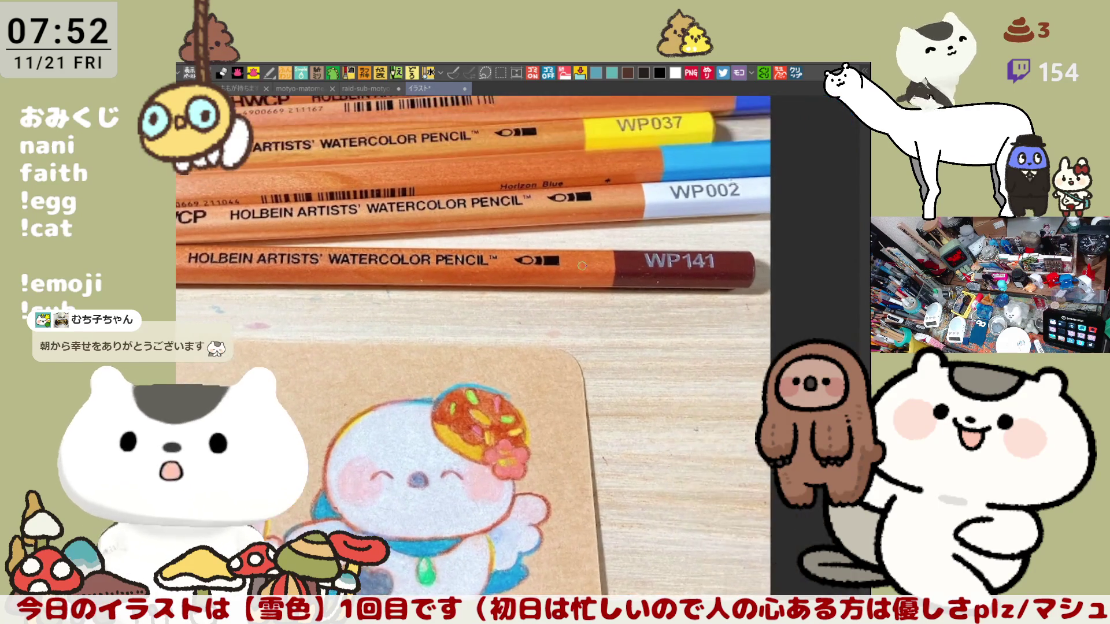
Zoom and pan across the small cat drawing on the kraft card.
scroll(660, 274, up, 2)
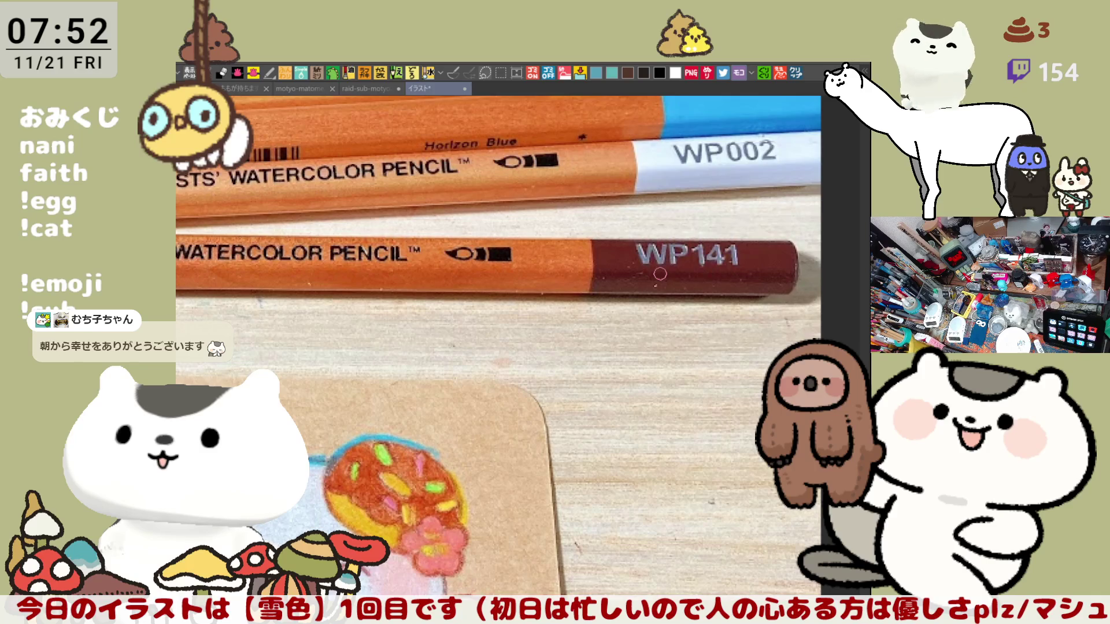
scroll(660, 274, up, 1)
scroll(660, 273, down, 4)
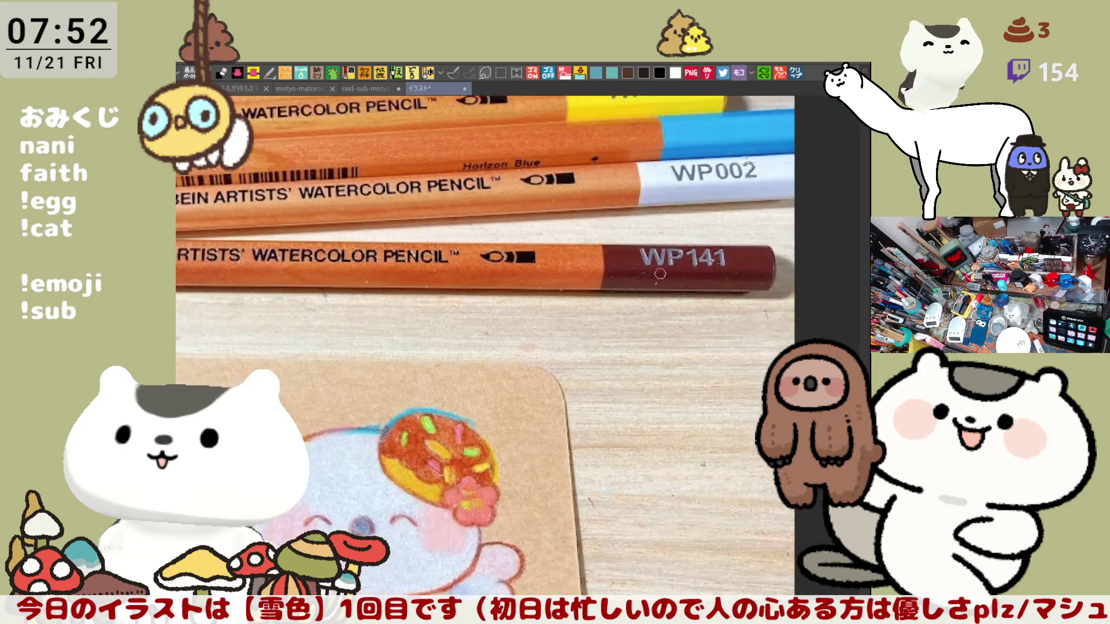
scroll(660, 274, down, 1)
scroll(660, 274, up, 2)
scroll(488, 407, up, 4)
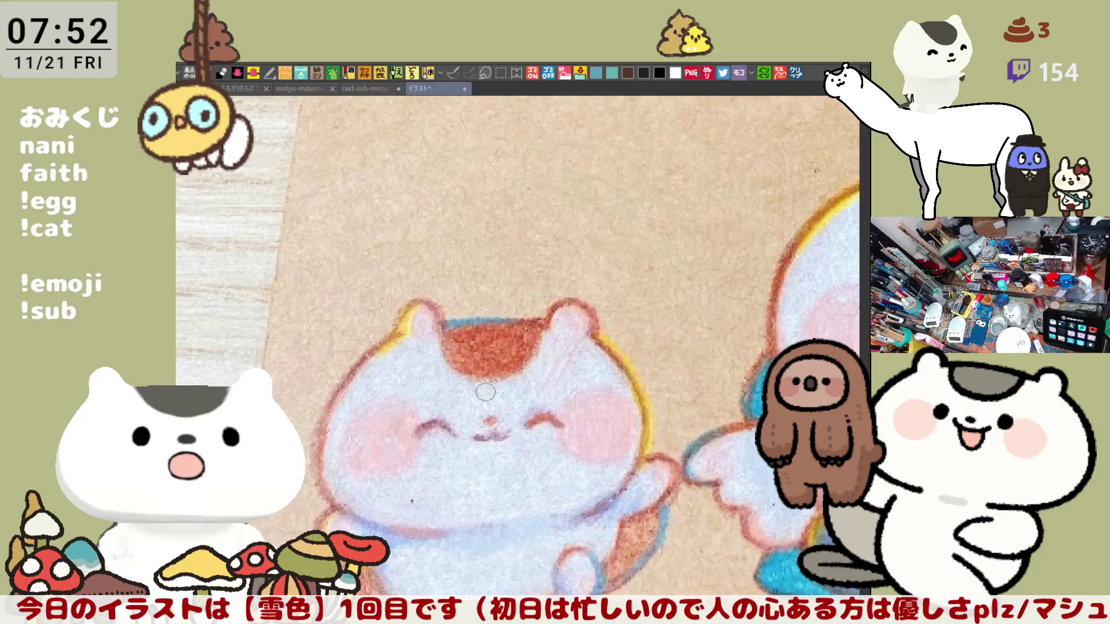
drag(486, 392, 390, 377)
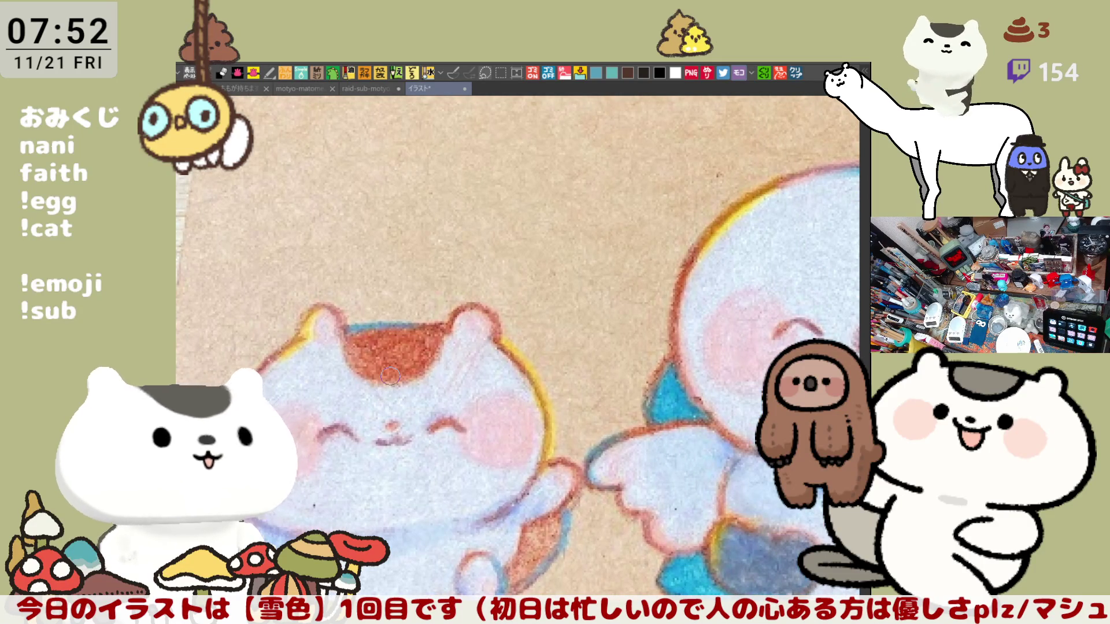
scroll(390, 376, down, 2)
scroll(396, 373, down, 3)
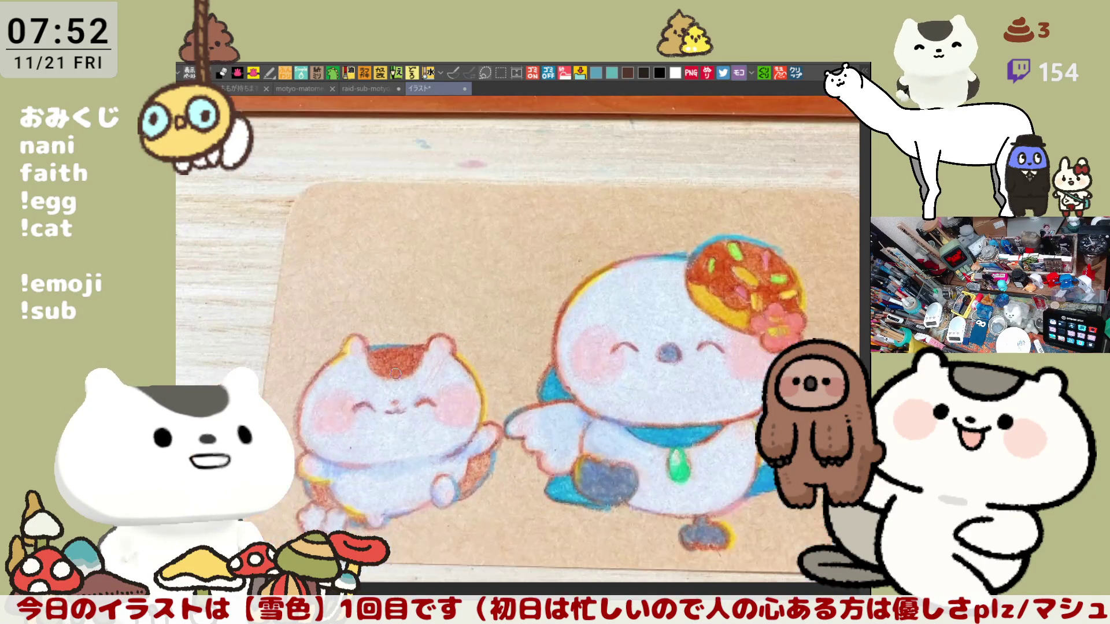
scroll(397, 370, down, 1)
Recentre the pencils and card, fit the photo to view, and return to the bear illustration.
mouse_move(806, 231)
mouse_down()
mouse_move(725, 231)
mouse_move(581, 283)
mouse_move(569, 375)
mouse_up()
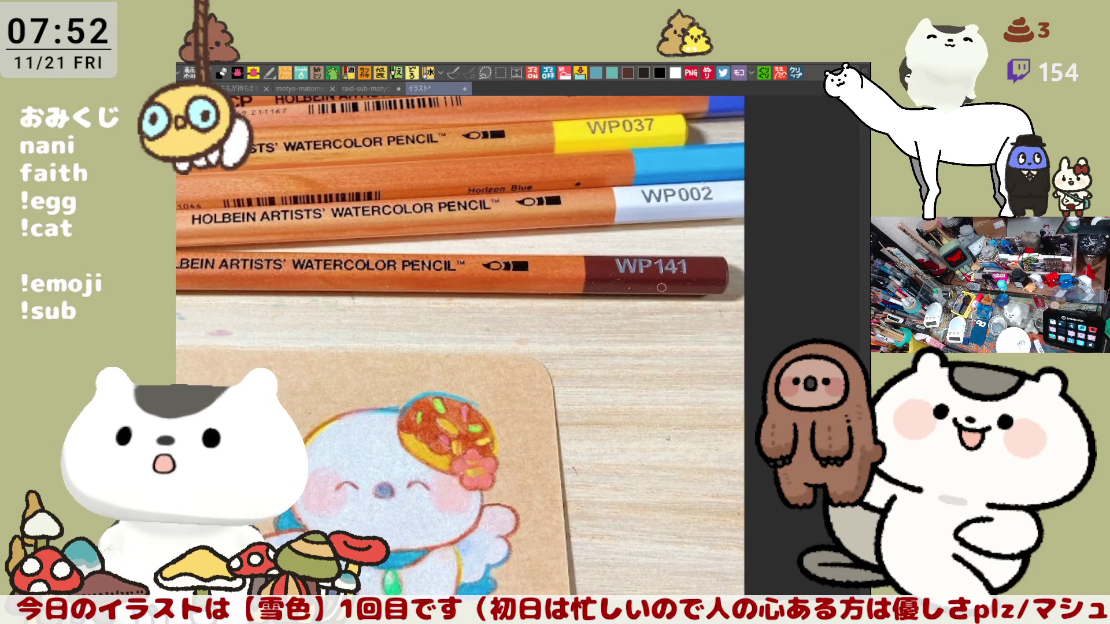
scroll(655, 283, up, 1)
scroll(655, 283, up, 1)
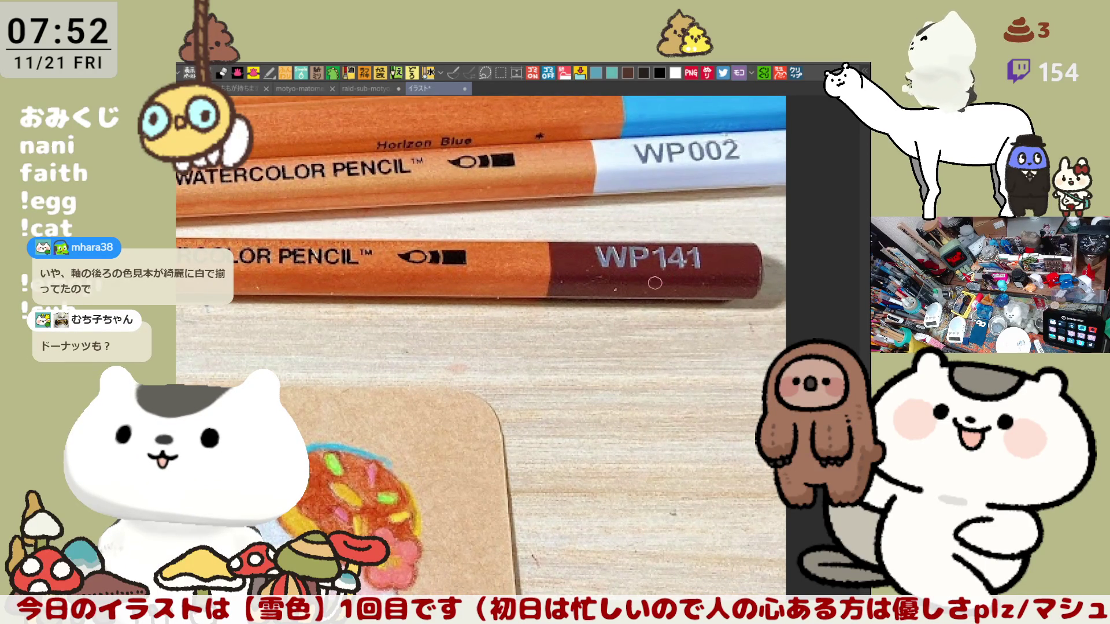
scroll(655, 283, down, 3)
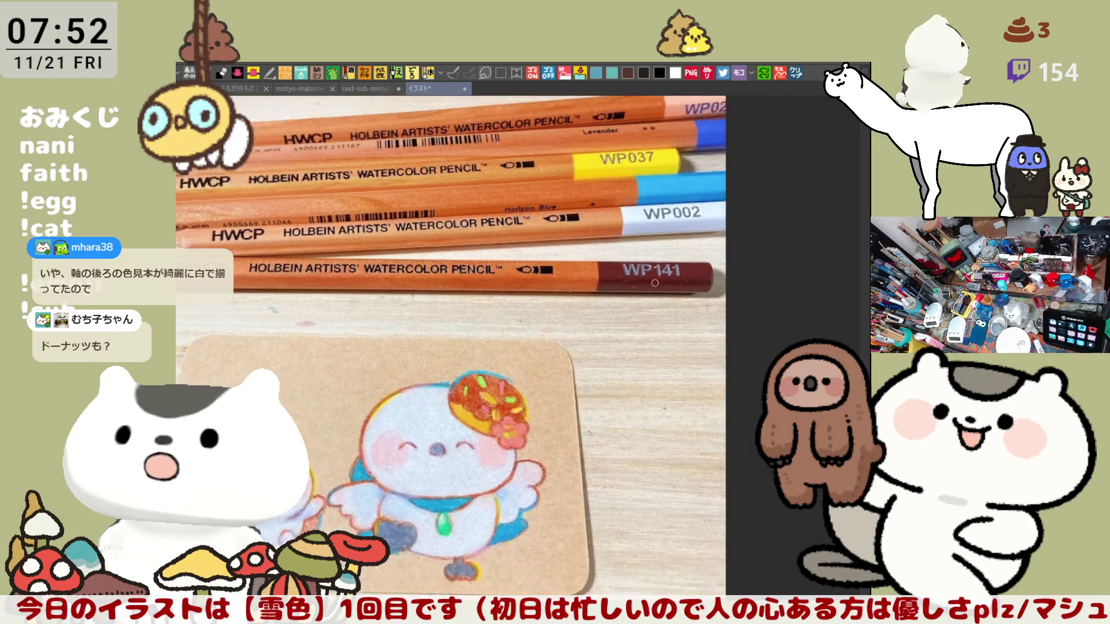
drag(571, 319, 641, 310)
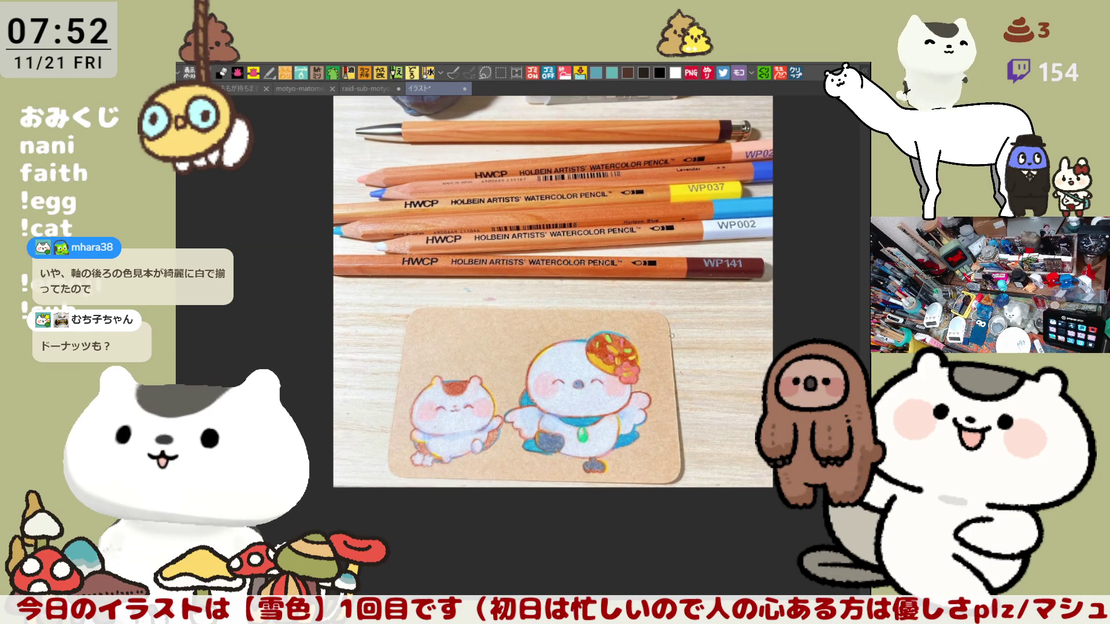
scroll(635, 321, up, 5)
scroll(571, 339, up, 2)
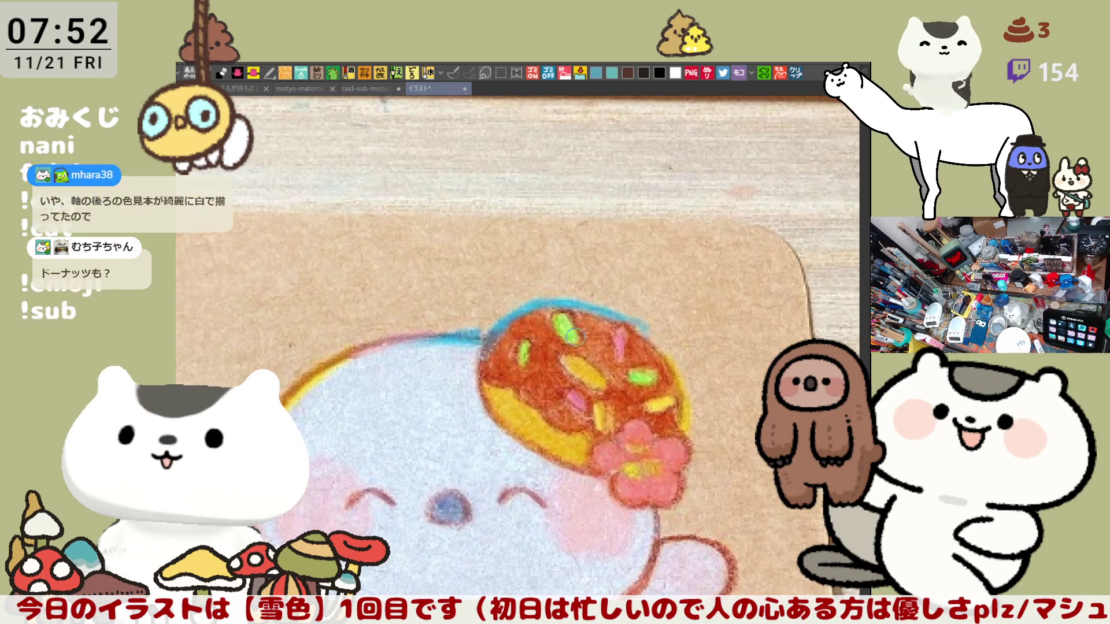
key(ctrl+0)
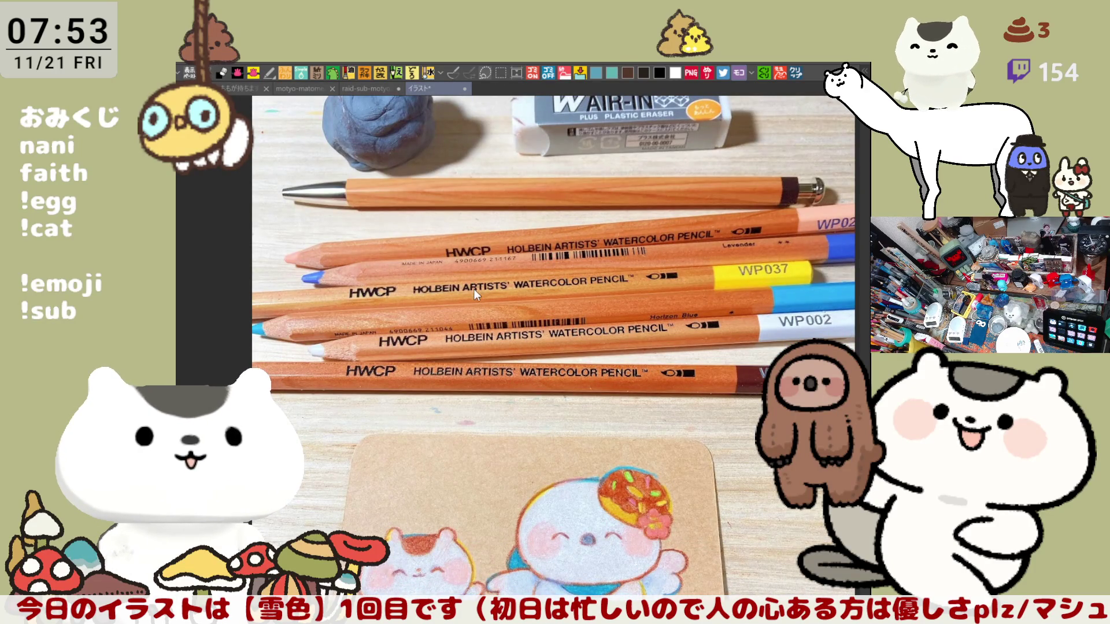
key(ctrl+shift+Tab)
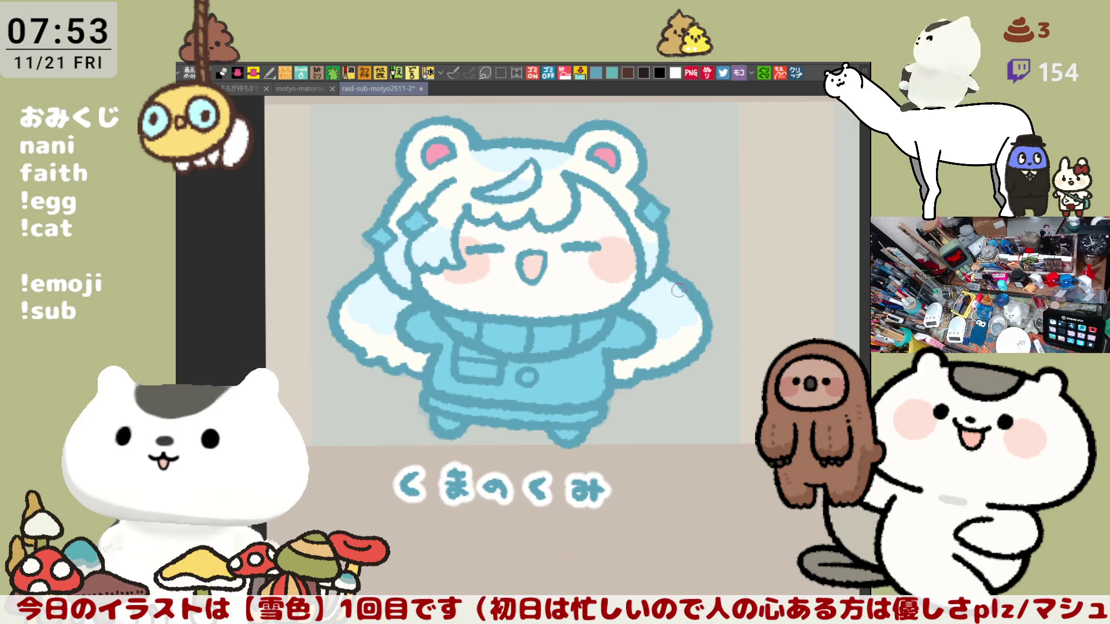
Draw a blue outline stroke beside the character's right hand, retrying it once.
key(ctrl+Tab)
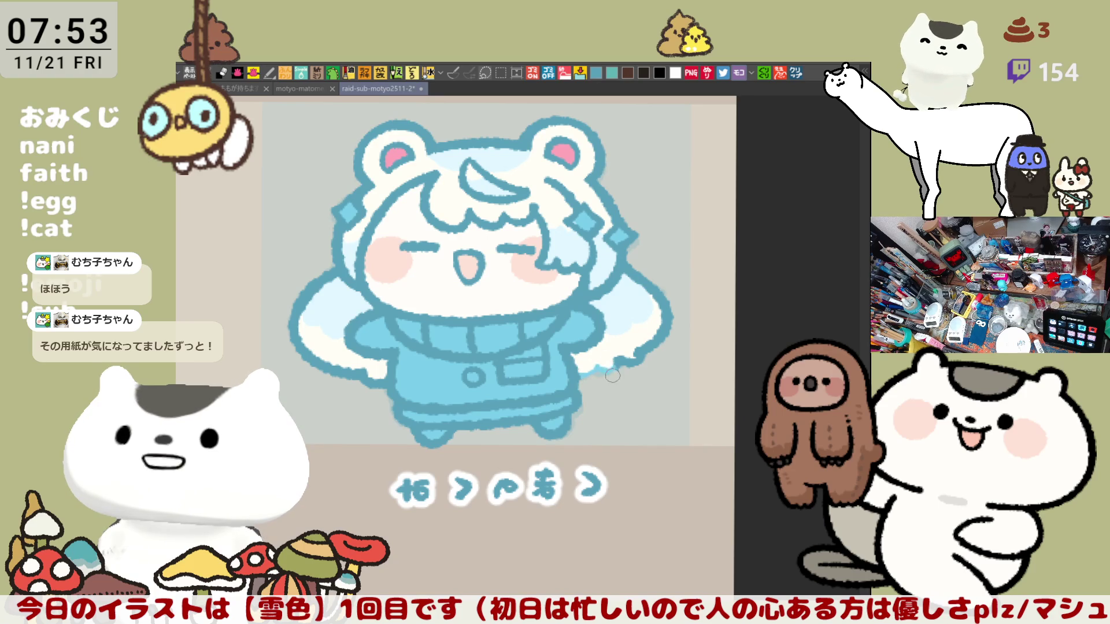
drag(606, 361, 601, 398)
key(ctrl+z)
drag(594, 348, 599, 393)
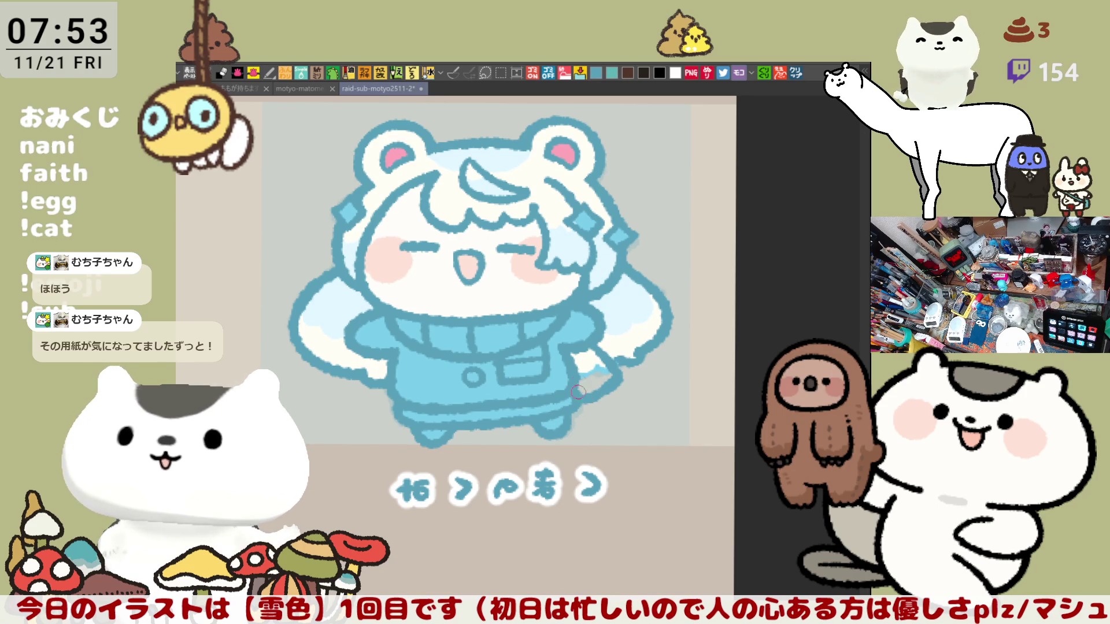
With the canvas flipped horizontally, redraw the sleeve outline down to the hand, then flip back.
key(h)
drag(410, 346, 396, 389)
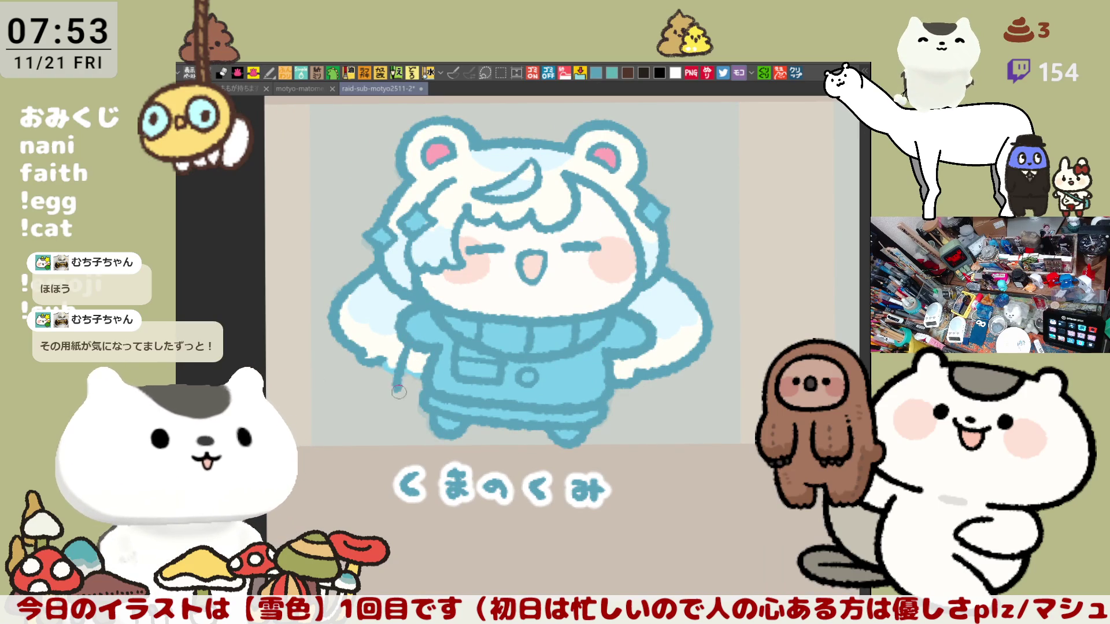
key(ctrl+z)
drag(409, 347, 422, 398)
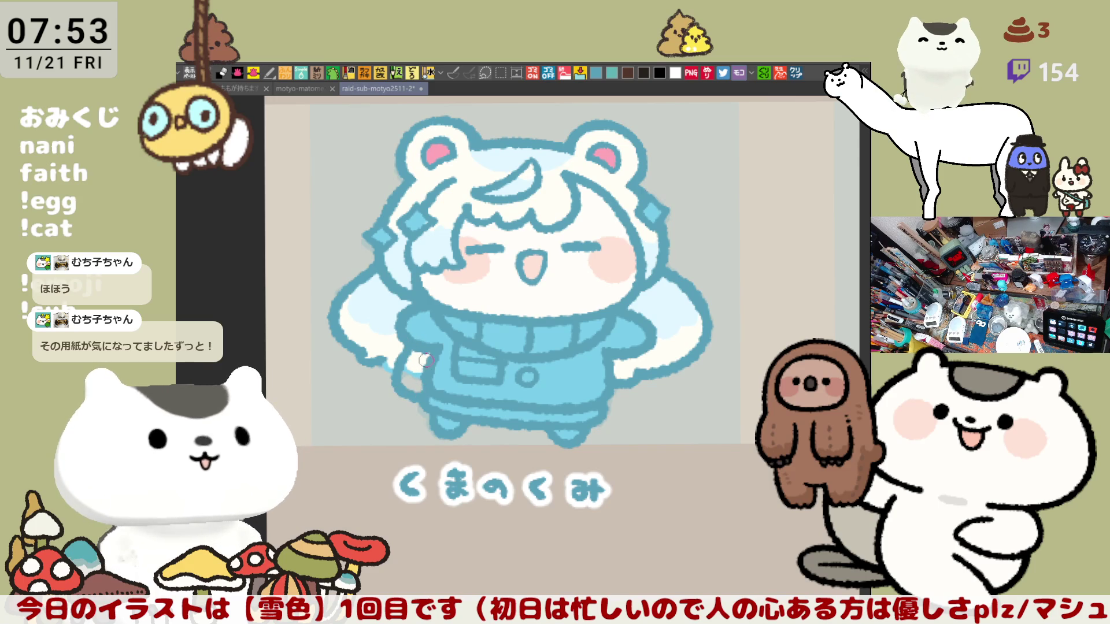
key(ctrl+z)
mouse_move(411, 347)
mouse_down()
mouse_move(406, 376)
mouse_move(422, 399)
mouse_up()
key(ctrl+z)
drag(410, 347, 426, 400)
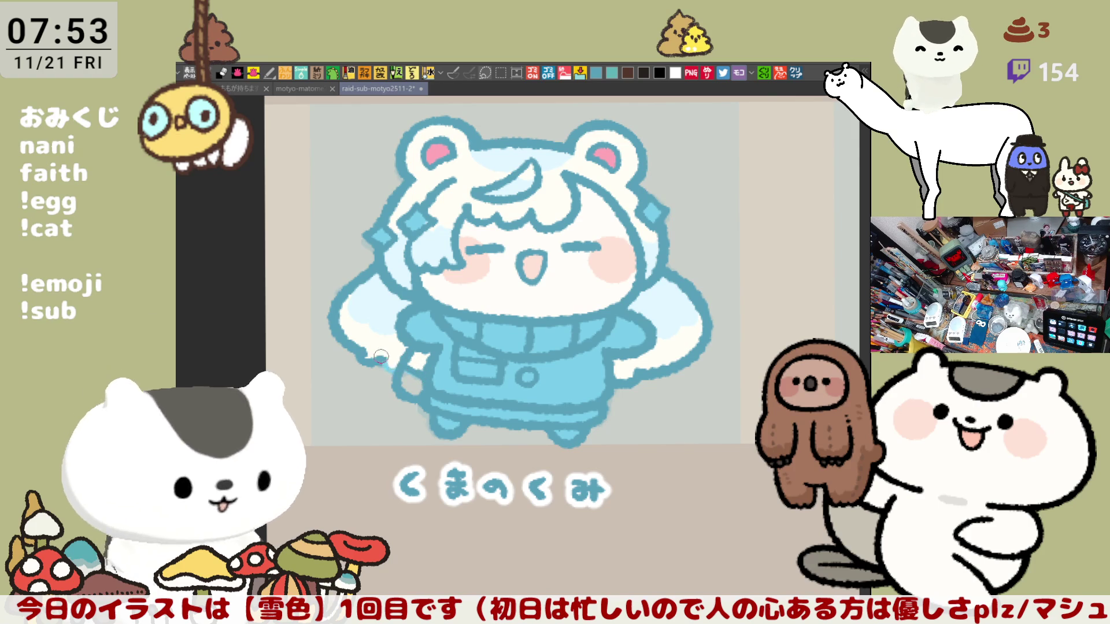
key(h)
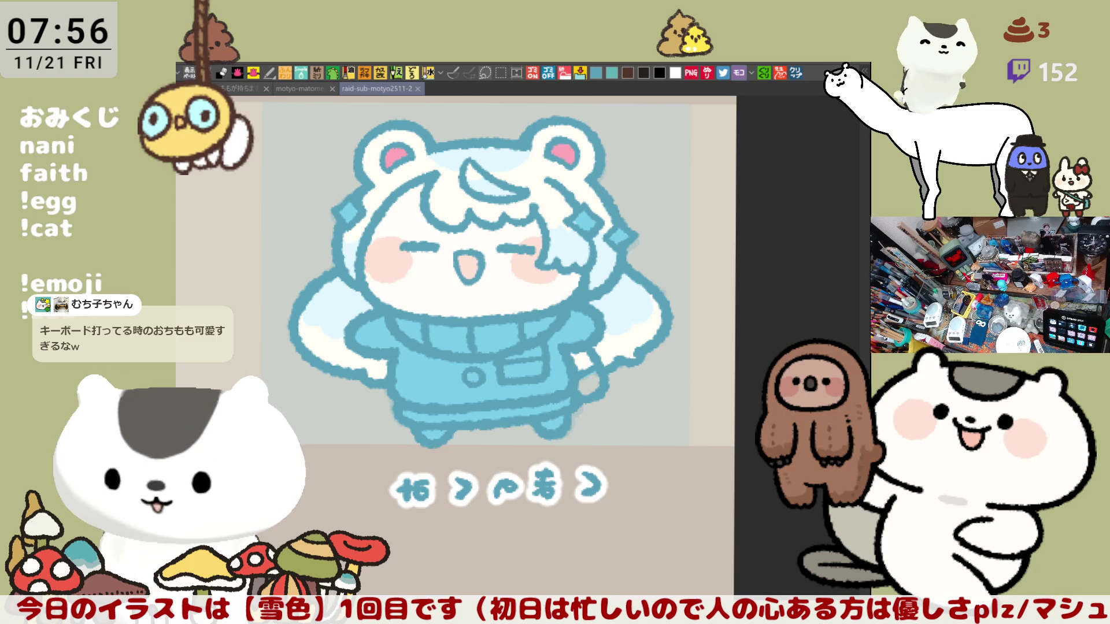
Paste the copied tweet screenshot as a new canvas and zoom to inspect it, then paste the kraft-paper image too.
click(796, 73)
scroll(468, 319, up, 3)
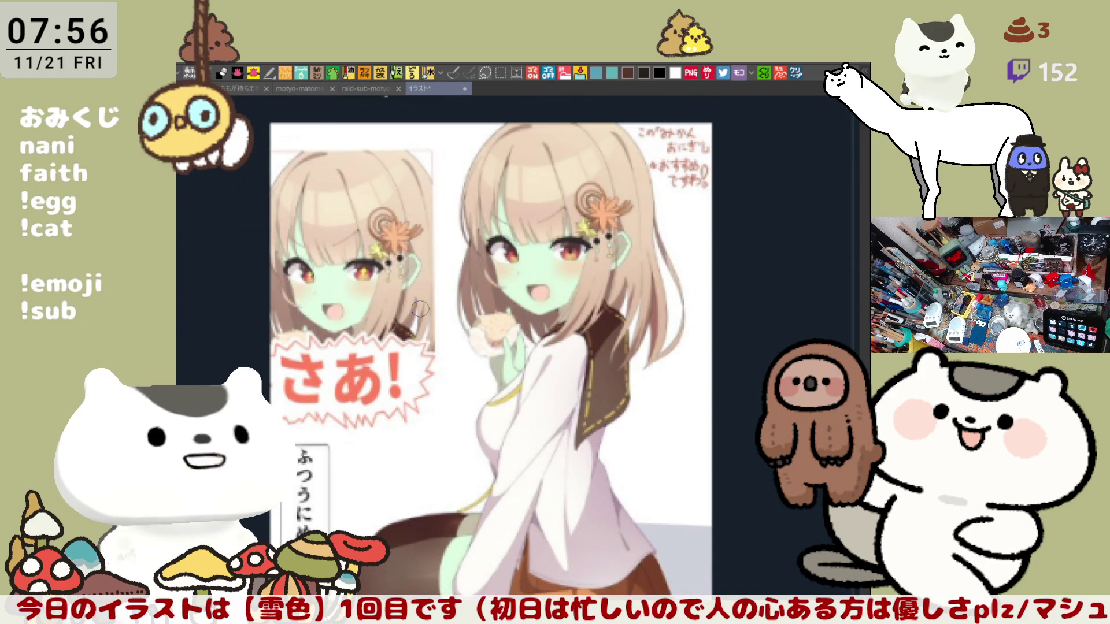
scroll(419, 309, down, 3)
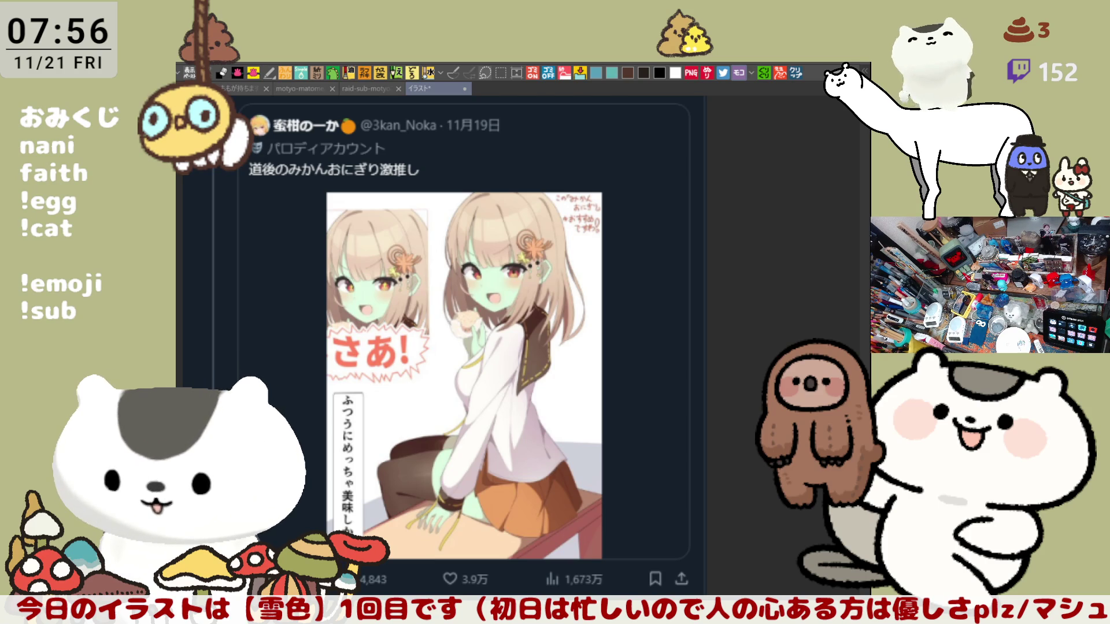
click(798, 74)
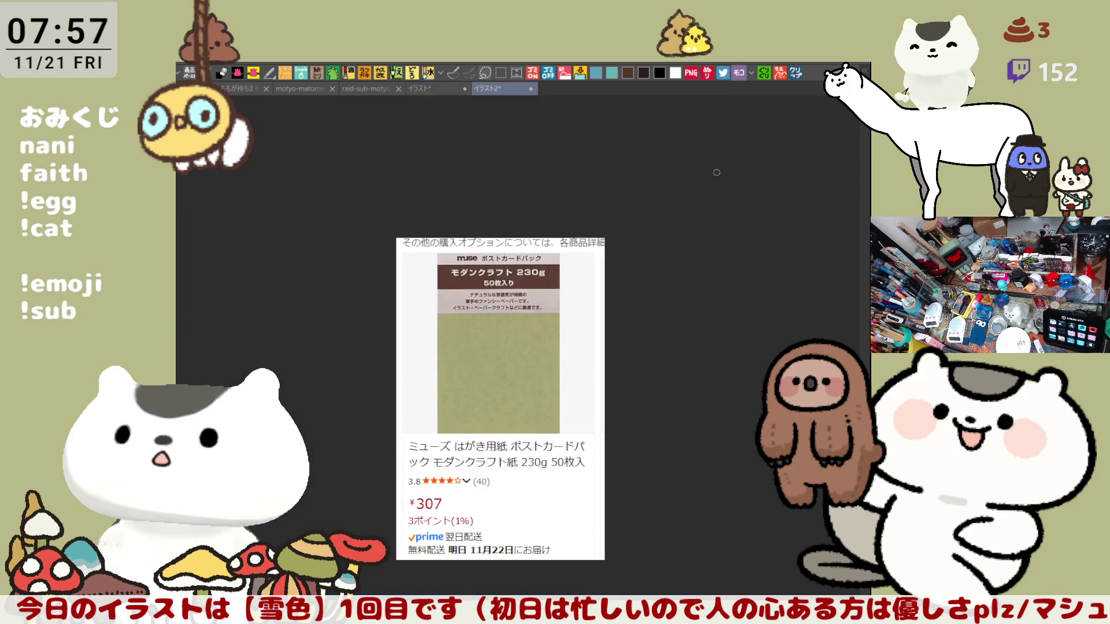
Zoom around the kraft-paper postcard listing, then close both the kraft-paper and tweet canvases.
scroll(456, 383, up, 5)
scroll(456, 383, up, 1)
scroll(458, 374, down, 3)
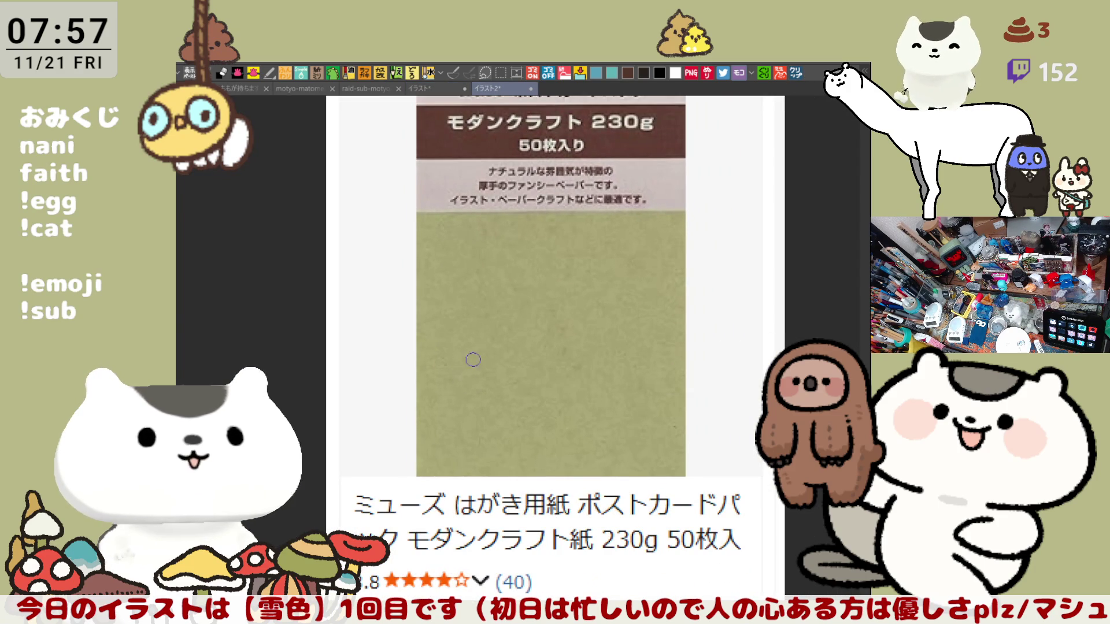
scroll(478, 355, down, 1)
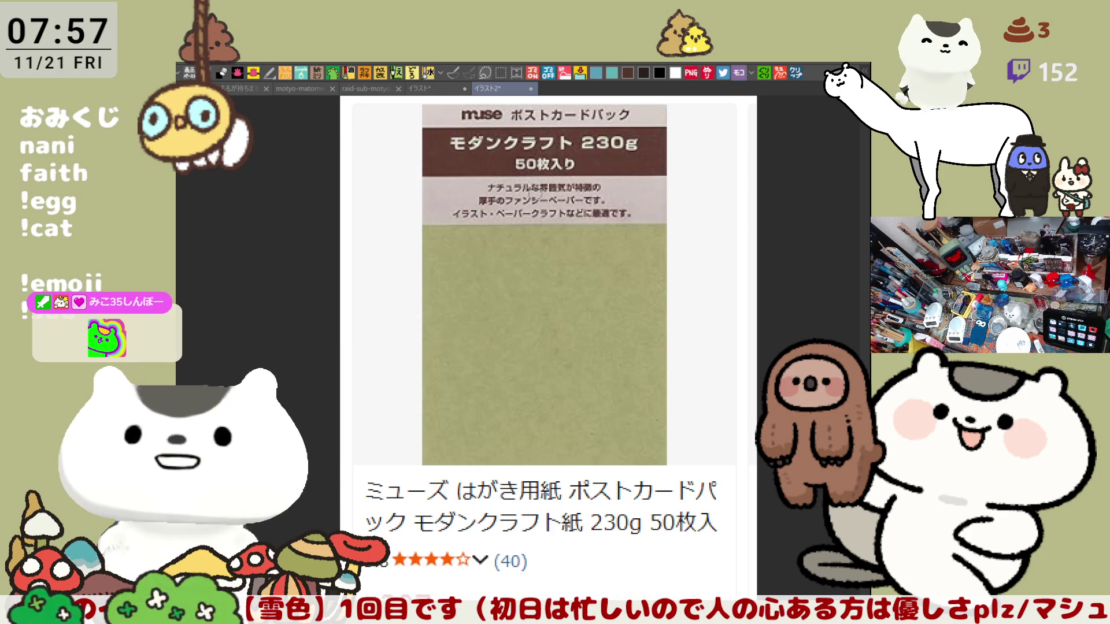
scroll(548, 347, down, 2)
scroll(548, 347, up, 2)
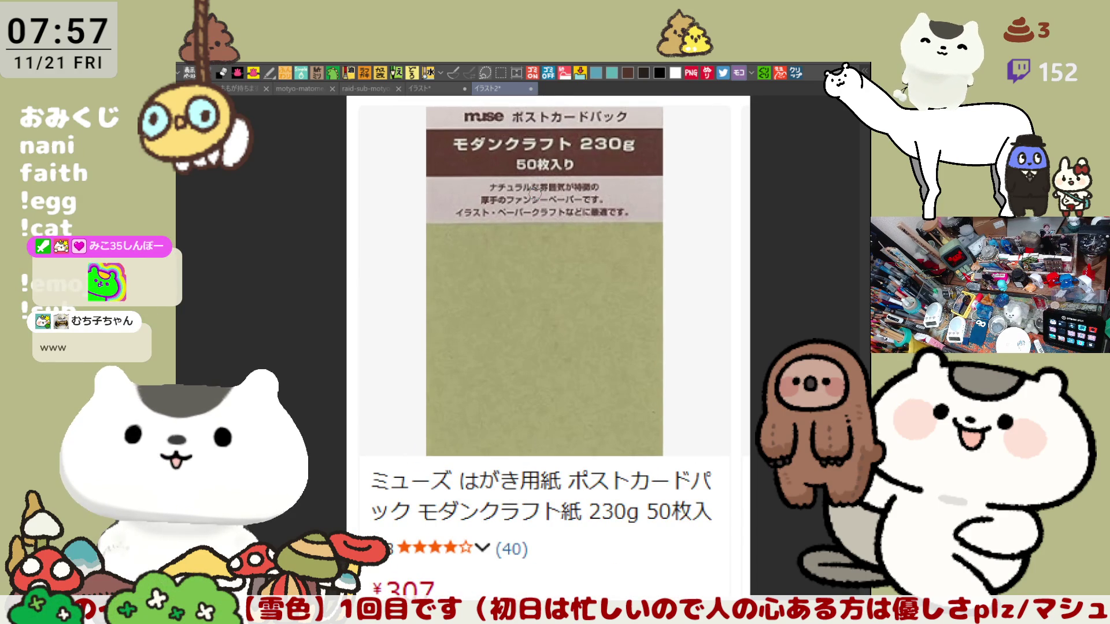
scroll(536, 192, down, 4)
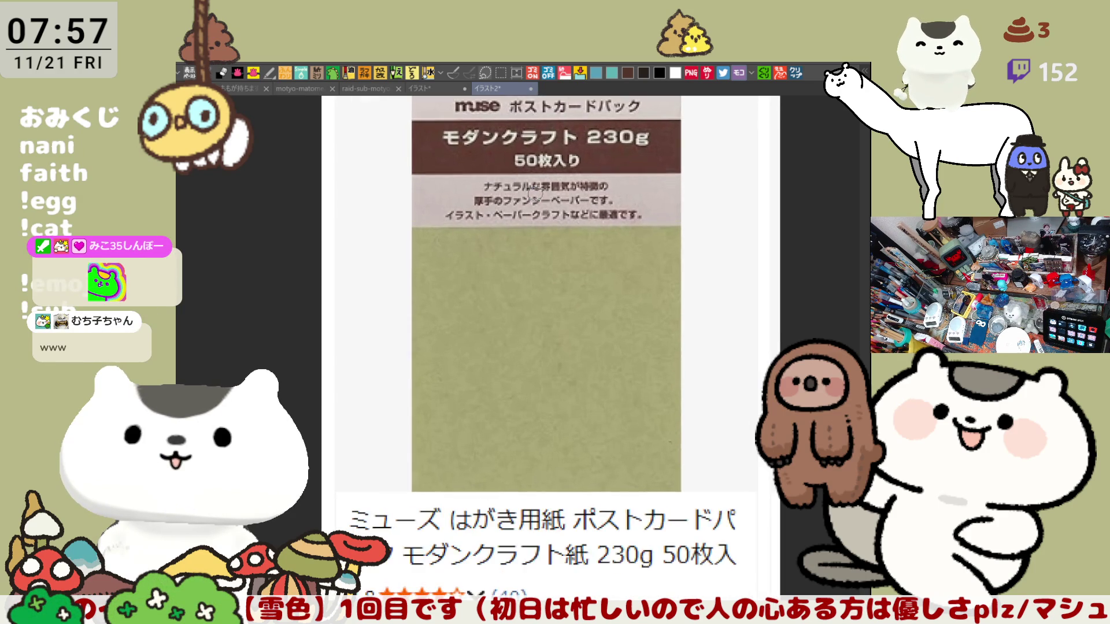
scroll(536, 186, up, 3)
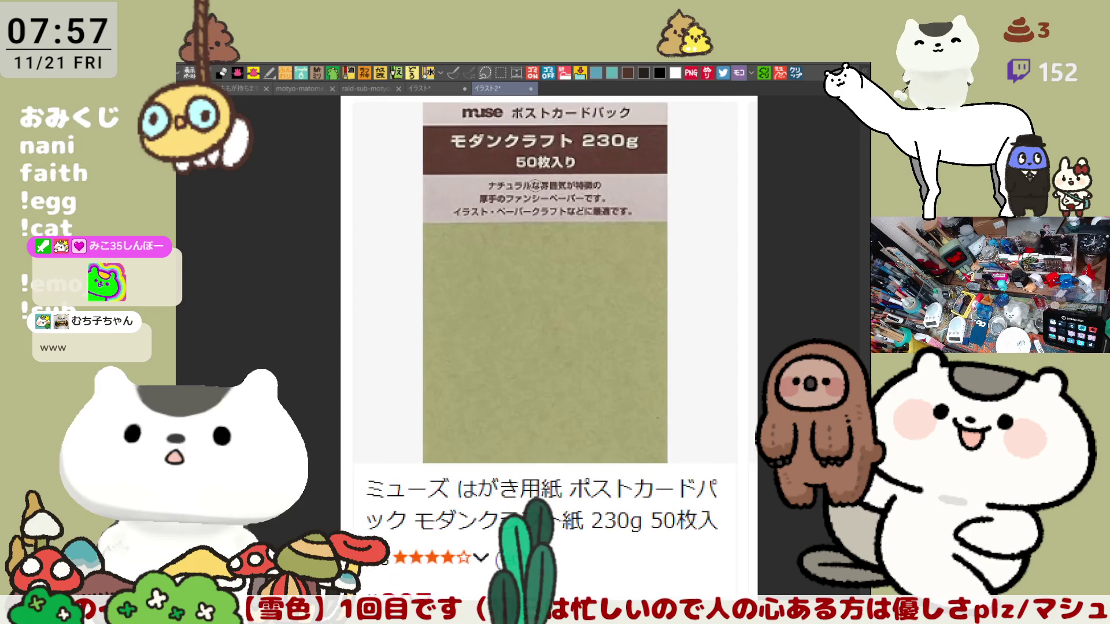
scroll(535, 186, down, 2)
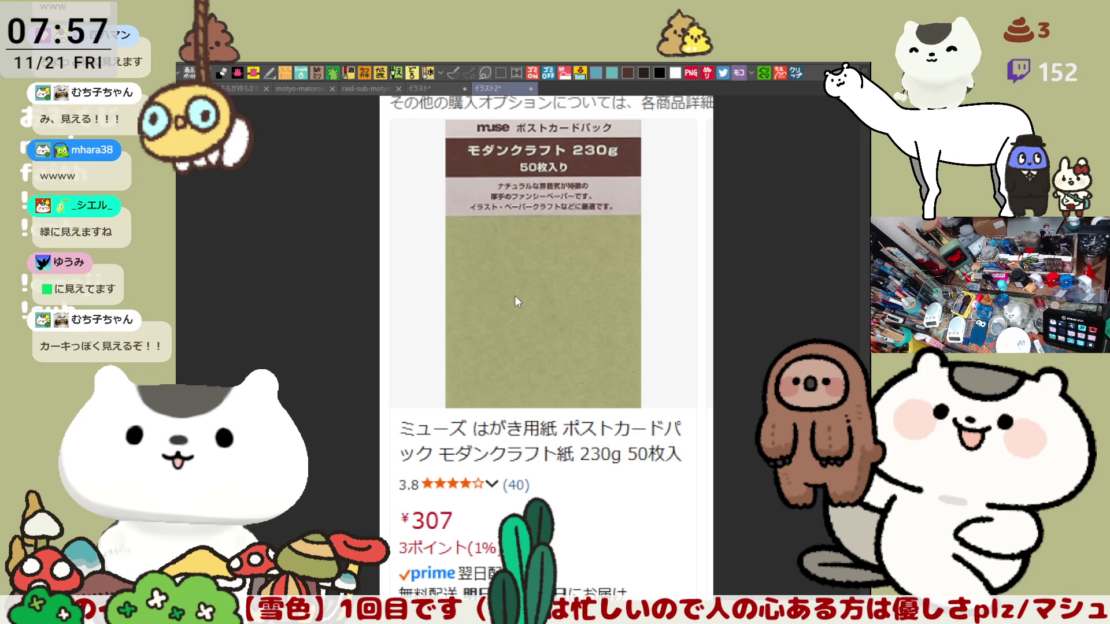
key(ctrl+w)
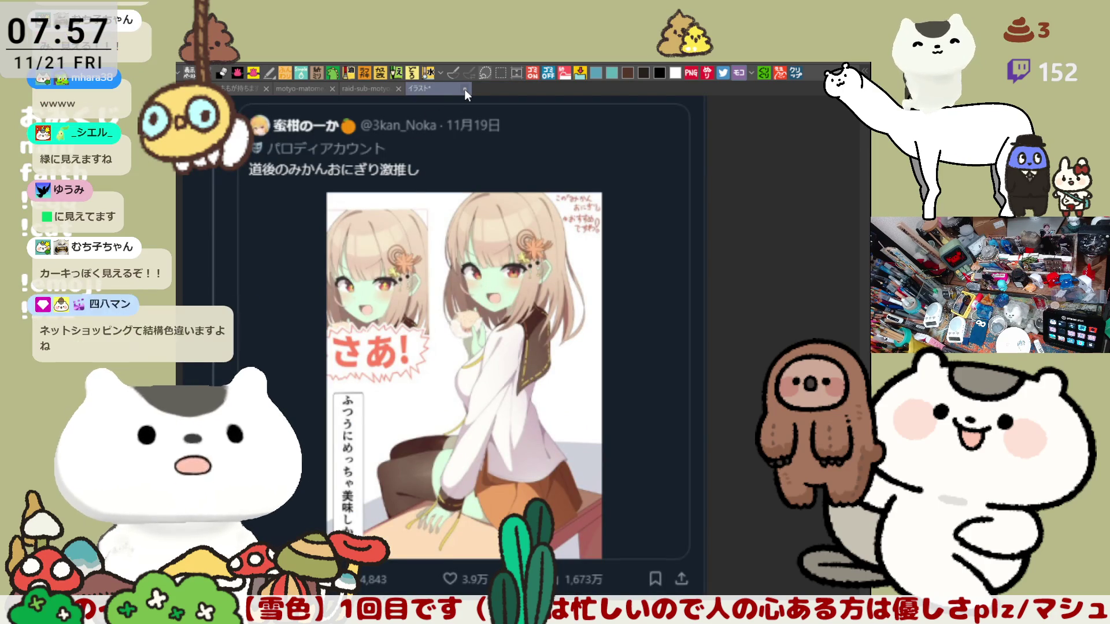
key(ctrl+w)
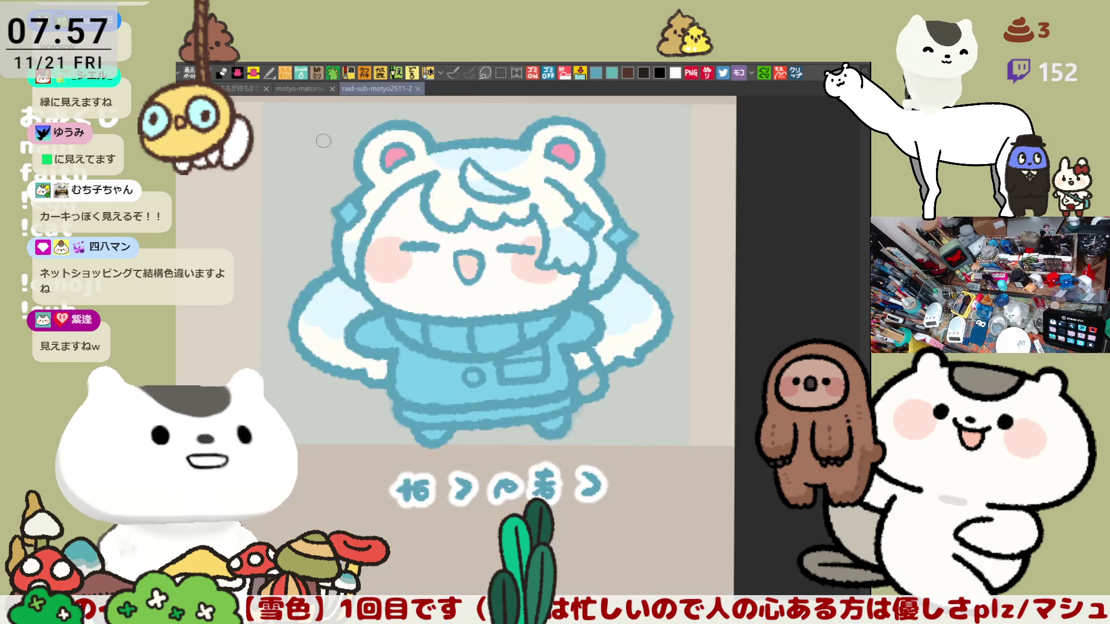
scroll(445, 178, up, 1)
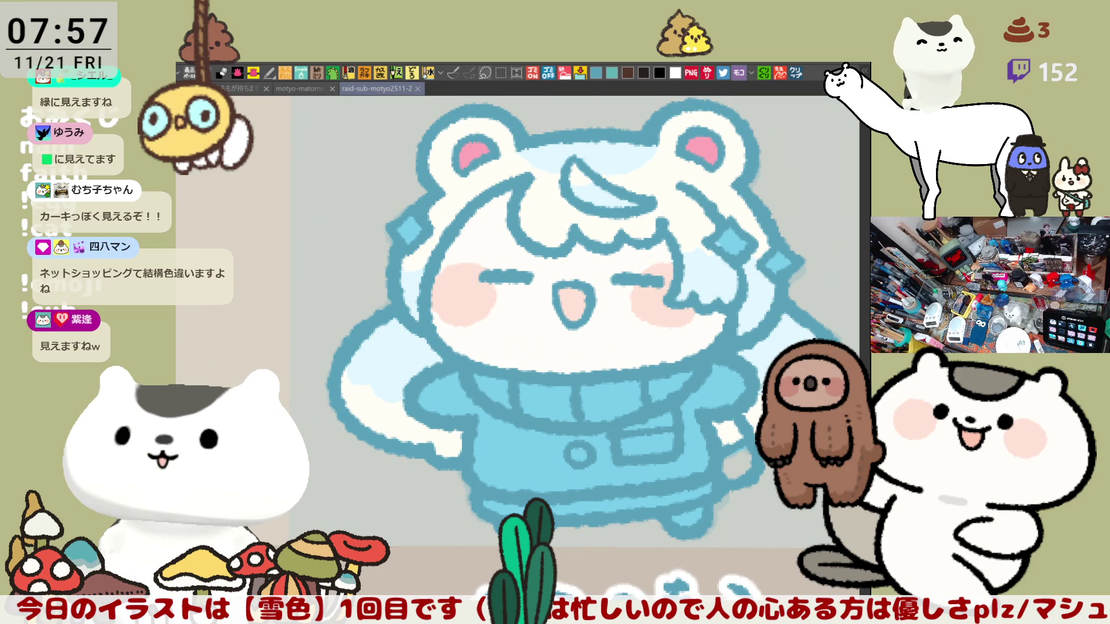
drag(796, 448, 706, 430)
scroll(706, 431, up, 2)
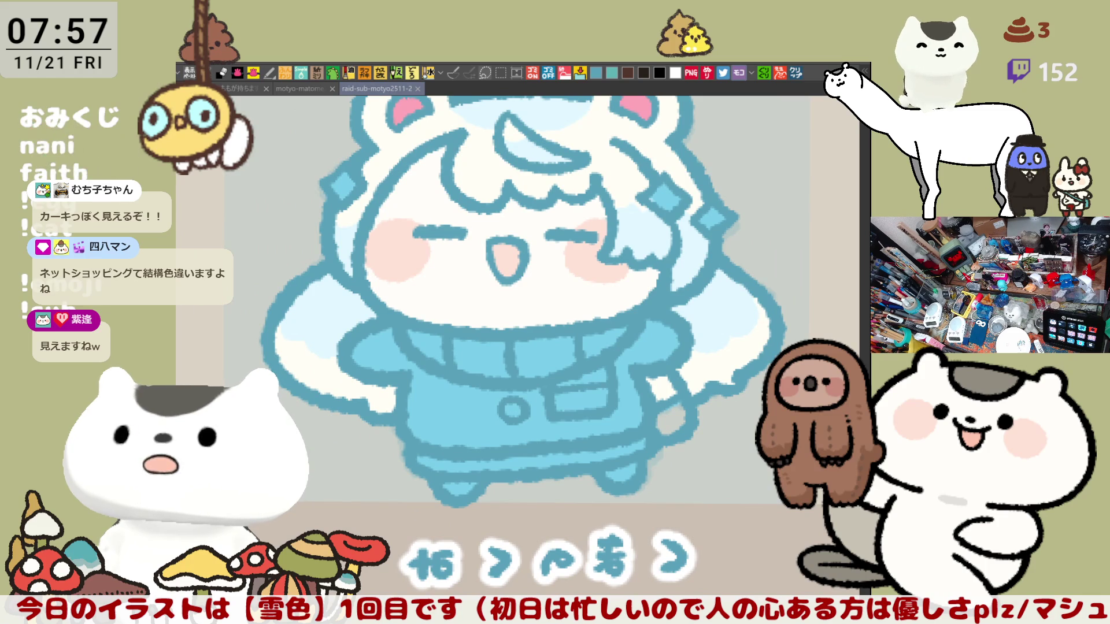
scroll(753, 368, down, 2)
scroll(579, 290, up, 2)
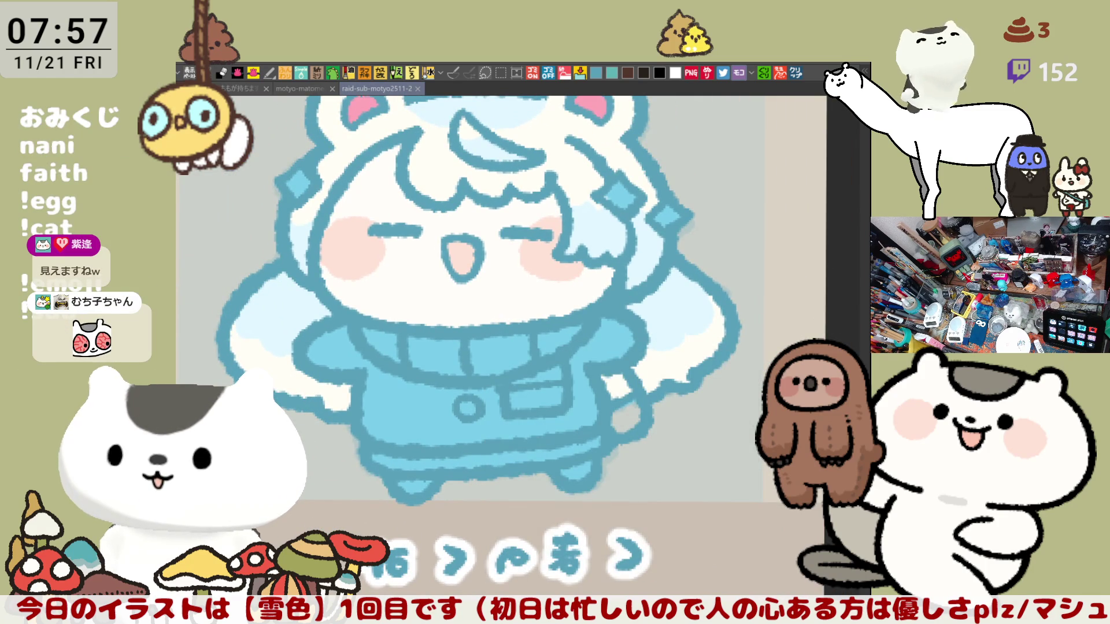
scroll(712, 431, down, 1)
scroll(599, 325, up, 1)
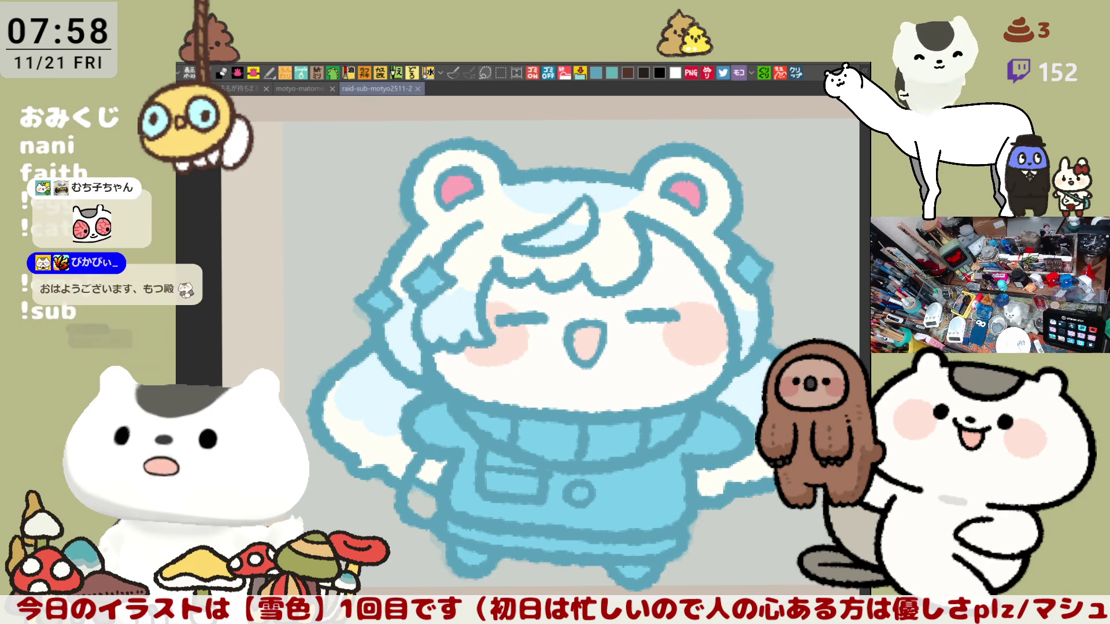
drag(436, 466, 431, 482)
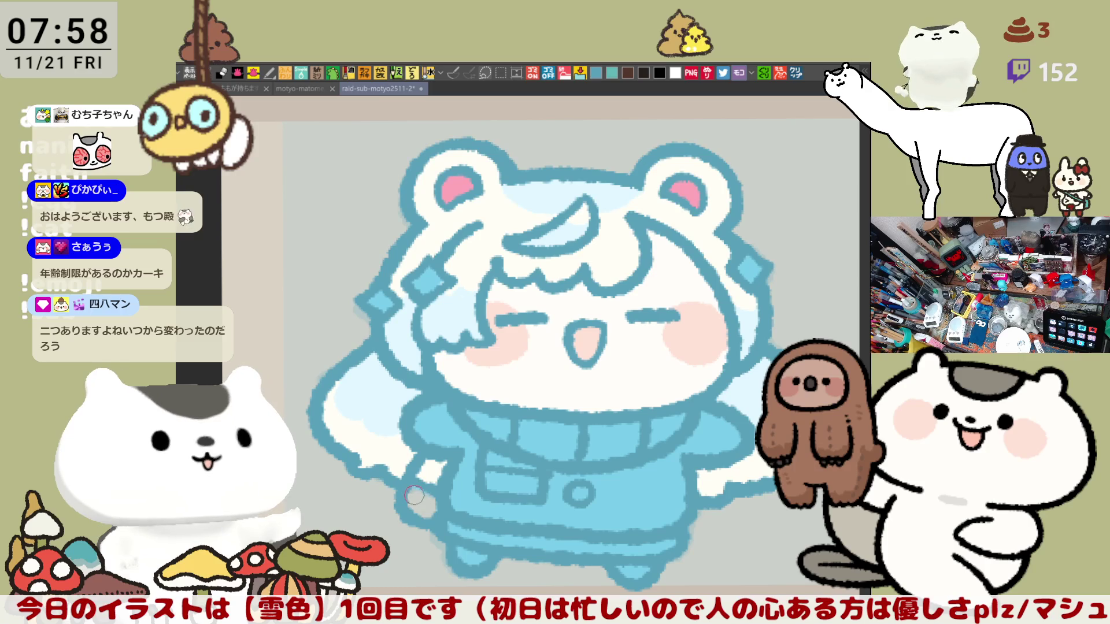
Paint the lower-left mitten and the scarf stripes at the collar pink.
drag(422, 501, 434, 494)
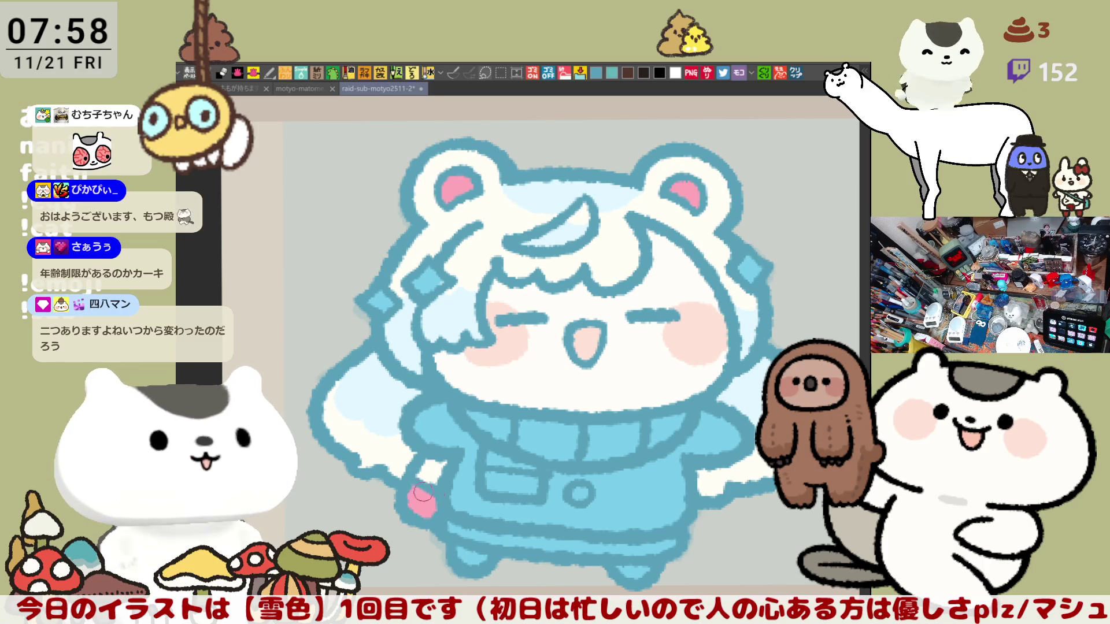
drag(506, 416, 498, 424)
drag(614, 428, 626, 437)
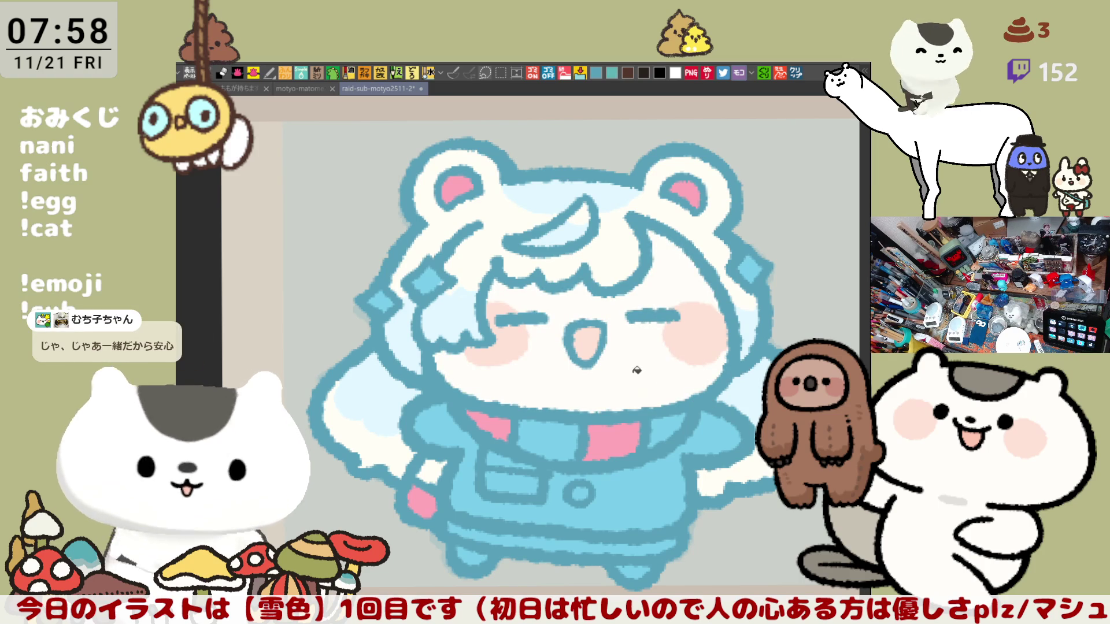
drag(700, 503, 692, 428)
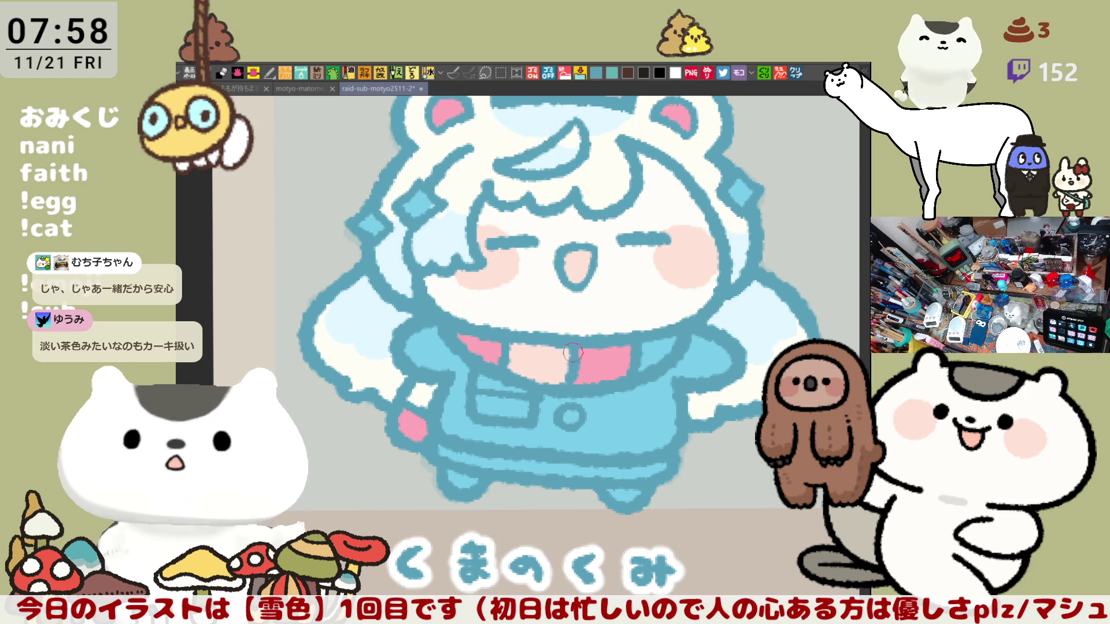
Try a pale-pink fill on the coat, then undo both the pink and blue coat fills.
drag(672, 342, 696, 364)
scroll(697, 364, up, 1)
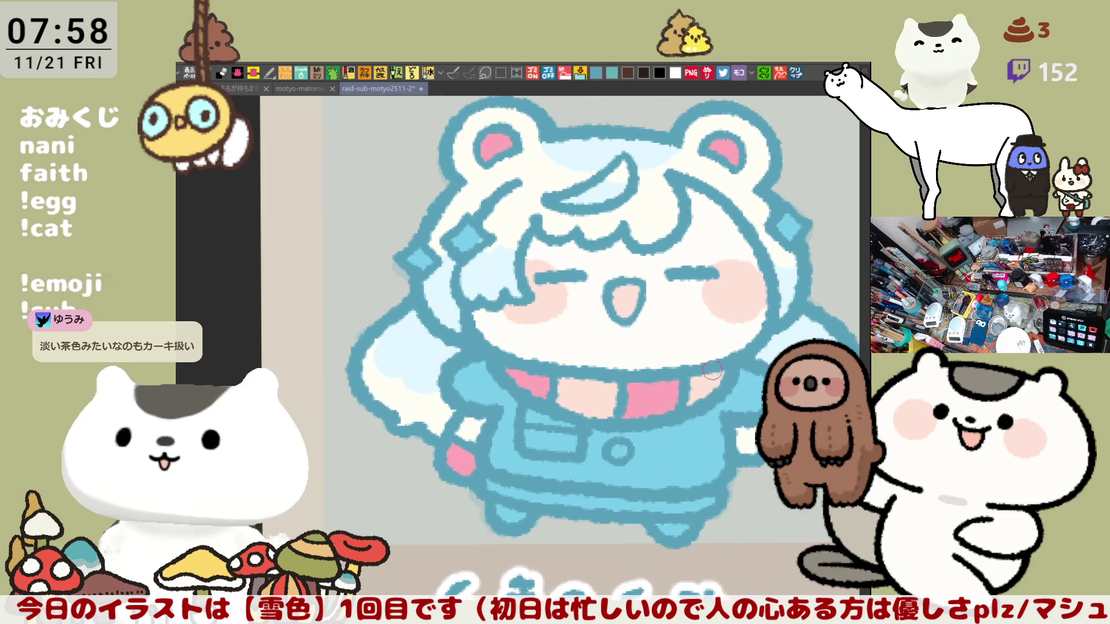
click(587, 399)
click(689, 446)
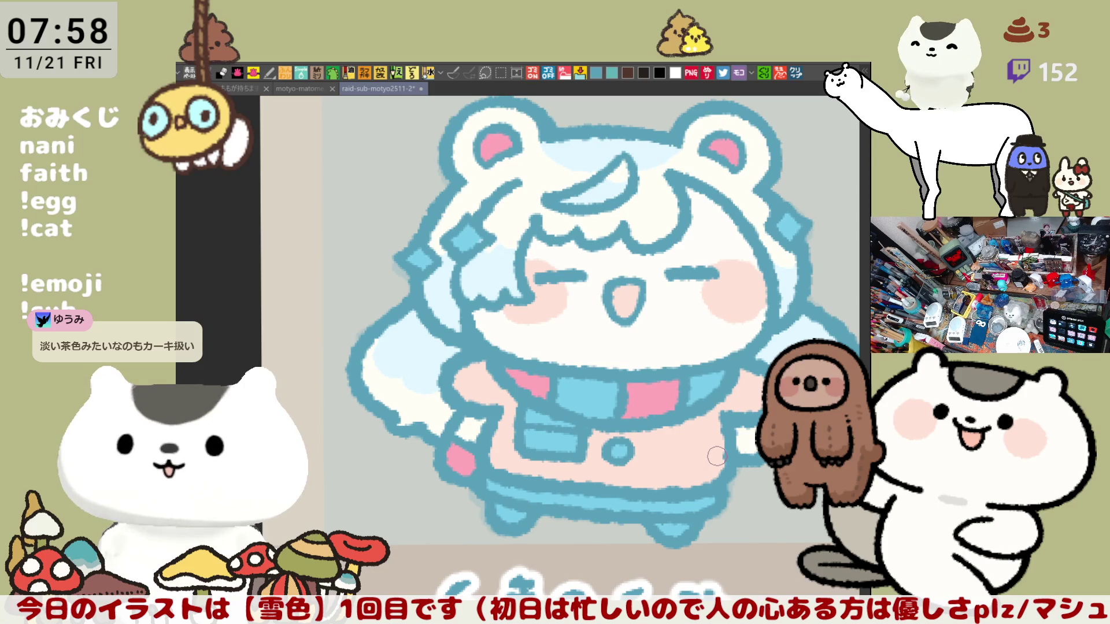
key(ctrl+z)
mouse_move(717, 450)
mouse_down()
mouse_move(682, 398)
mouse_move(744, 386)
mouse_up()
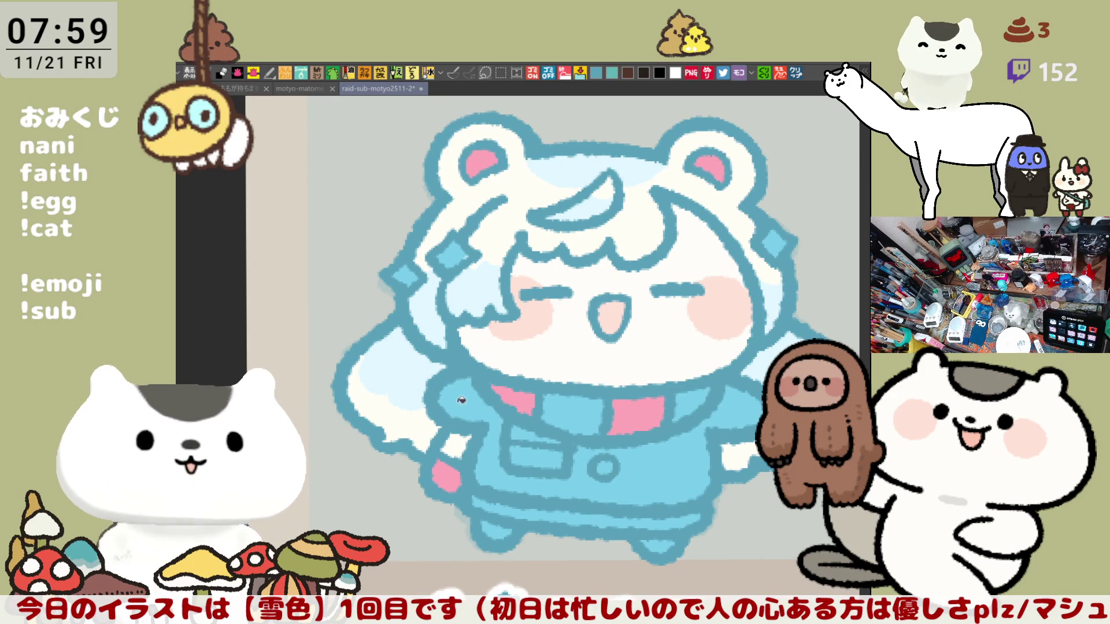
key(ctrl+z)
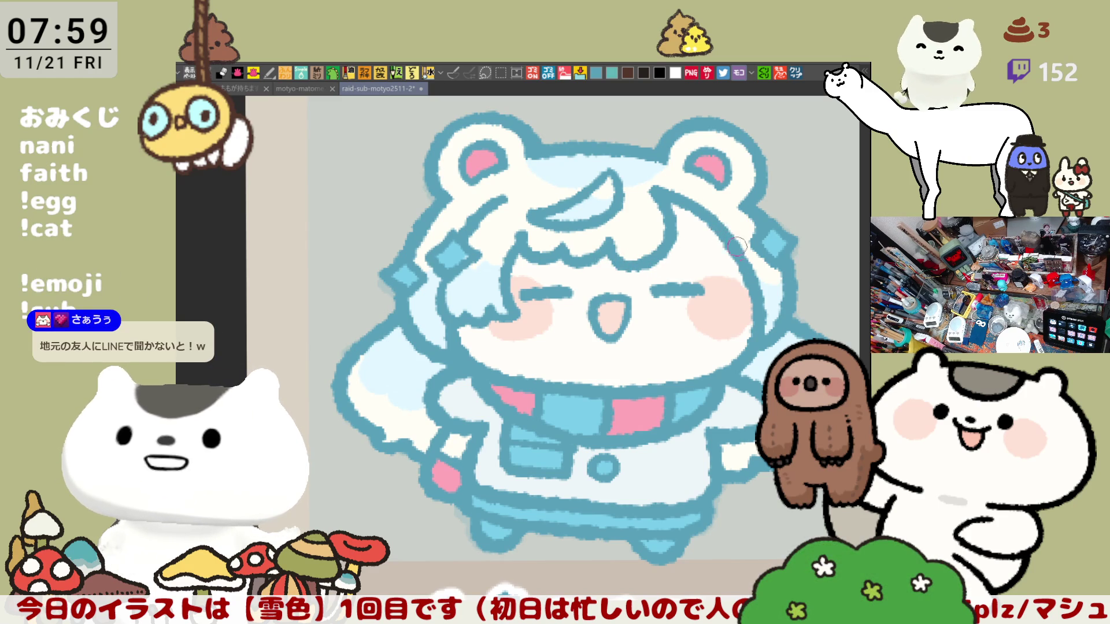
scroll(686, 312, down, 2)
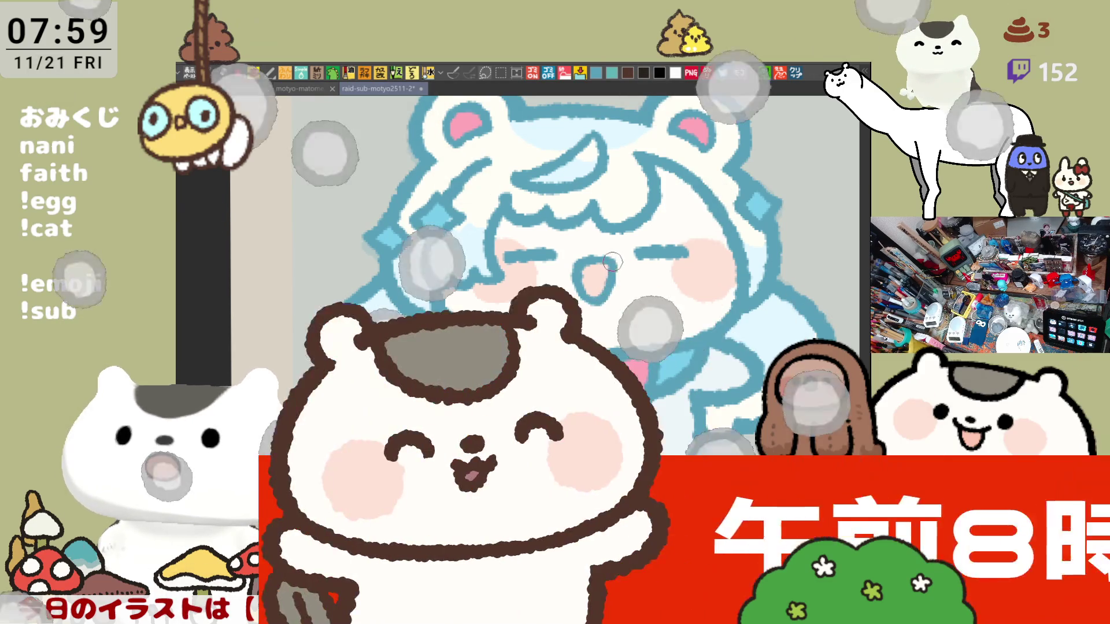
drag(613, 262, 528, 276)
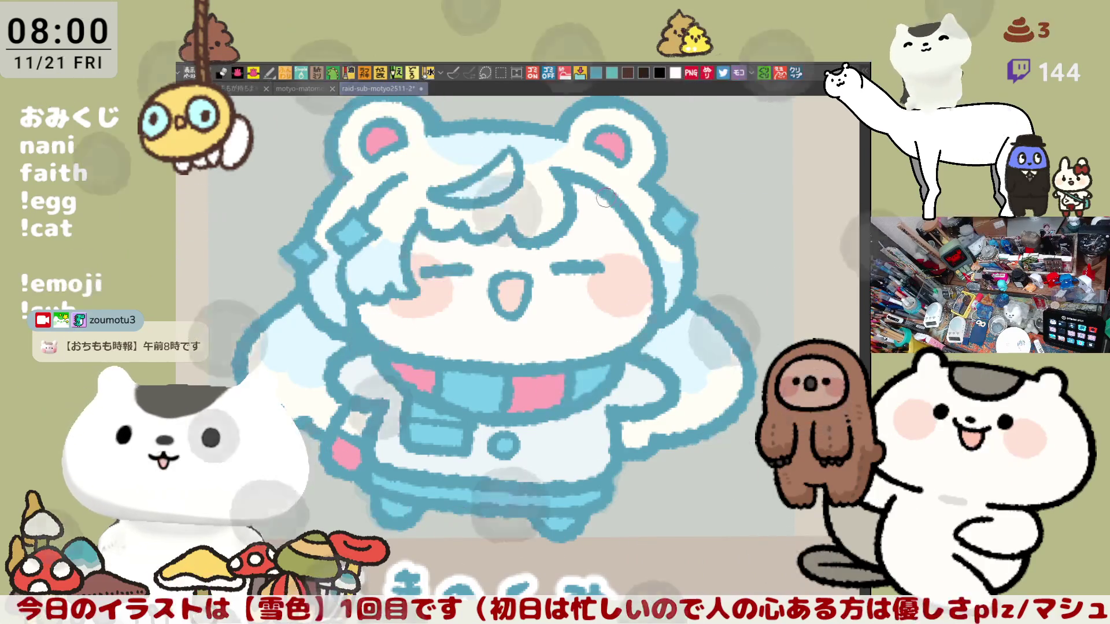
scroll(679, 260, up, 2)
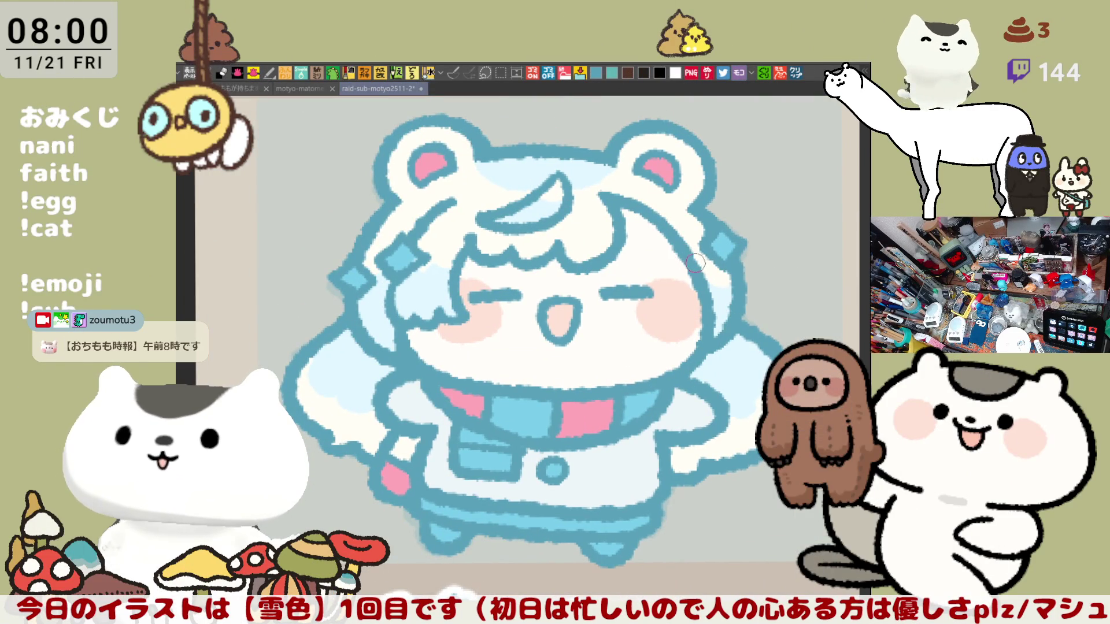
mouse_move(695, 262)
mouse_down()
mouse_move(648, 234)
mouse_move(584, 234)
mouse_move(514, 269)
mouse_move(516, 337)
mouse_up()
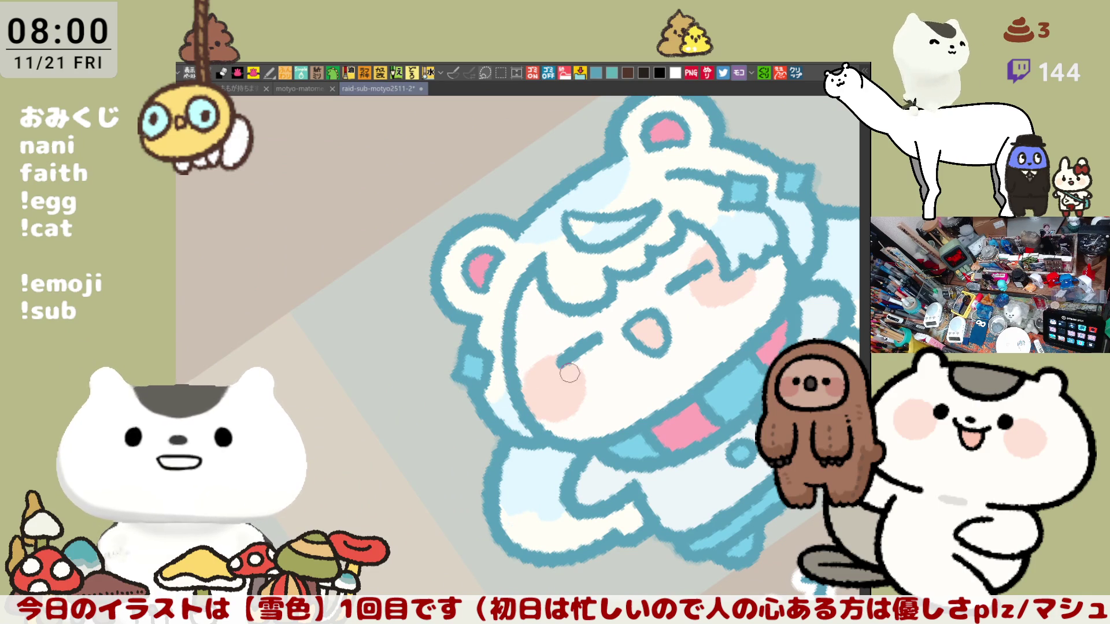
key(ctrl+0)
scroll(560, 287, up, 2)
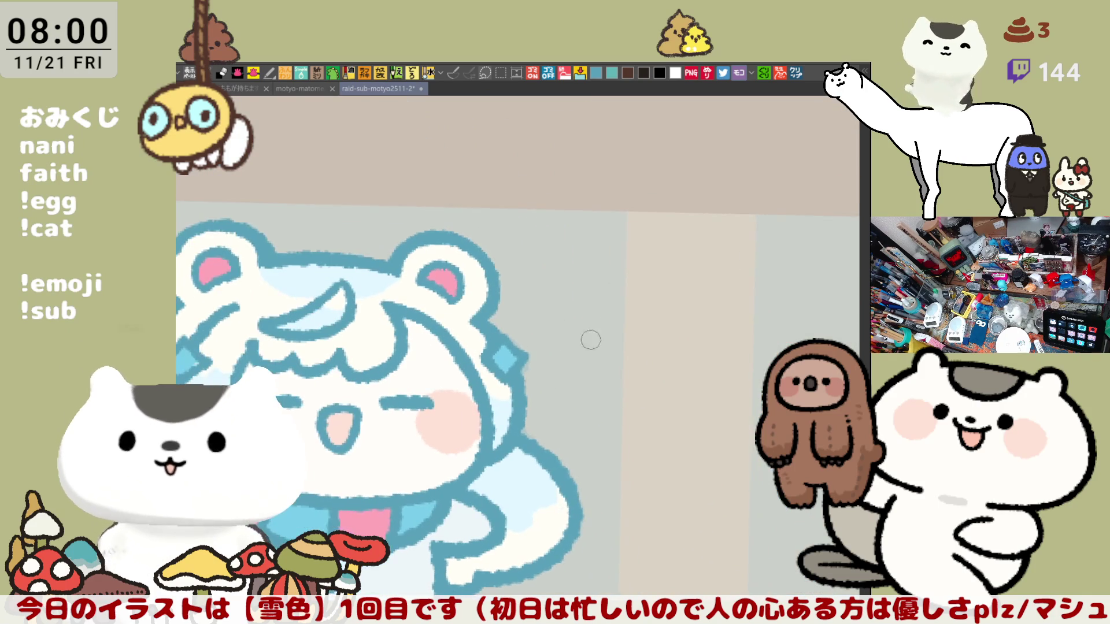
scroll(612, 319, down, 3)
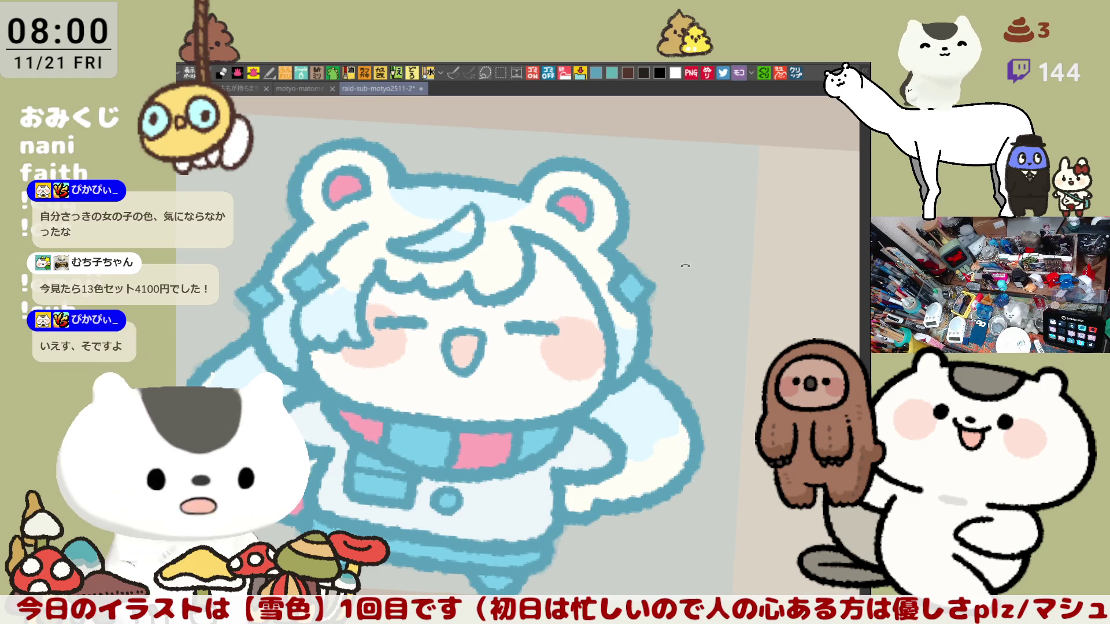
key(ctrl+@)
key(ctrl+0)
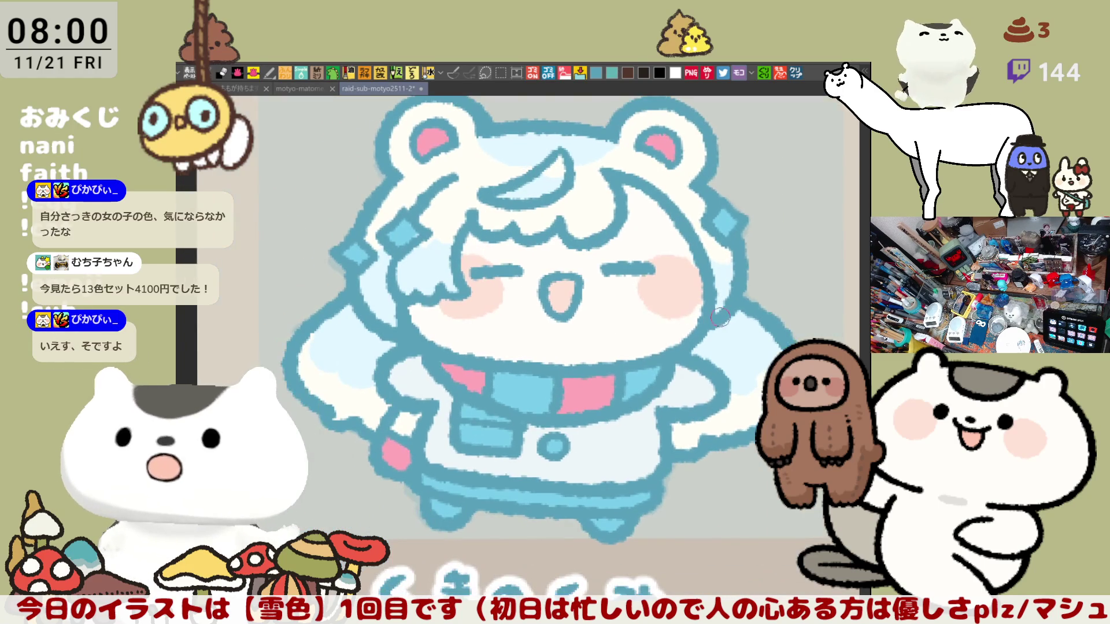
scroll(645, 376, down, 2)
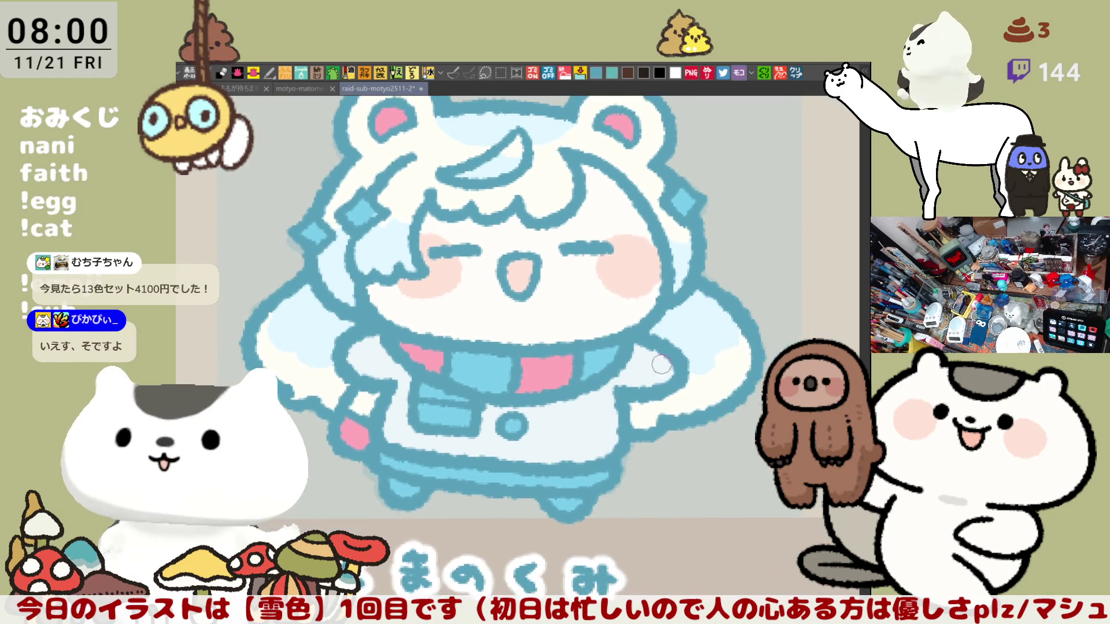
scroll(645, 376, up, 3)
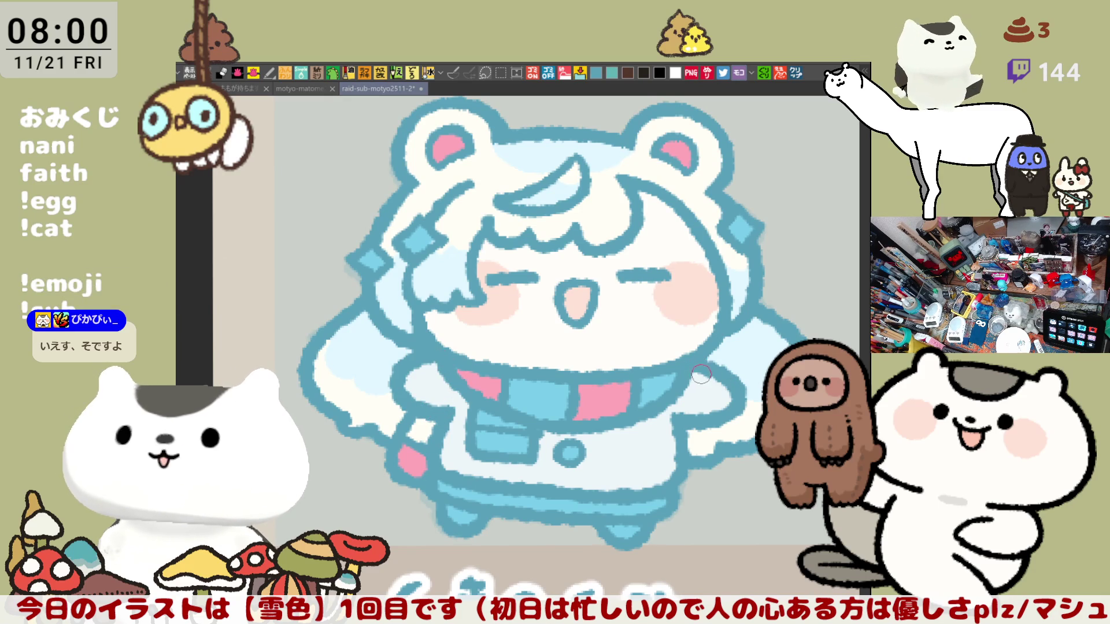
drag(705, 420, 633, 403)
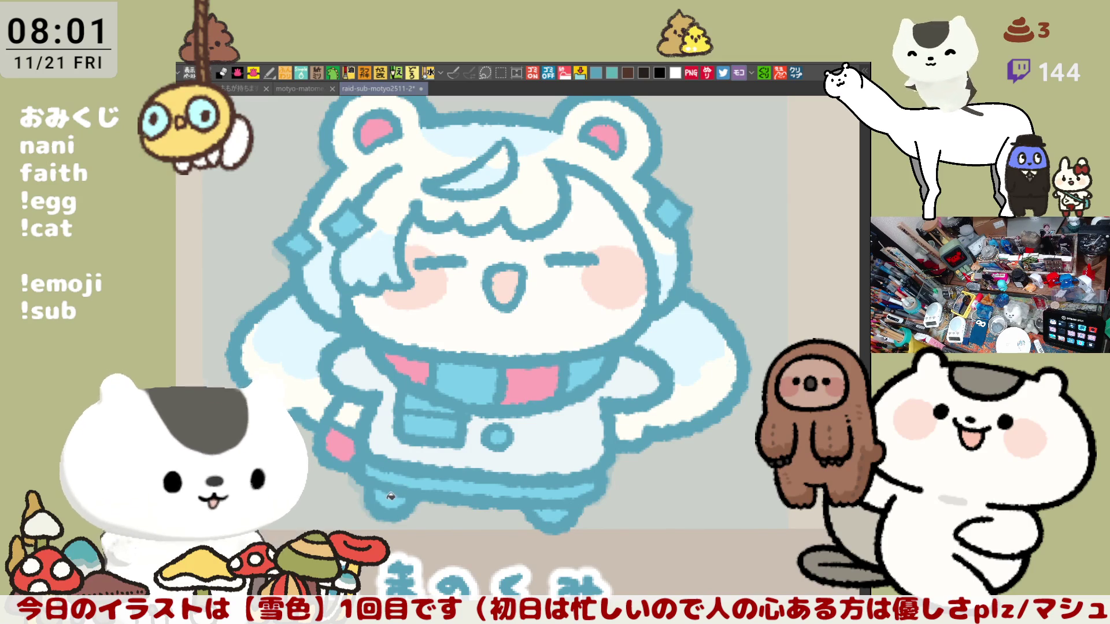
drag(545, 477, 590, 381)
Touch up the right foot outline, keep the scarf's pink patch, fill the middle band white, and save.
drag(601, 416, 645, 407)
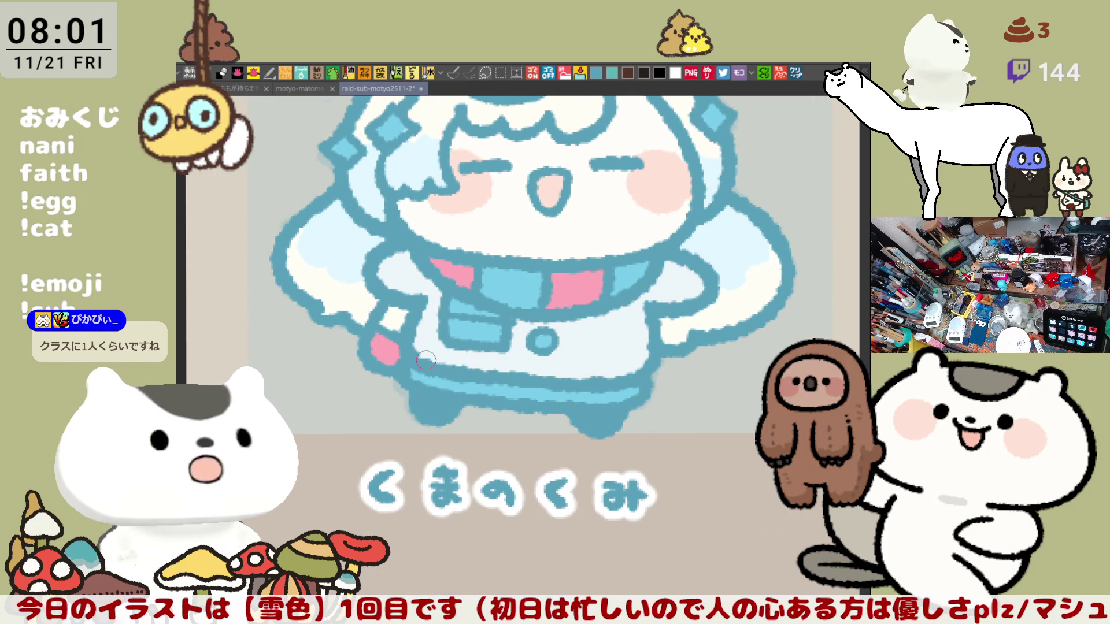
scroll(676, 390, up, 3)
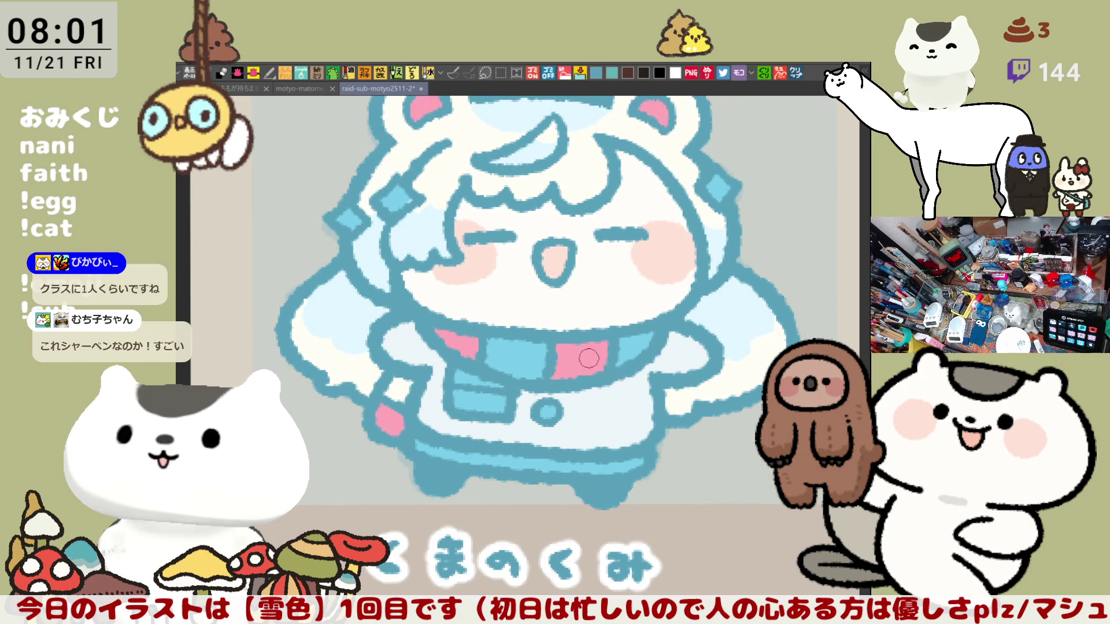
key(ctrl+z)
key(ctrl+y)
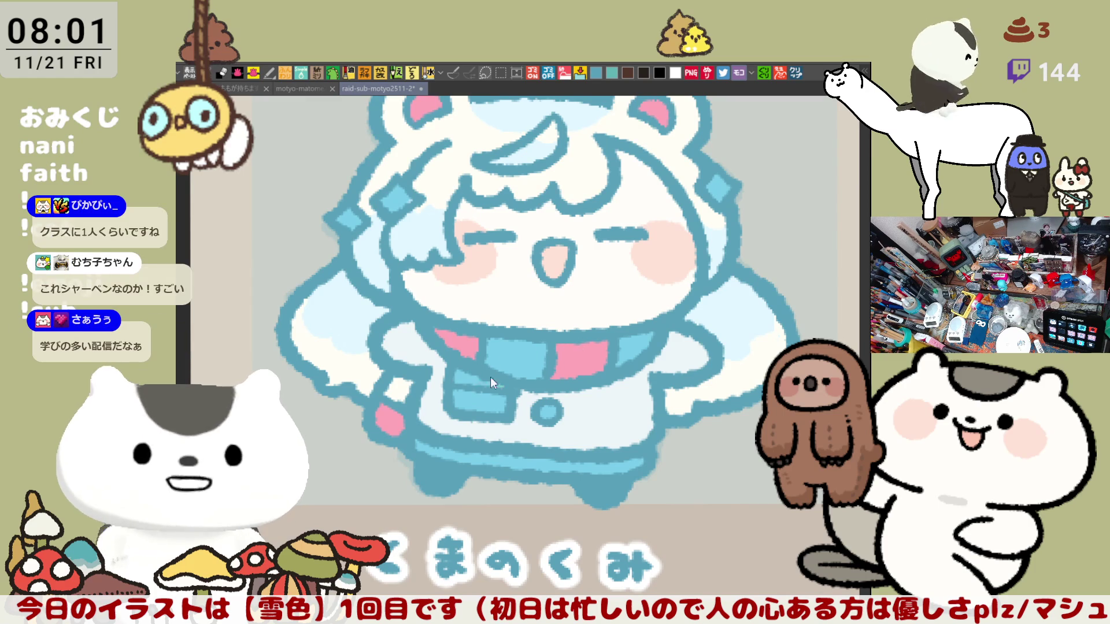
key(ctrl+y)
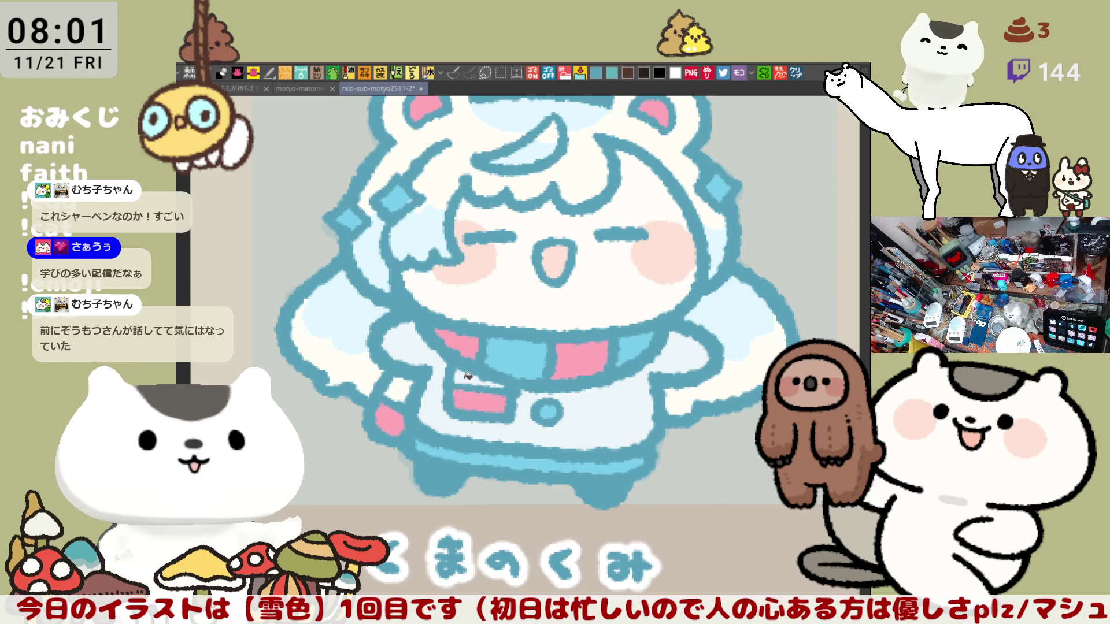
click(515, 363)
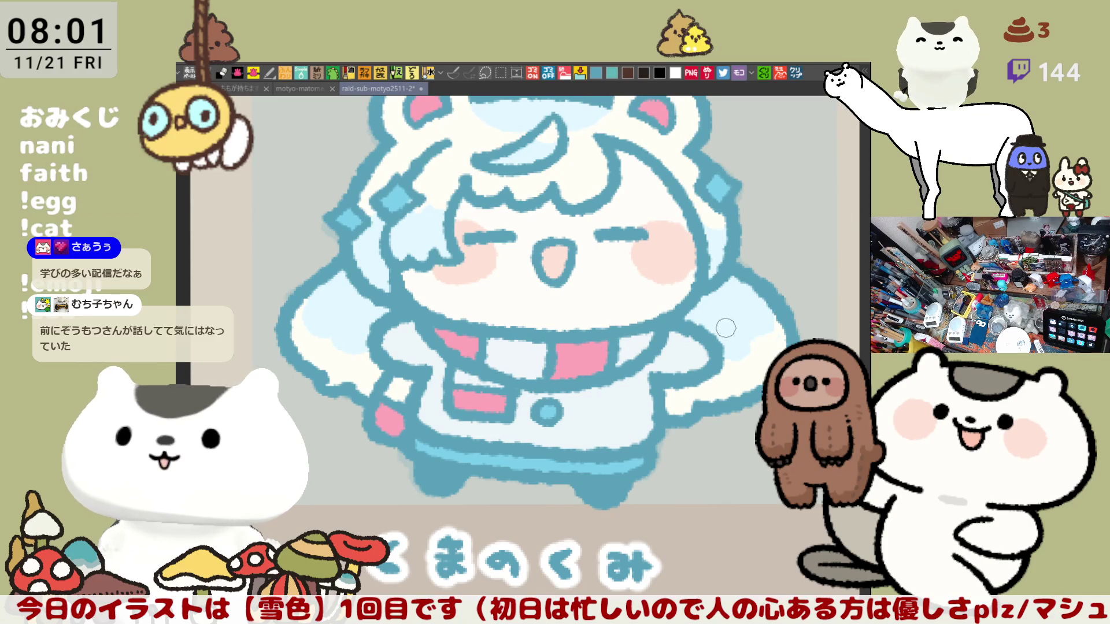
key(ctrl+s)
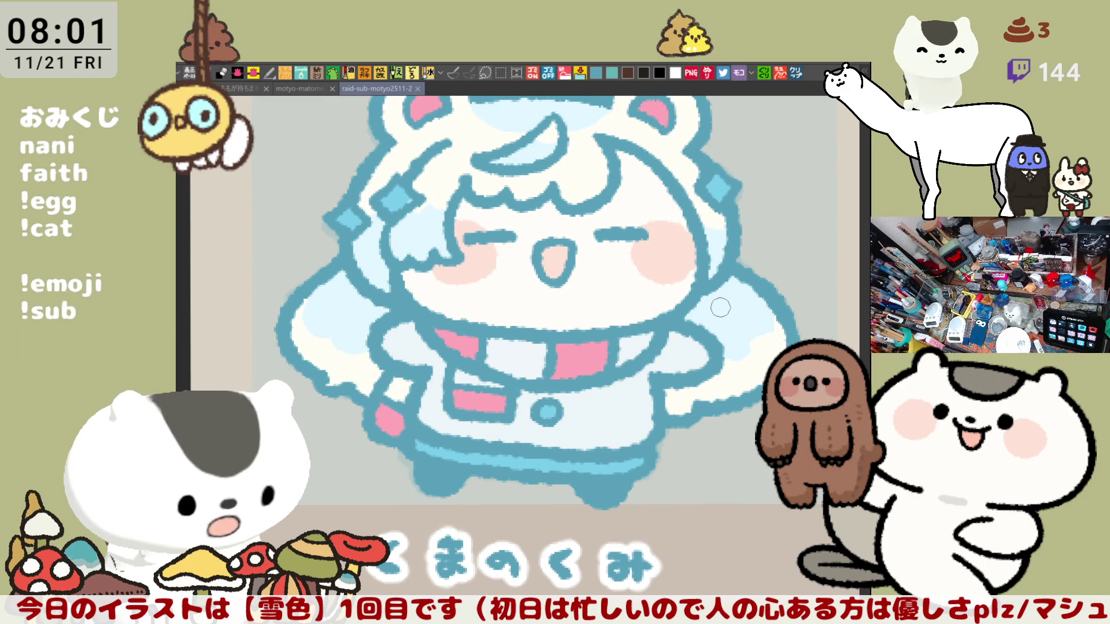
Paint both hair-clip diamonds white, after trying and undoing a fill on the skirt hem.
mouse_move(692, 285)
mouse_down()
mouse_move(661, 251)
mouse_move(687, 323)
mouse_up()
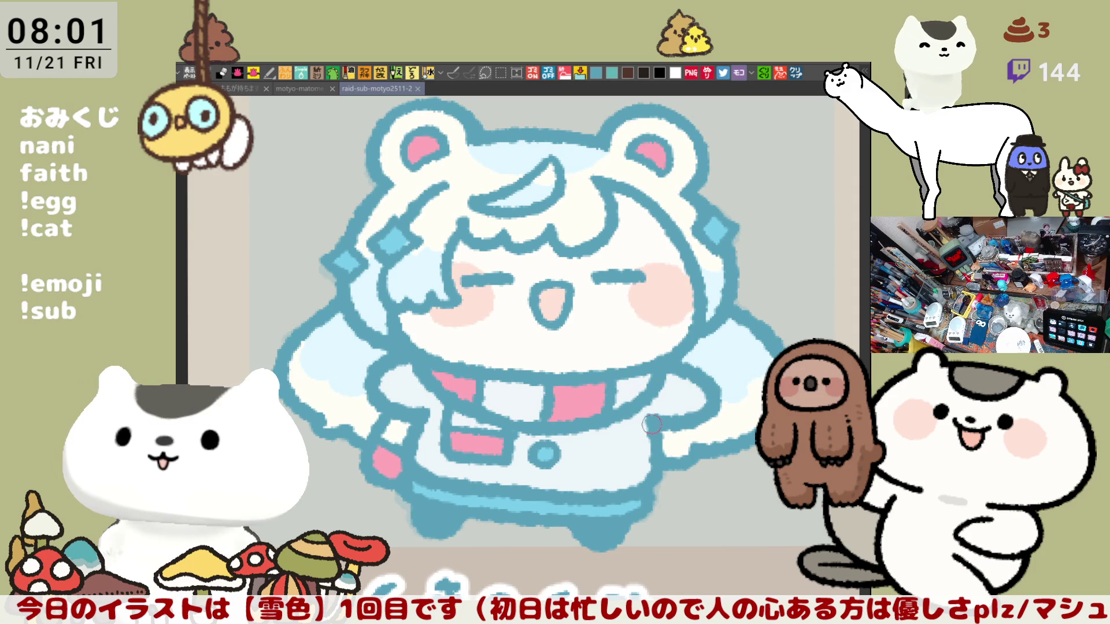
scroll(650, 426, down, 3)
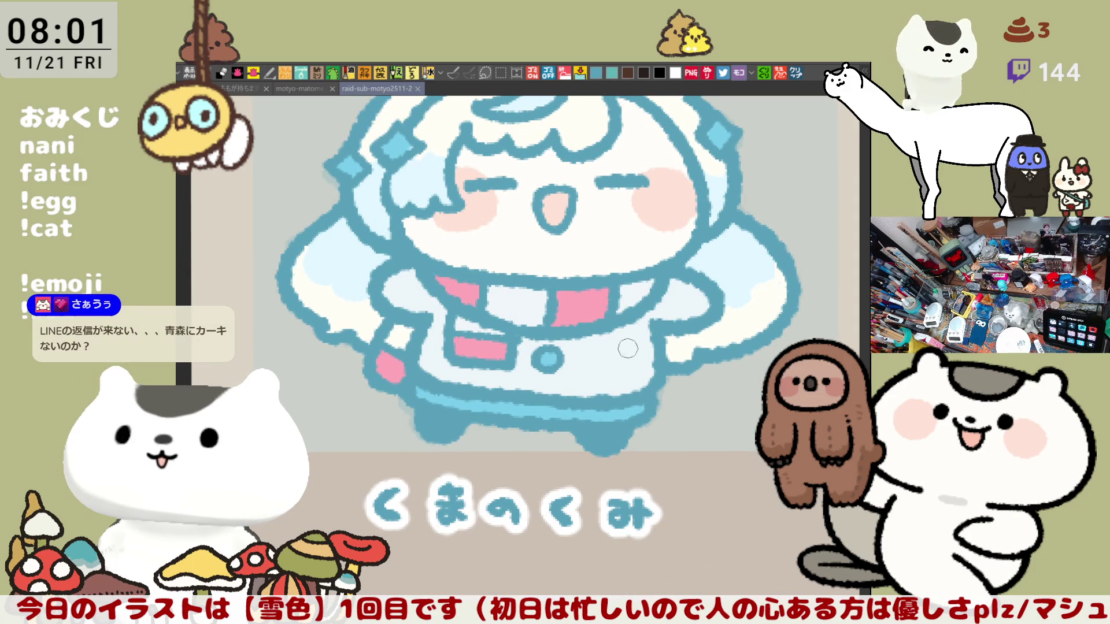
click(511, 406)
key(ctrl+z)
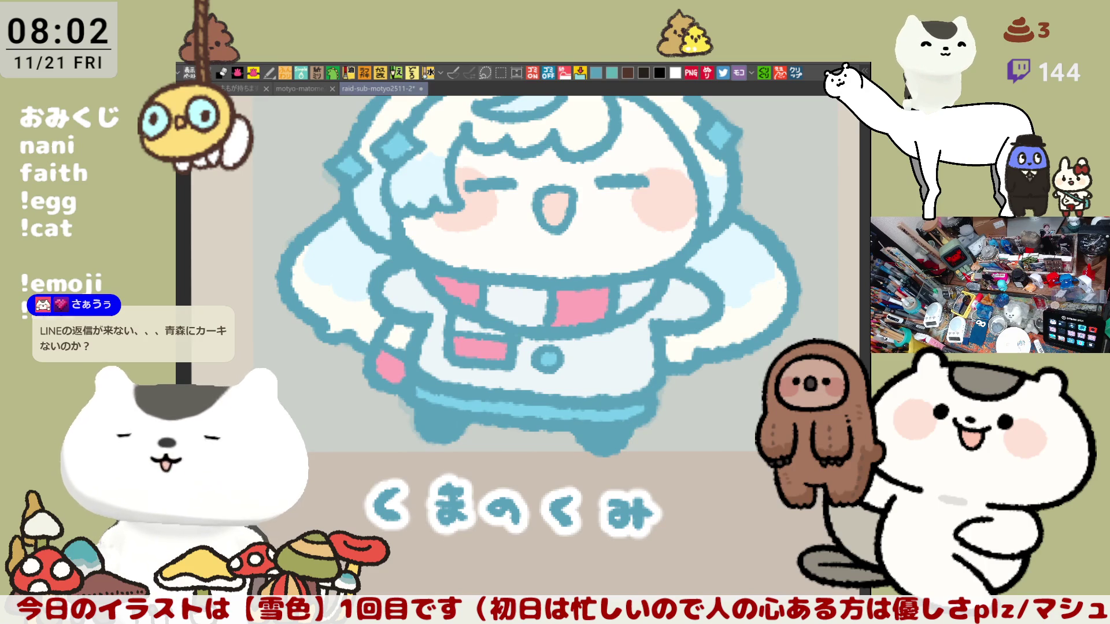
mouse_move(647, 373)
mouse_down()
mouse_move(682, 430)
mouse_move(679, 522)
mouse_up()
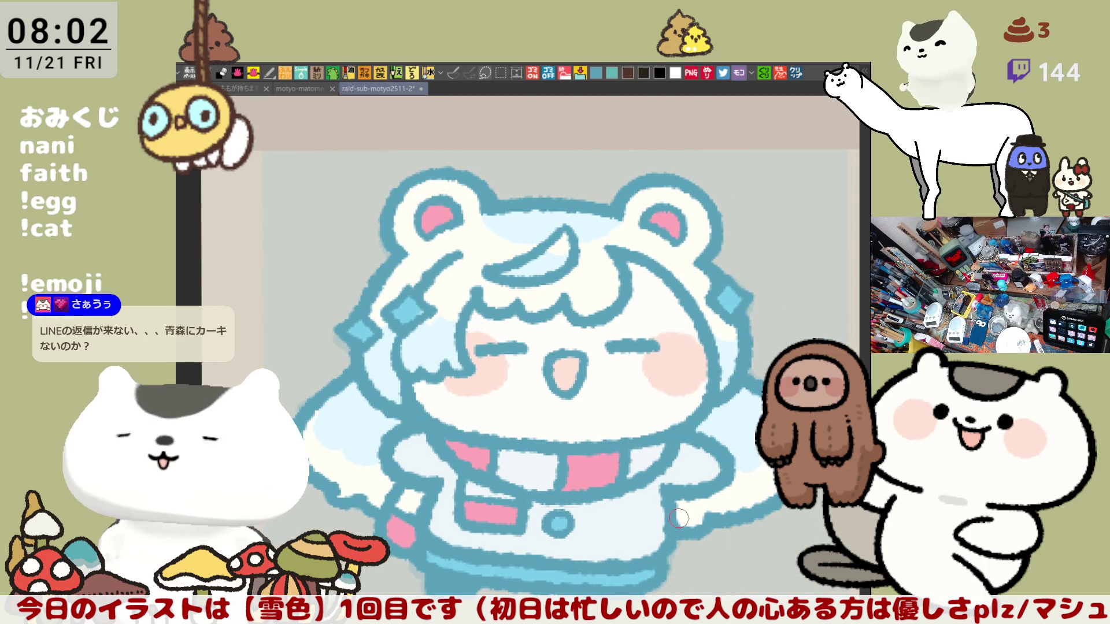
scroll(679, 522, down, 4)
scroll(685, 503, up, 4)
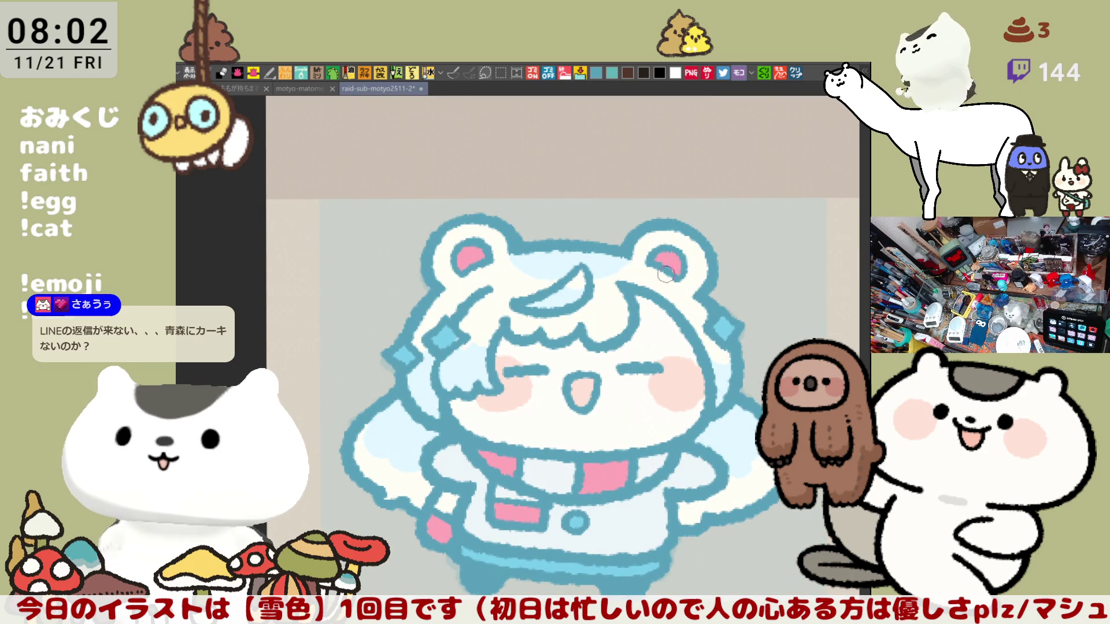
drag(448, 334, 403, 355)
drag(727, 323, 722, 334)
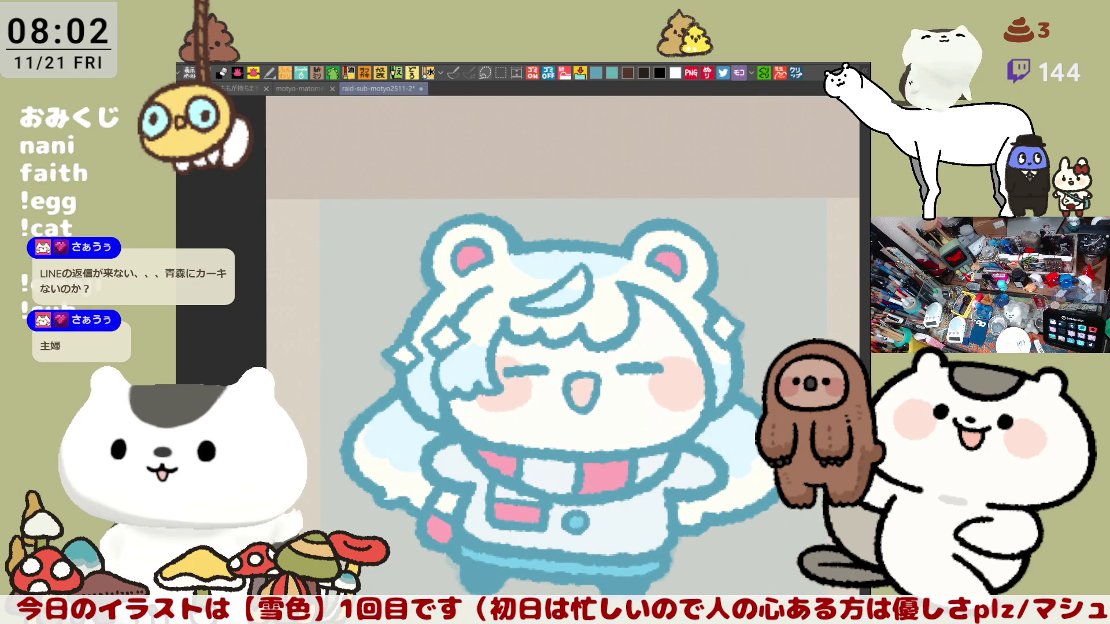
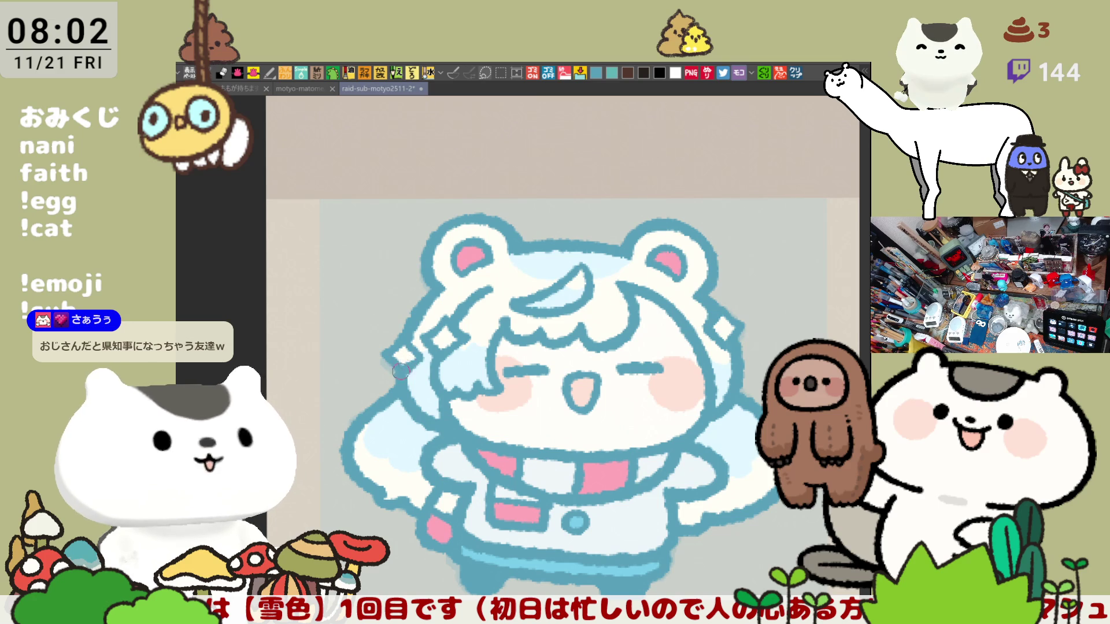
Pan across the bear chibi and zoom out to see the character grid.
drag(449, 357, 499, 349)
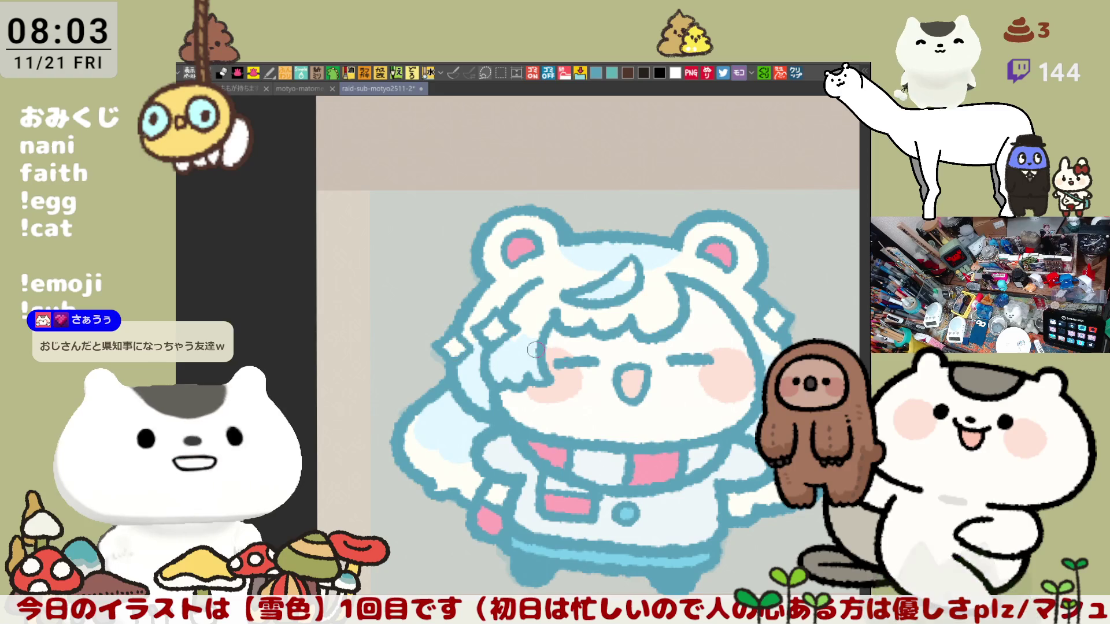
drag(510, 345, 438, 345)
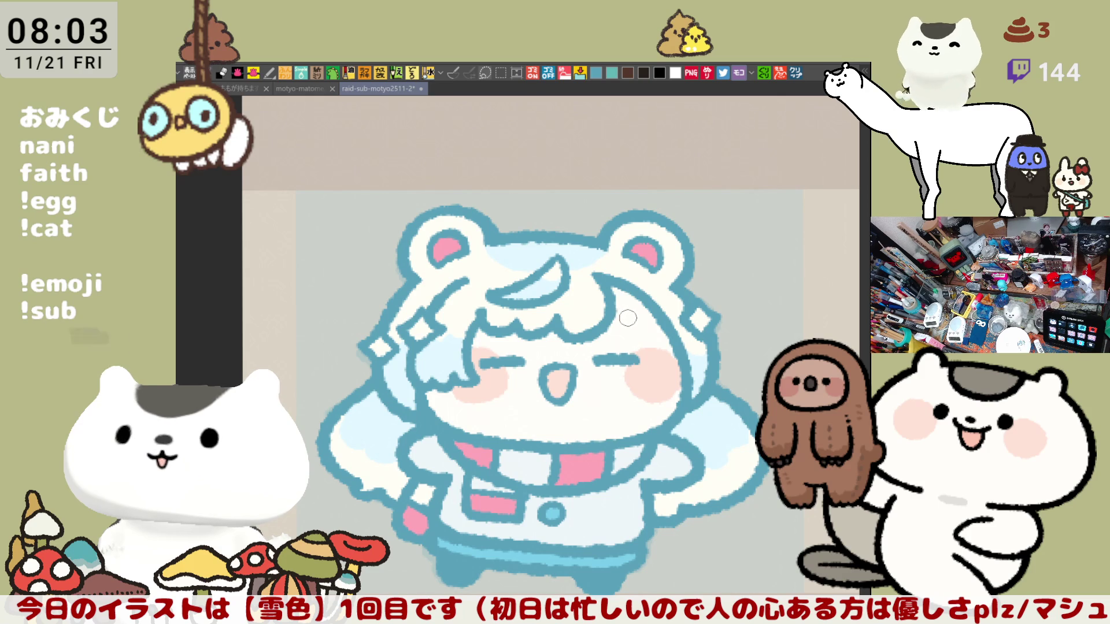
drag(622, 299, 664, 324)
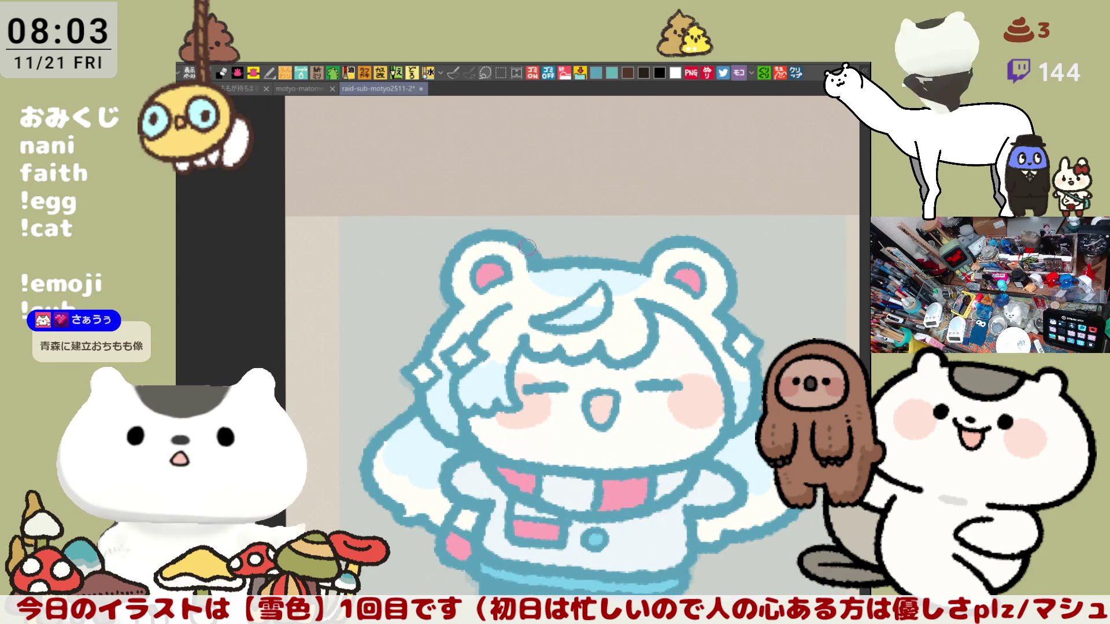
scroll(521, 252, down, 10)
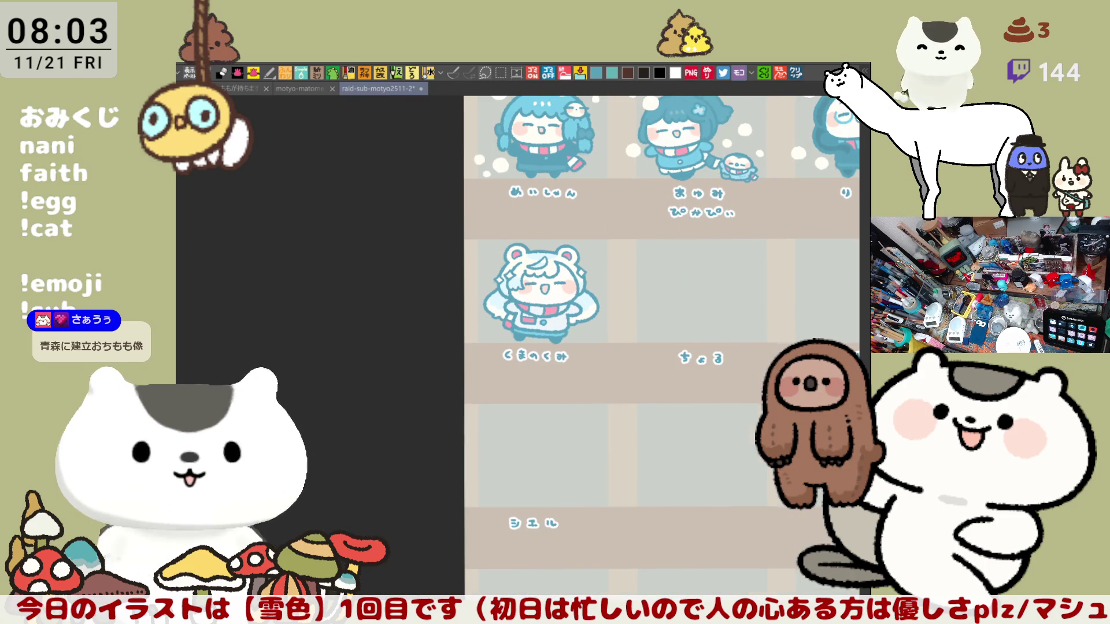
scroll(483, 232, right, 3)
scroll(549, 346, up, 4)
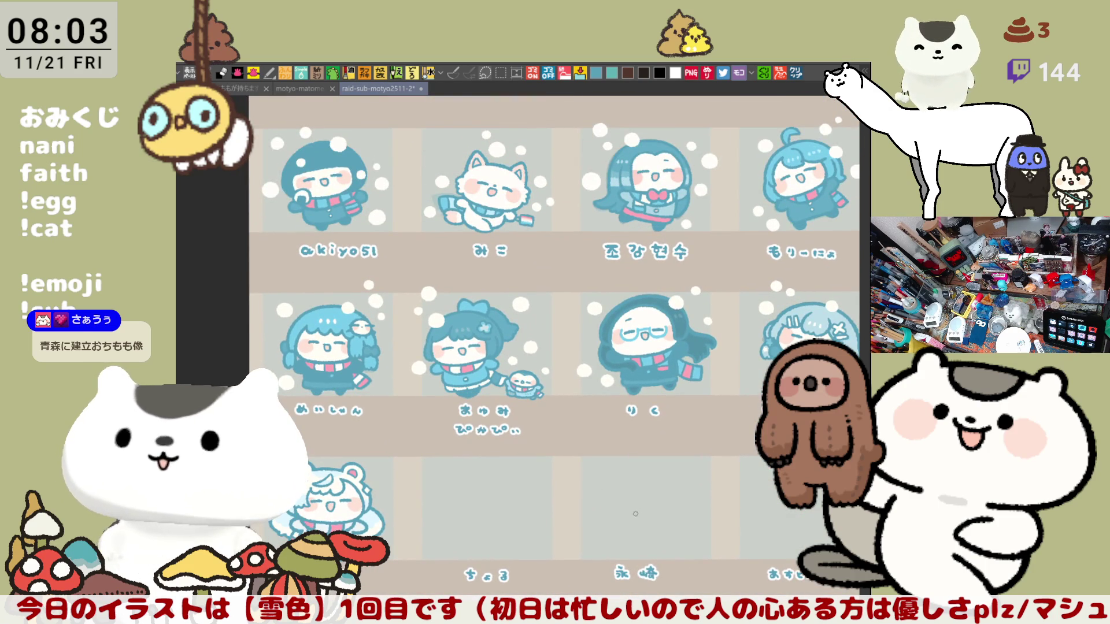
scroll(612, 477, right, 2)
scroll(619, 474, down, 5)
scroll(630, 471, left, 2)
scroll(630, 471, up, 1)
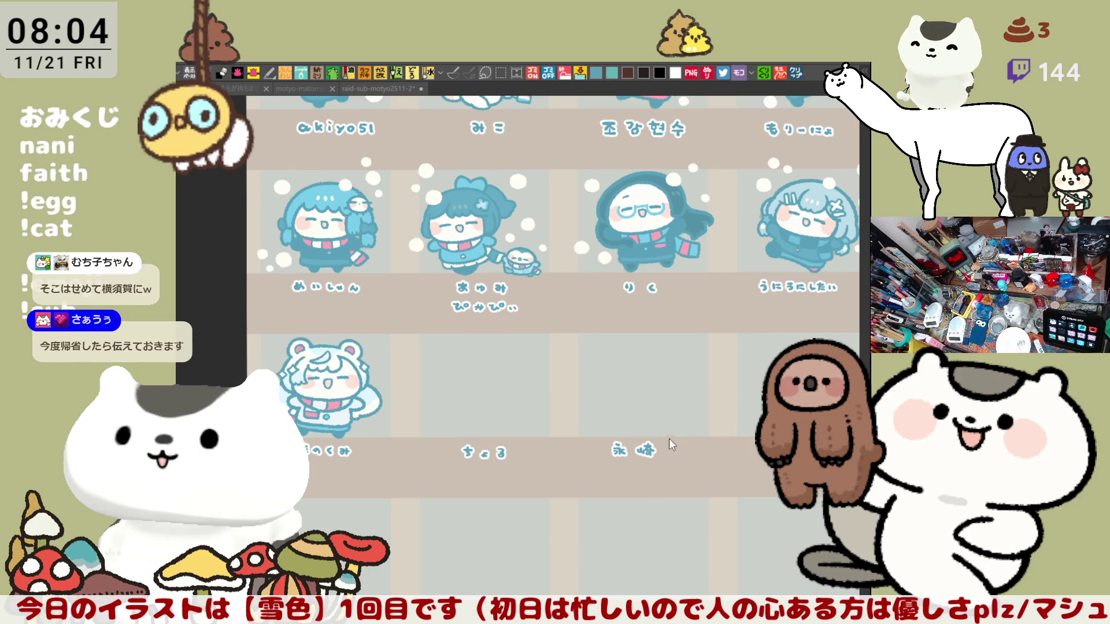
Shift the grid view right and zoom into the next empty name-labeled cell.
drag(669, 439, 751, 440)
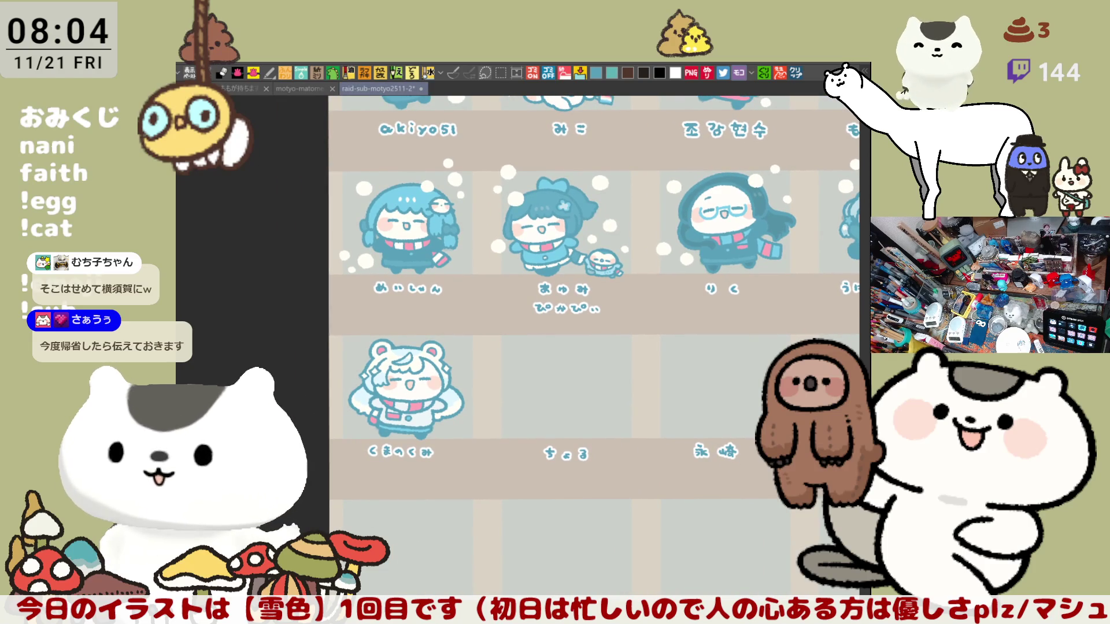
scroll(544, 385, up, 6)
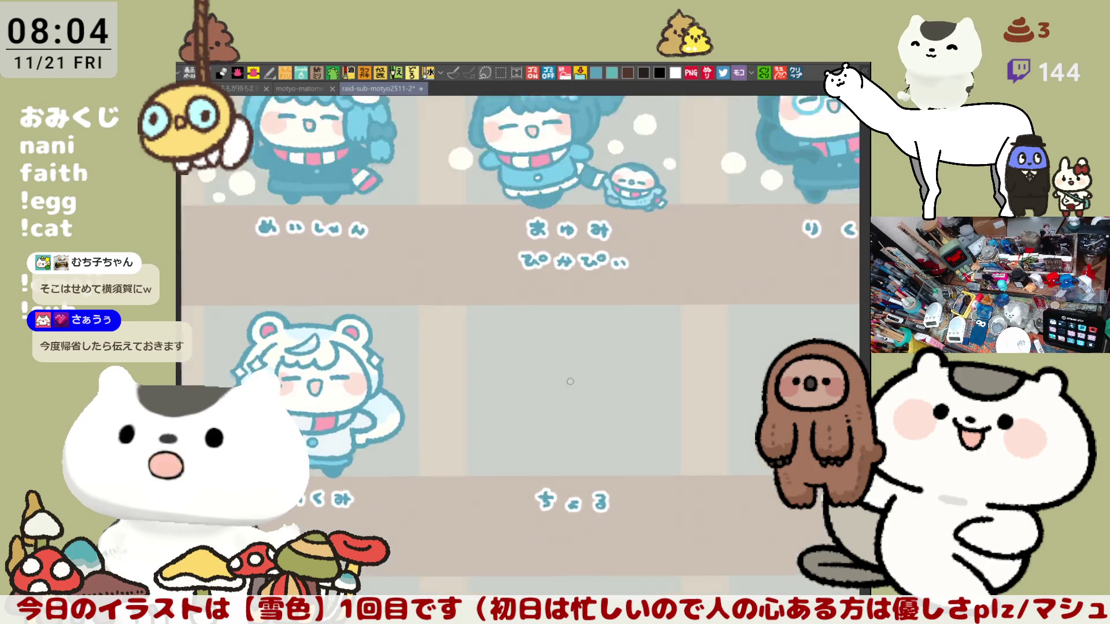
scroll(501, 432, up, 1)
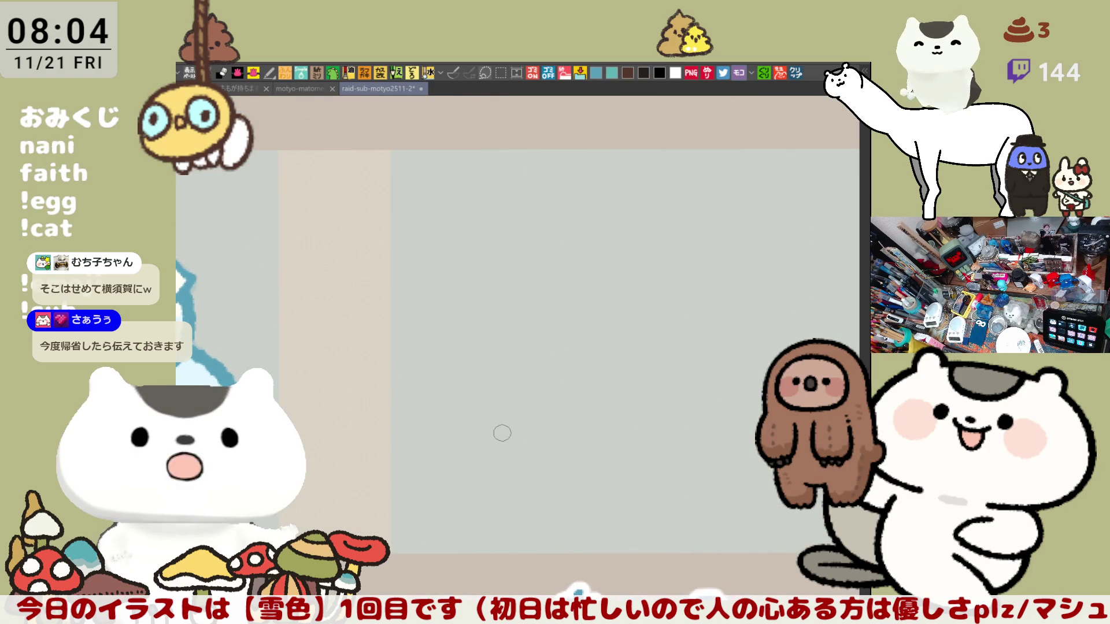
scroll(636, 358, down, 3)
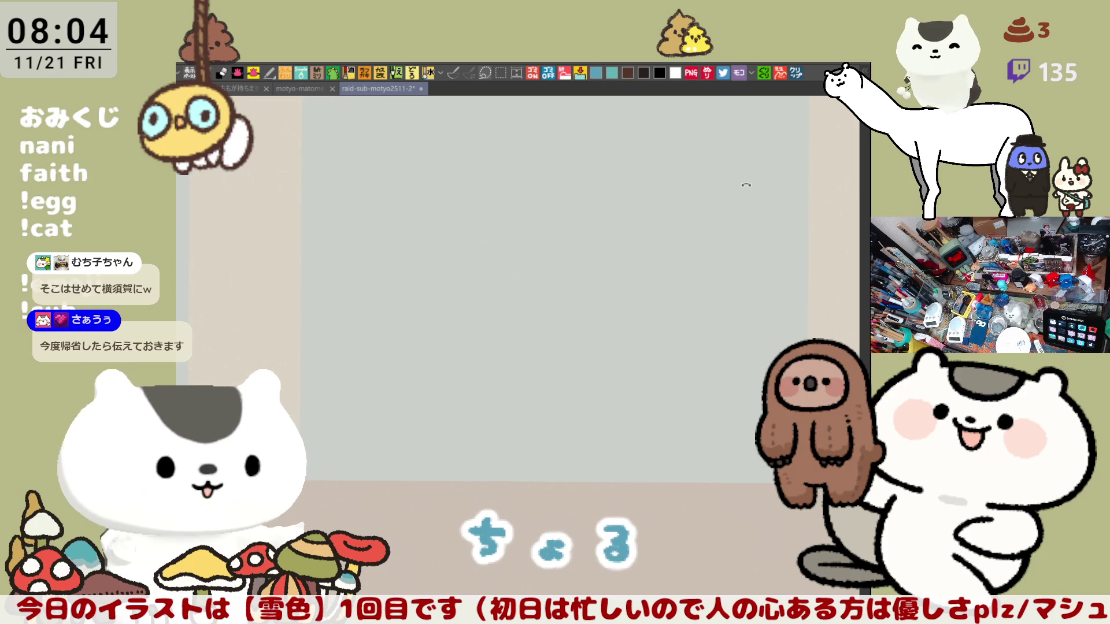
scroll(642, 211, down, 5)
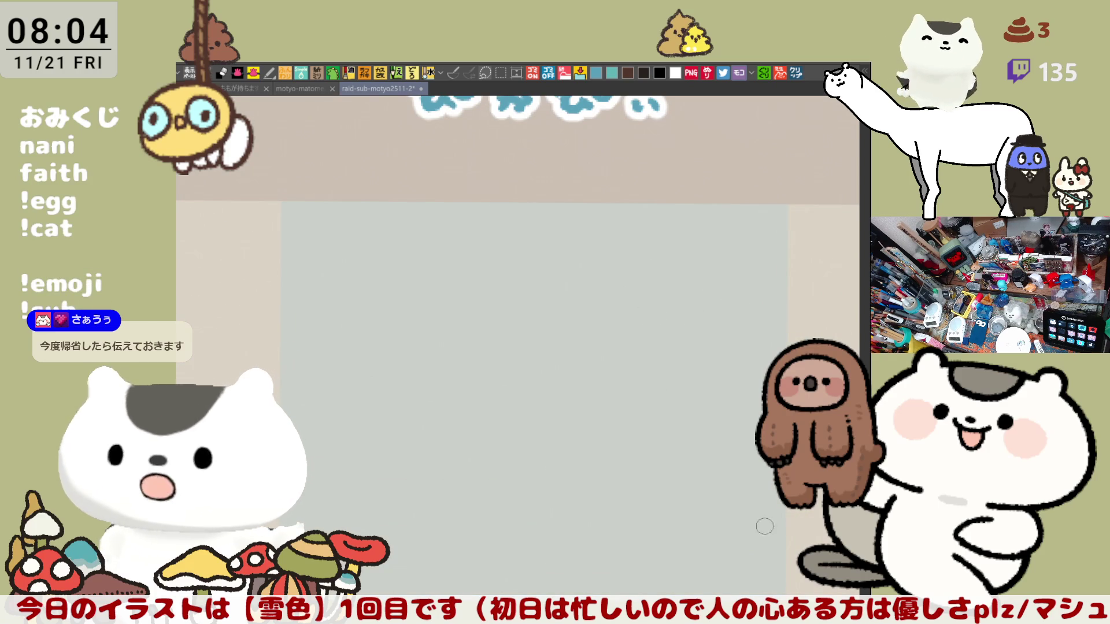
Sketch the large left curve of the head in light blue, retrying until it fits.
drag(533, 438, 596, 377)
drag(518, 245, 561, 378)
key(ctrl+z)
drag(514, 250, 537, 386)
key(ctrl+z)
mouse_move(534, 237)
mouse_down()
mouse_move(503, 346)
mouse_move(566, 378)
mouse_up()
key(ctrl+z)
drag(495, 315, 570, 384)
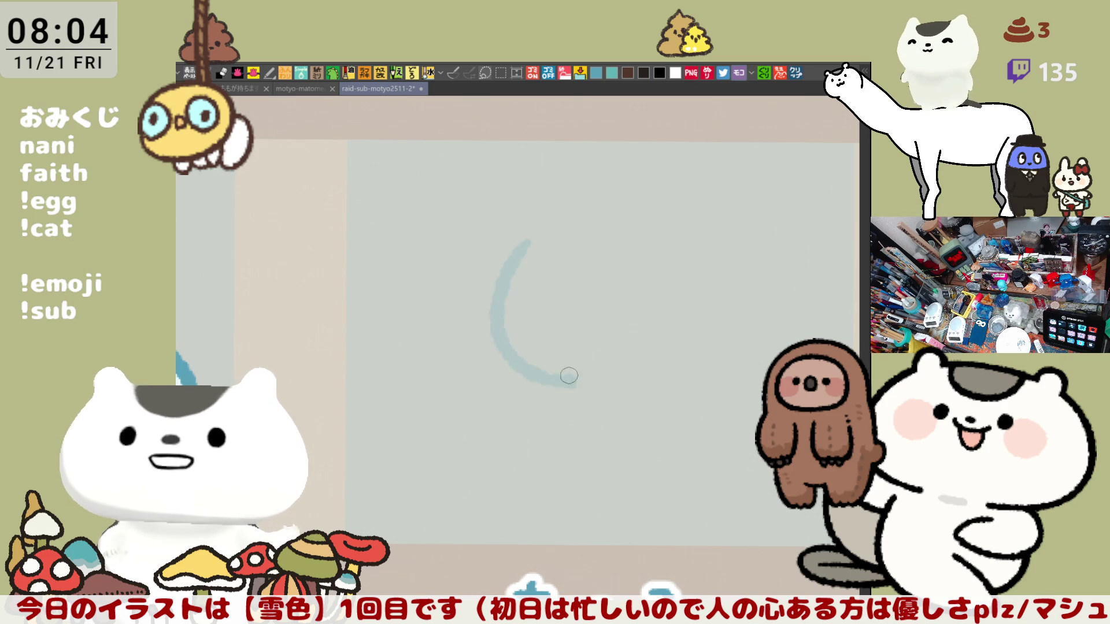
key(ctrl+z)
drag(520, 324, 738, 367)
drag(472, 263, 545, 384)
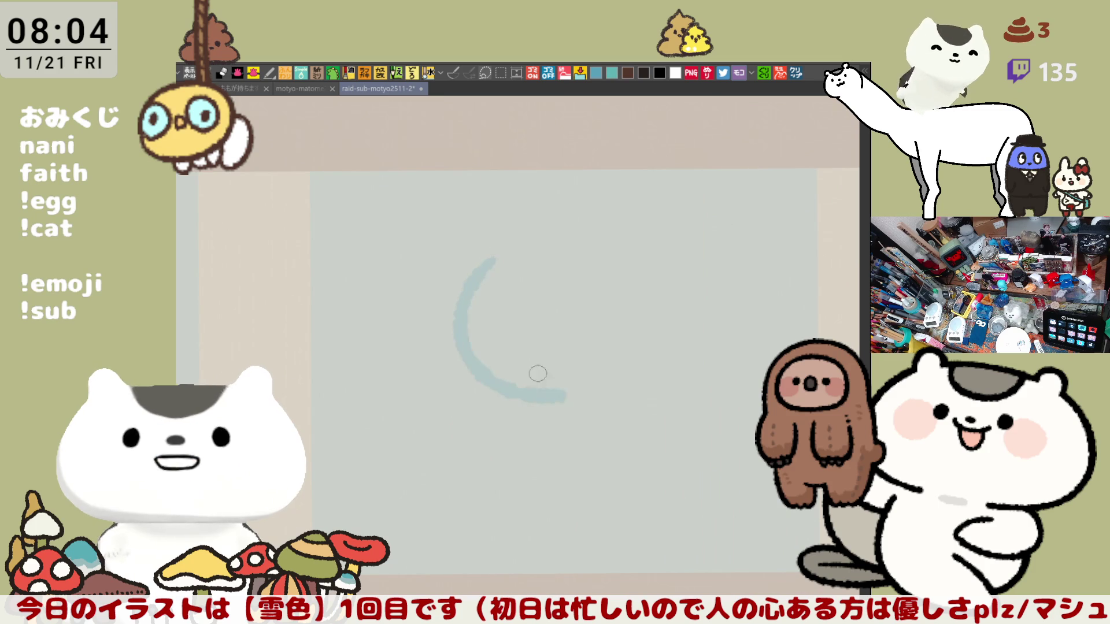
key(ctrl+z)
drag(472, 261, 529, 402)
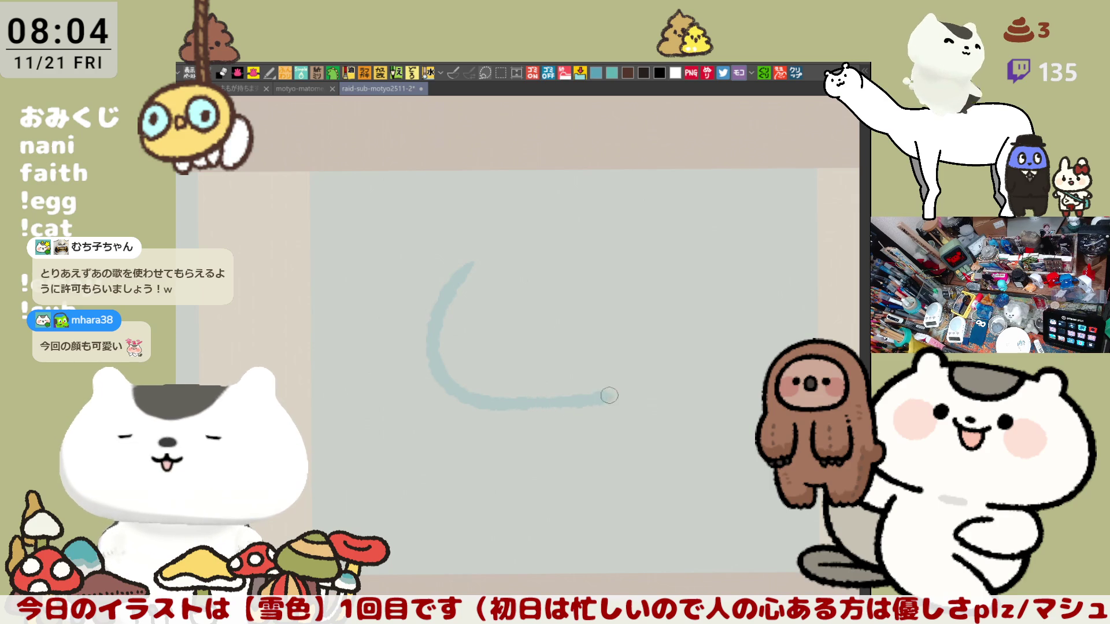
Extend the head curve's lower end rightward and upward.
drag(523, 404, 642, 382)
key(ctrl+z)
drag(529, 404, 641, 381)
key(ctrl+z)
drag(520, 404, 646, 385)
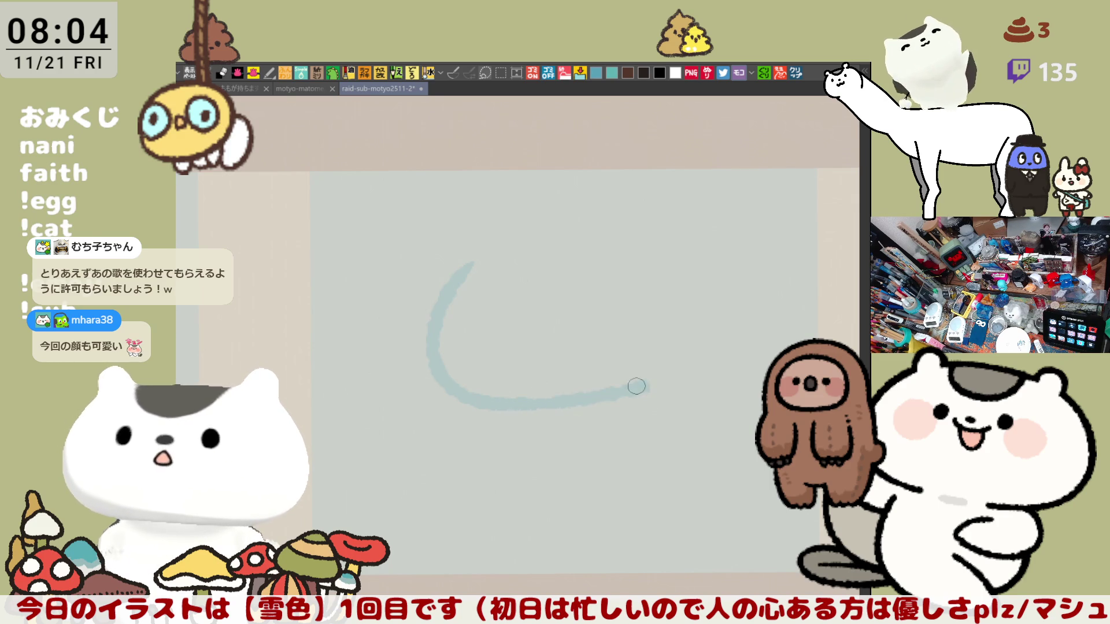
key(ctrl+z)
drag(541, 401, 654, 368)
key(ctrl+z)
drag(532, 402, 632, 379)
key(ctrl+z)
drag(521, 399, 622, 373)
key(ctrl+z)
drag(518, 402, 648, 371)
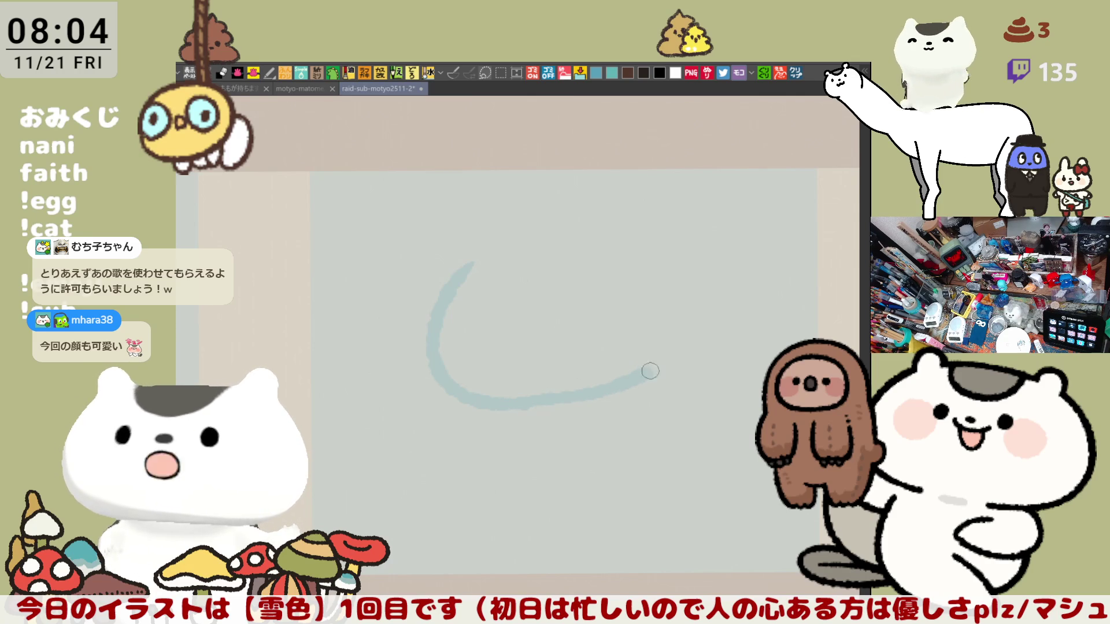
key(ctrl+z)
drag(520, 399, 638, 367)
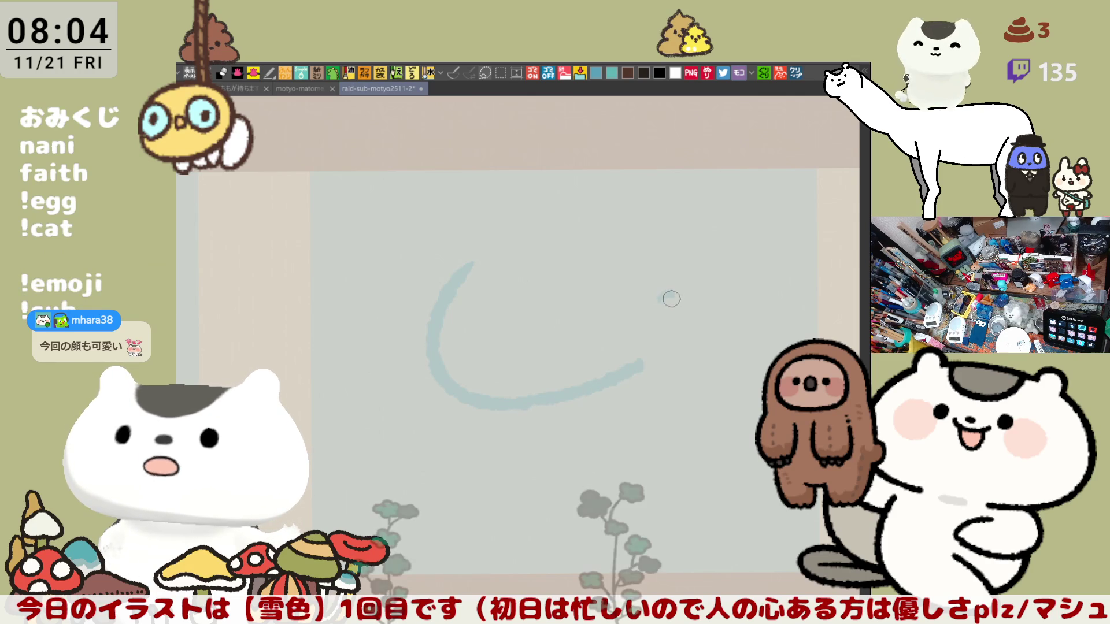
Sketch the wavy fringe across the head with a small hook at its right end.
drag(658, 301, 679, 337)
key(ctrl+z)
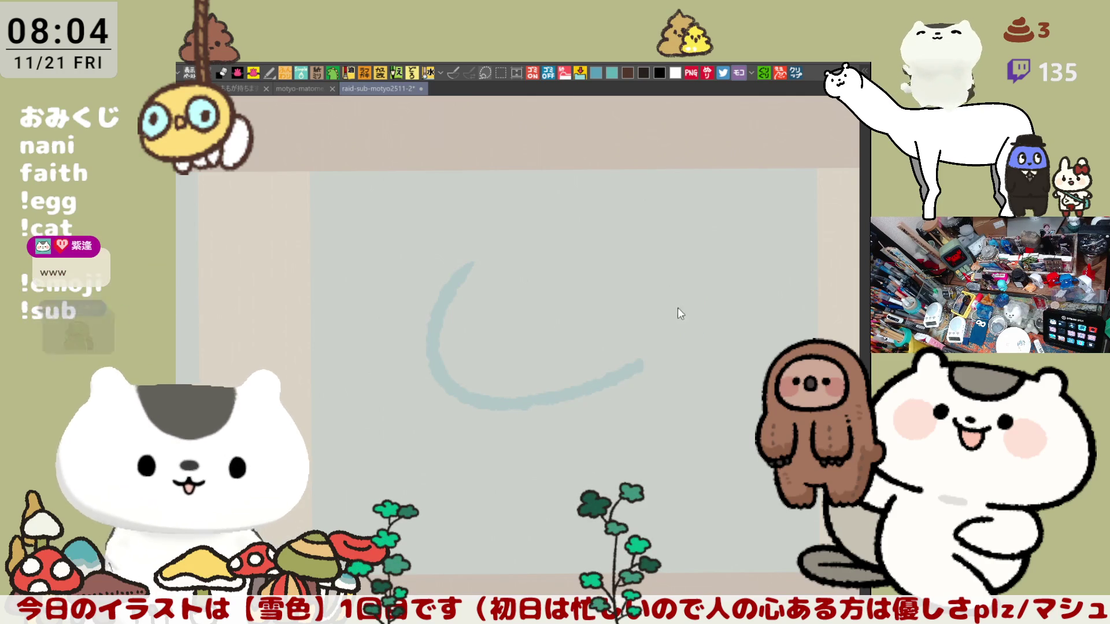
drag(656, 300, 671, 346)
key(ctrl+z)
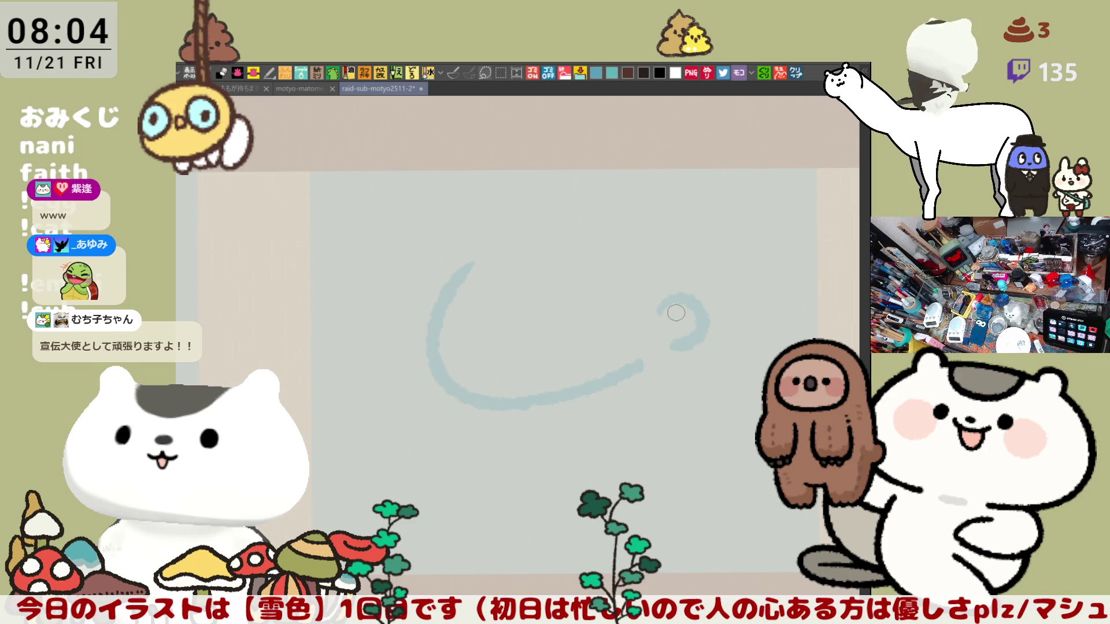
drag(483, 253, 542, 306)
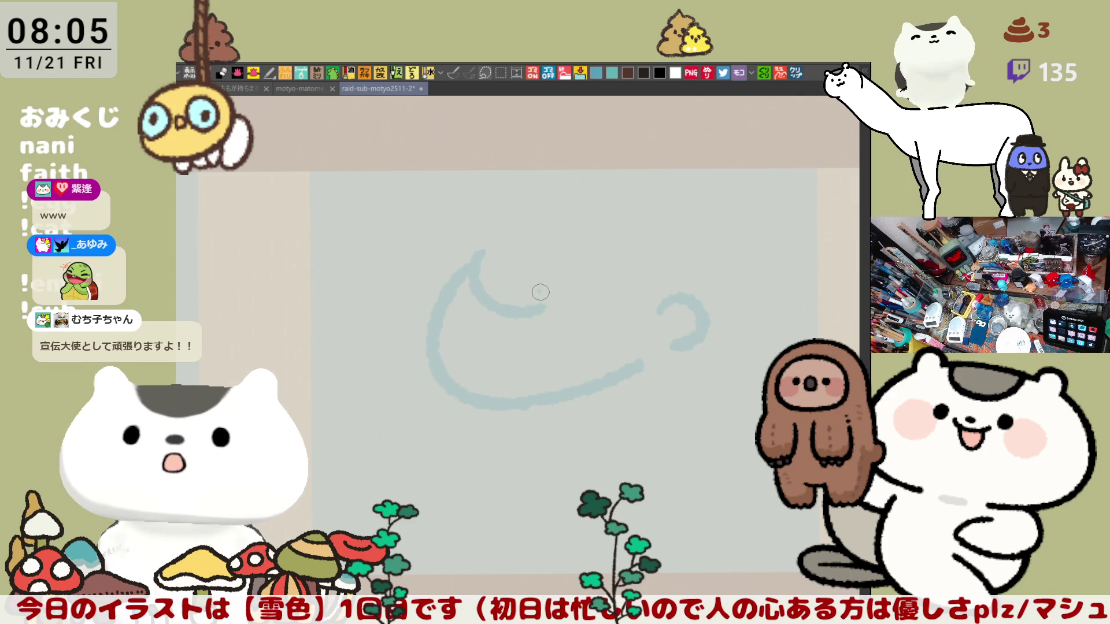
key(ctrl+z)
mouse_move(498, 242)
mouse_down()
mouse_move(509, 303)
mouse_move(587, 293)
mouse_move(574, 296)
mouse_up()
key(ctrl+z)
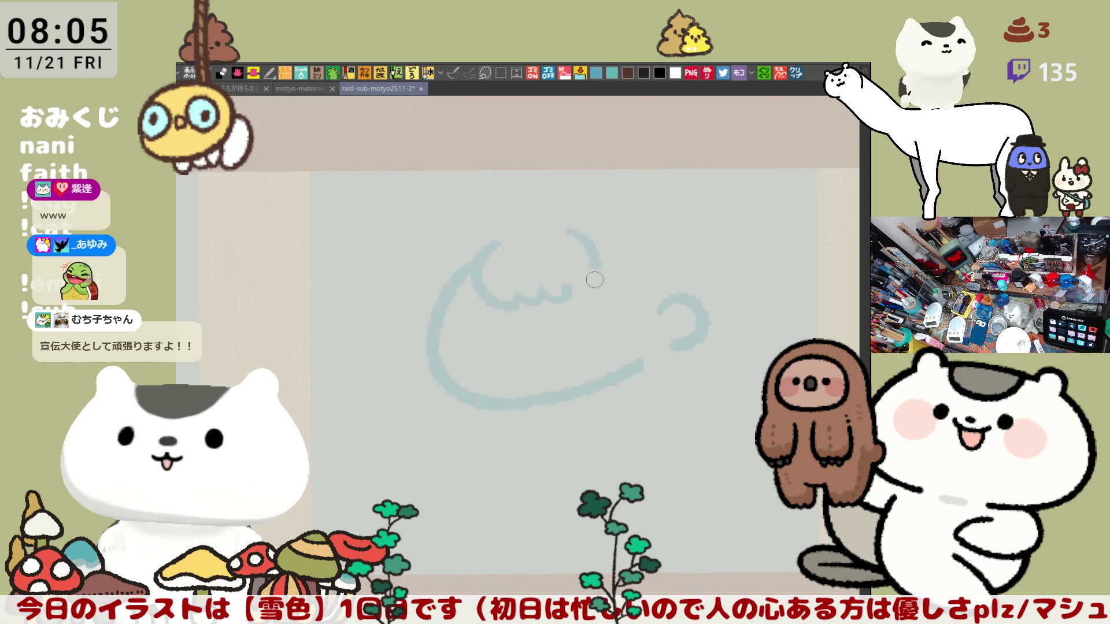
drag(581, 226, 587, 290)
drag(585, 228, 589, 290)
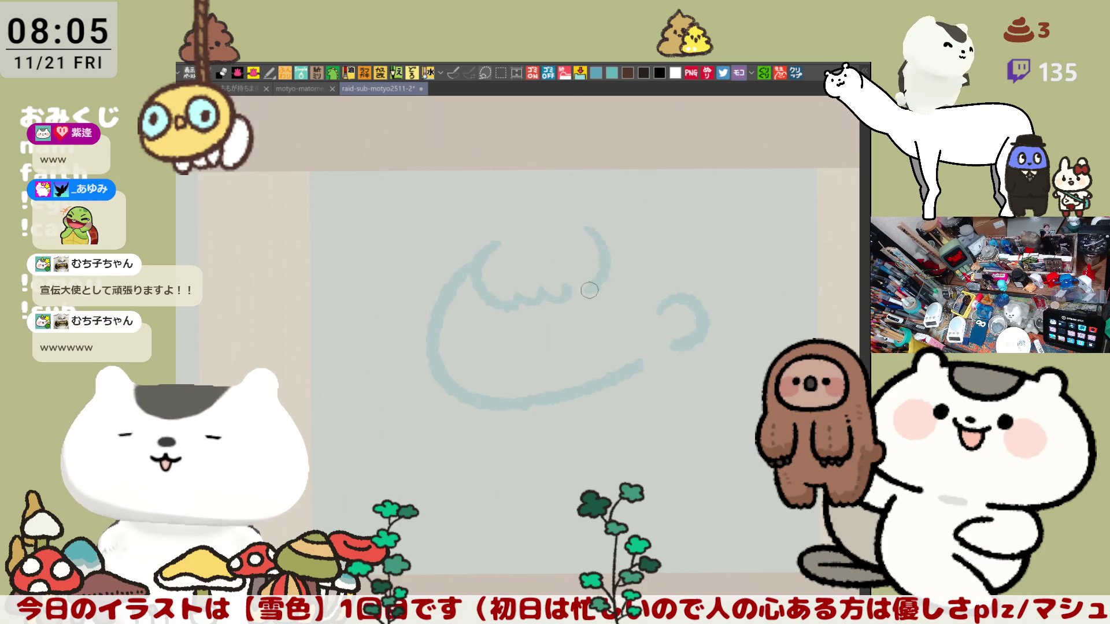
key(ctrl+z)
key(ctrl+z)
key(ctrl+z)
mouse_move(500, 235)
mouse_down()
mouse_move(520, 307)
mouse_move(602, 287)
mouse_up()
mouse_move(590, 248)
mouse_down()
mouse_move(612, 270)
mouse_move(600, 287)
mouse_up()
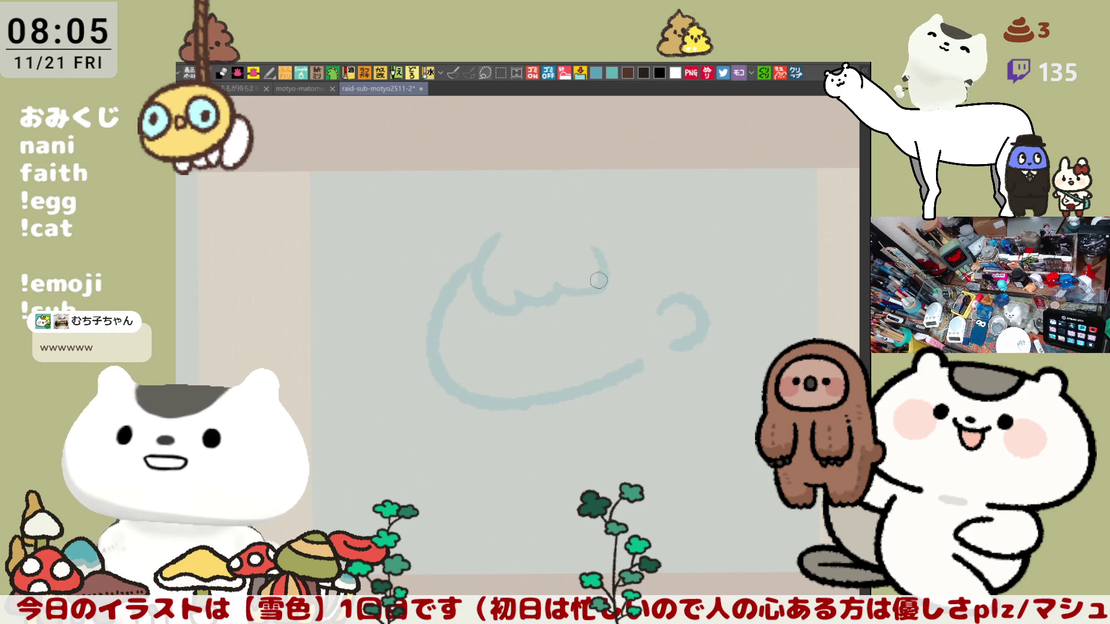
mouse_move(595, 249)
mouse_down()
mouse_move(606, 287)
mouse_move(649, 301)
mouse_move(635, 289)
mouse_up()
key(ctrl+z)
key(ctrl+z)
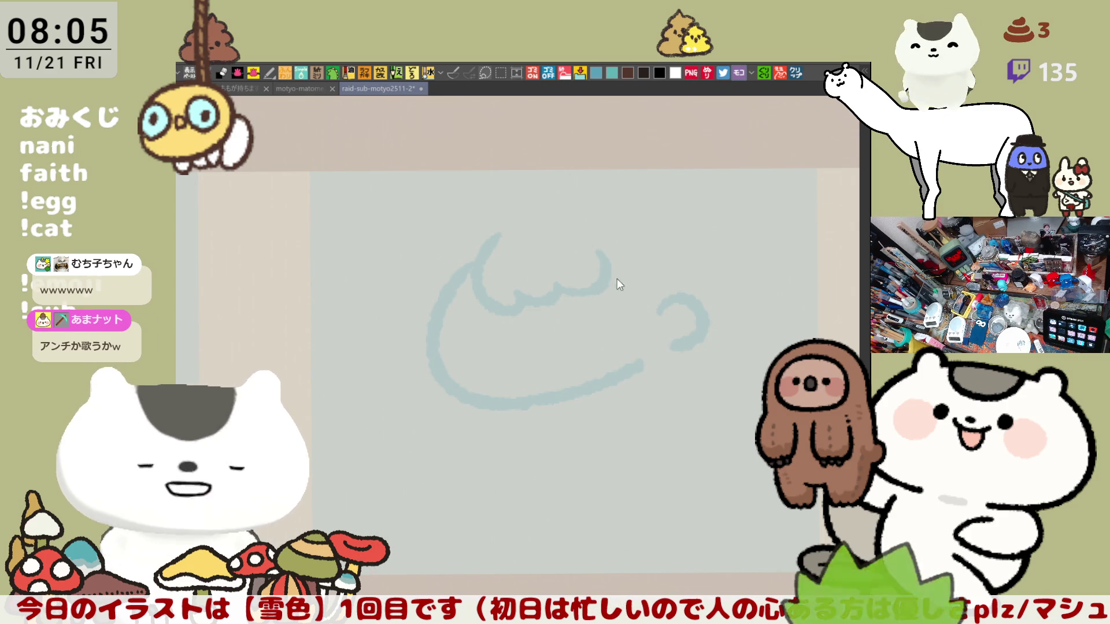
Connect the fringe to the right hook and draw the big arc over the head.
mouse_move(612, 280)
mouse_down()
mouse_move(636, 303)
mouse_move(679, 309)
mouse_up()
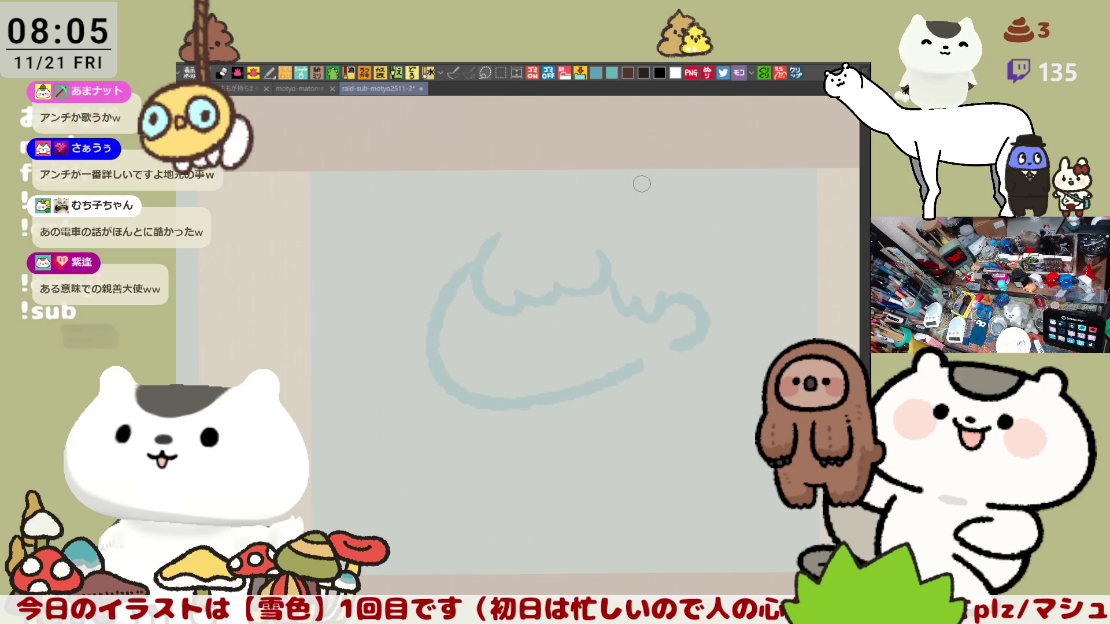
mouse_move(533, 213)
mouse_down()
mouse_move(636, 215)
mouse_move(555, 196)
mouse_move(664, 220)
mouse_up()
key(ctrl+z)
key(ctrl+z)
drag(536, 202, 681, 241)
key(ctrl+z)
mouse_move(545, 208)
mouse_down()
mouse_move(693, 247)
mouse_move(713, 300)
mouse_up()
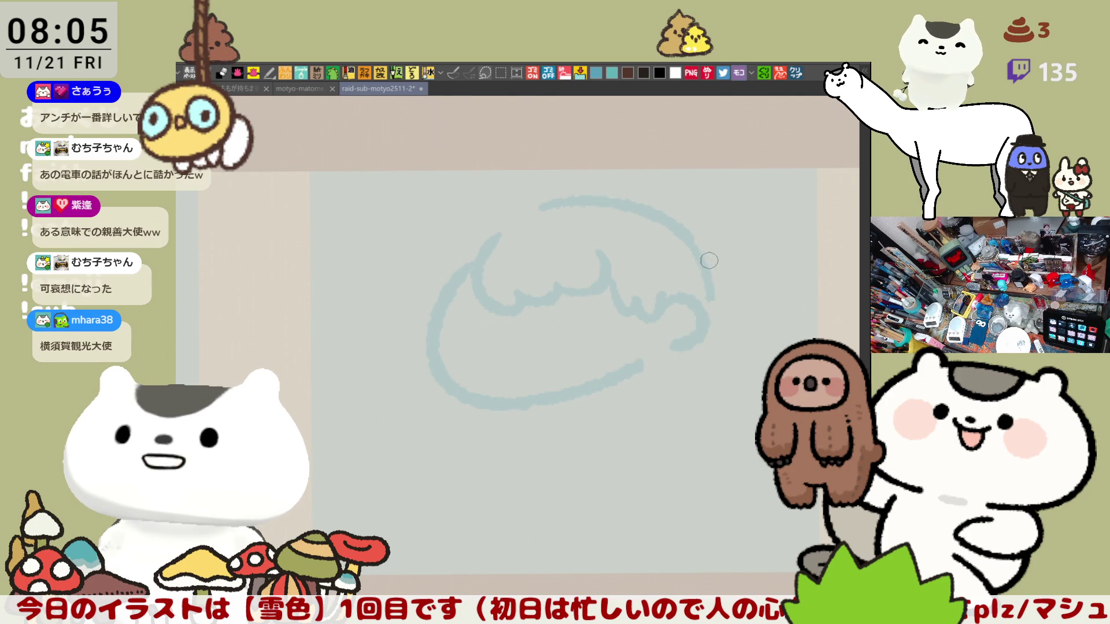
key(ctrl+z)
key(ctrl+z)
drag(529, 211, 684, 227)
key(ctrl+z)
mouse_move(527, 211)
mouse_down()
mouse_move(540, 203)
mouse_move(693, 242)
mouse_move(716, 292)
mouse_up()
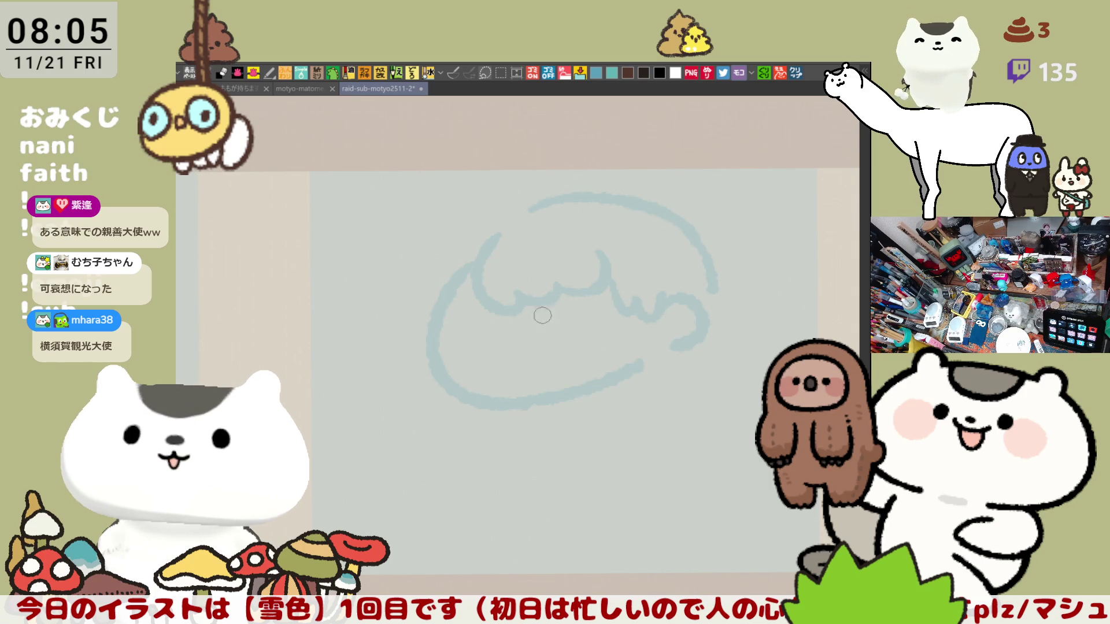
Add the dash eyes, a small open mouth between them, and the left cheek curve.
drag(518, 349, 490, 265)
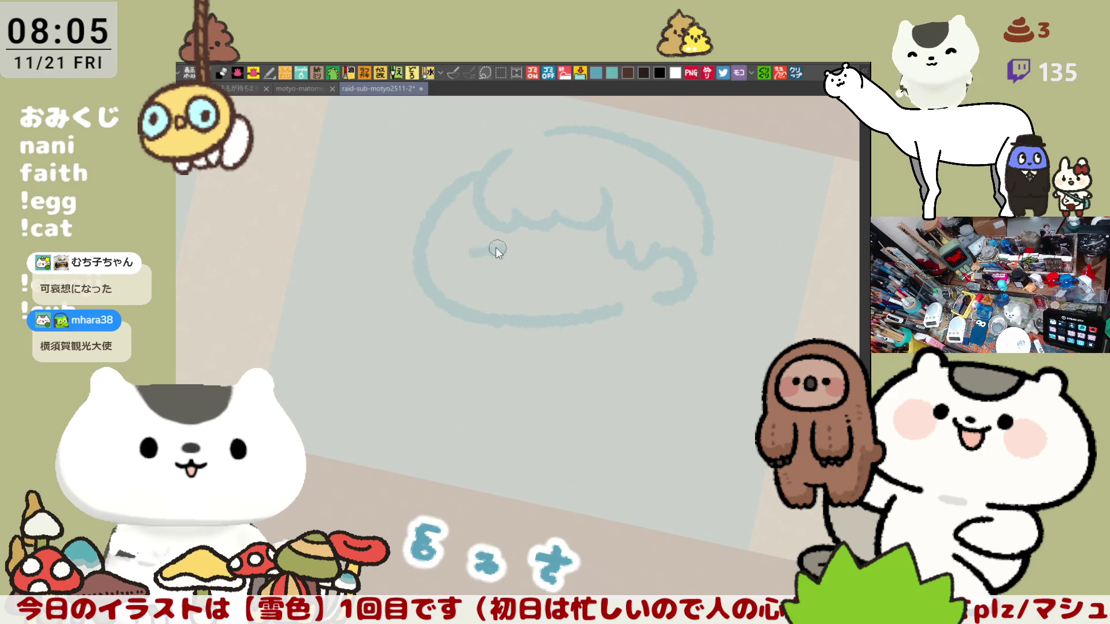
drag(465, 254, 588, 247)
key(ctrl+z)
key(ctrl+z)
drag(458, 250, 594, 249)
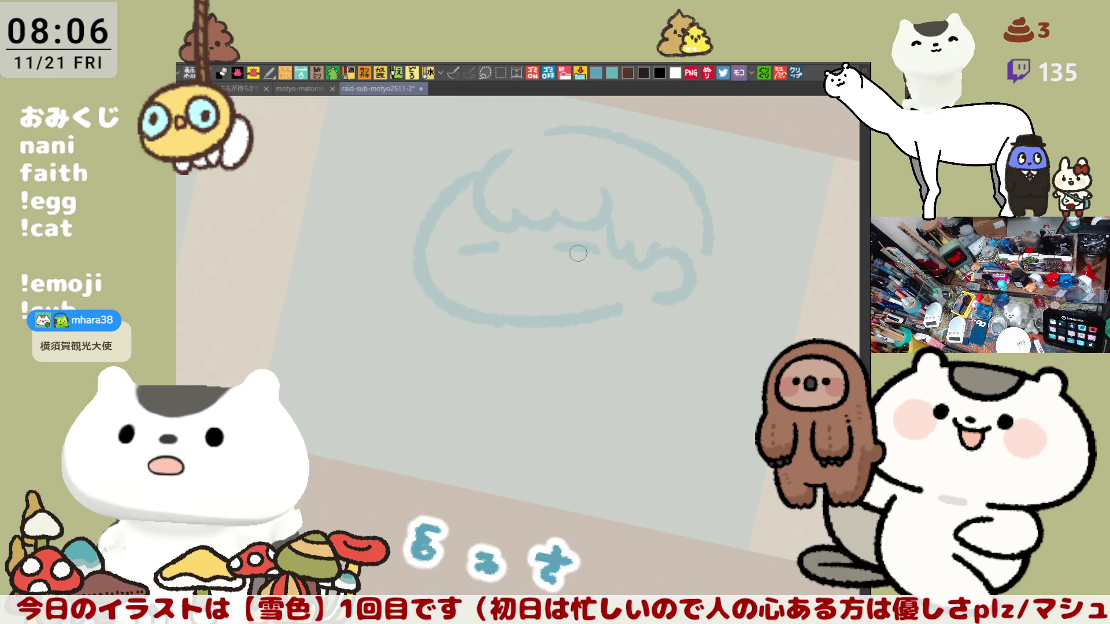
key(minus)
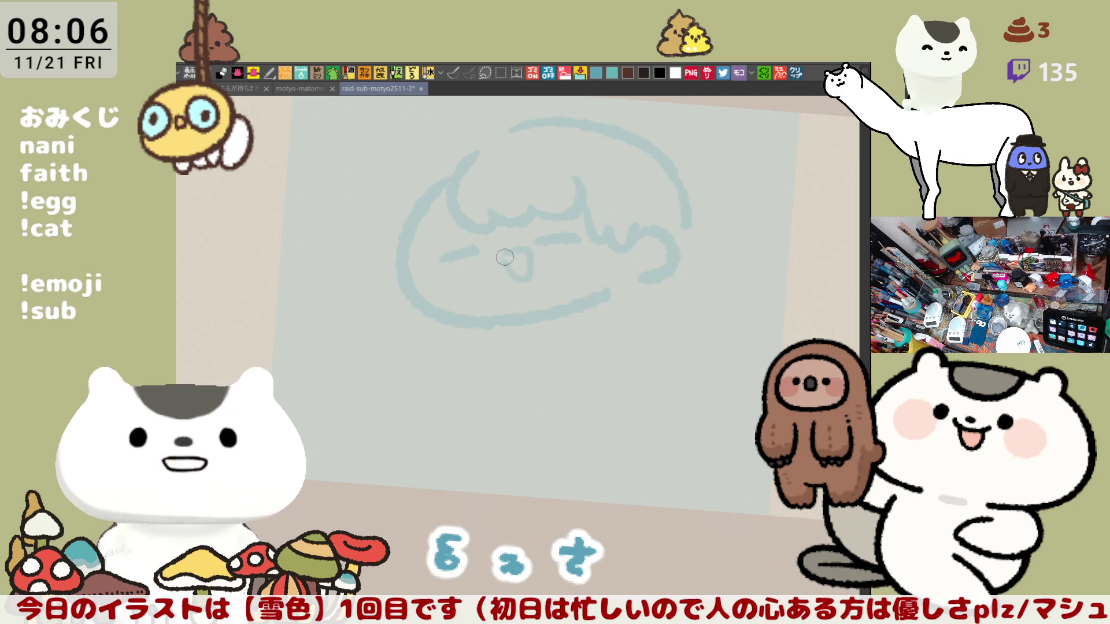
mouse_move(501, 254)
mouse_down()
mouse_move(505, 264)
mouse_move(477, 255)
mouse_up()
key(ctrl+z)
key(ctrl+z)
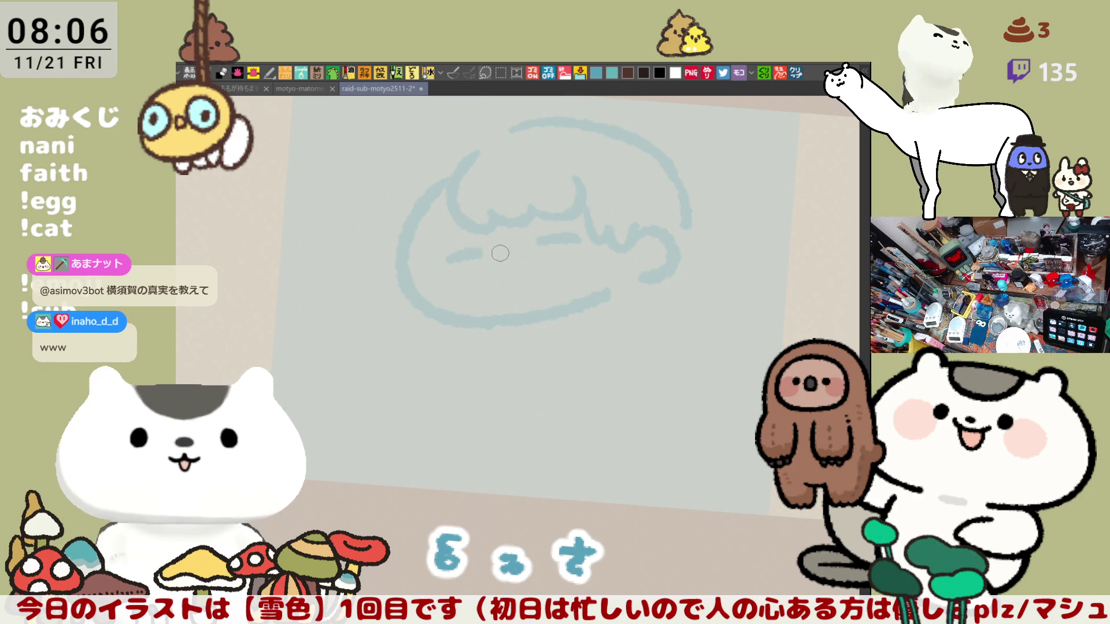
mouse_move(506, 258)
mouse_down()
mouse_move(528, 262)
mouse_move(504, 256)
mouse_up()
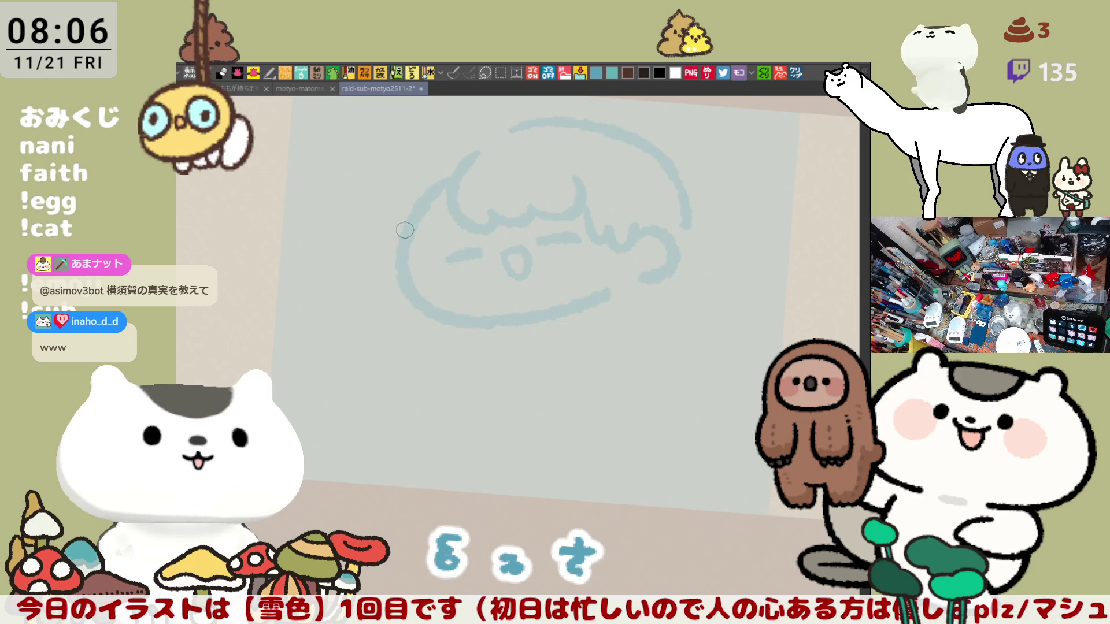
drag(387, 240, 413, 295)
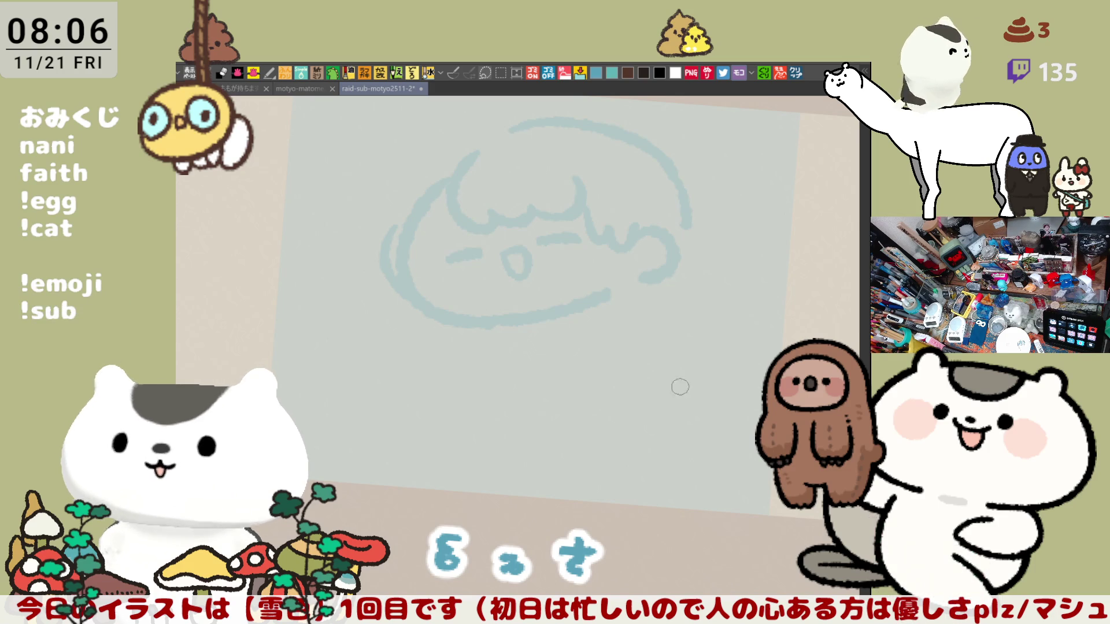
Erase the top head curve and redraw it, curving down the right side.
drag(689, 421, 738, 447)
key(ctrl+z)
mouse_move(724, 224)
mouse_down()
mouse_move(776, 269)
mouse_move(763, 254)
mouse_move(772, 317)
mouse_up()
key(ctrl+z)
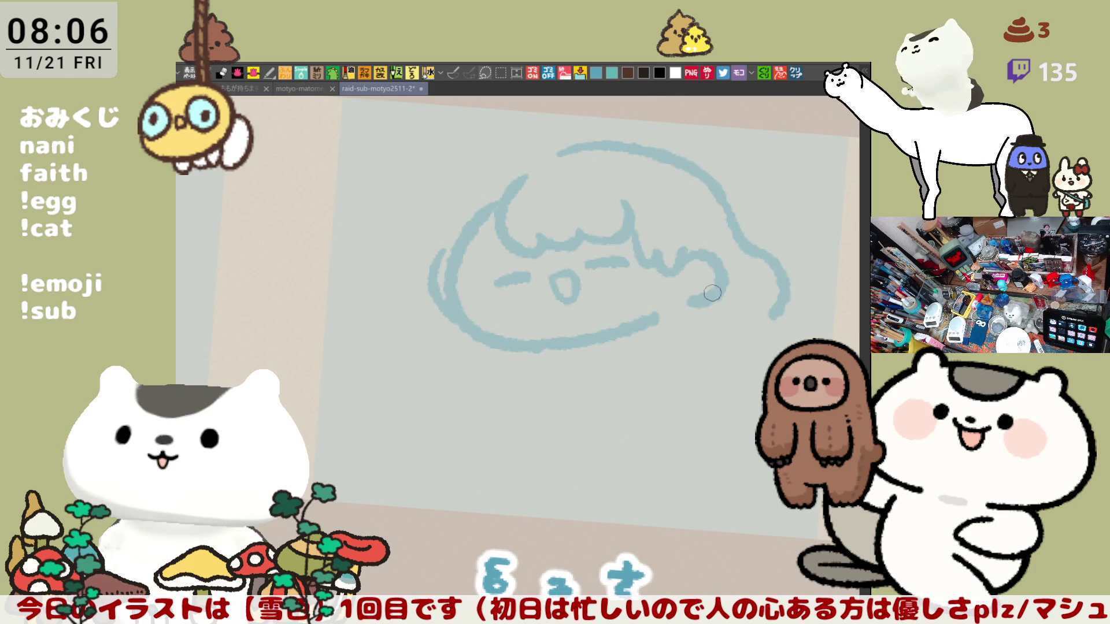
mouse_move(591, 144)
mouse_down()
mouse_move(676, 158)
mouse_move(778, 271)
mouse_move(793, 248)
mouse_up()
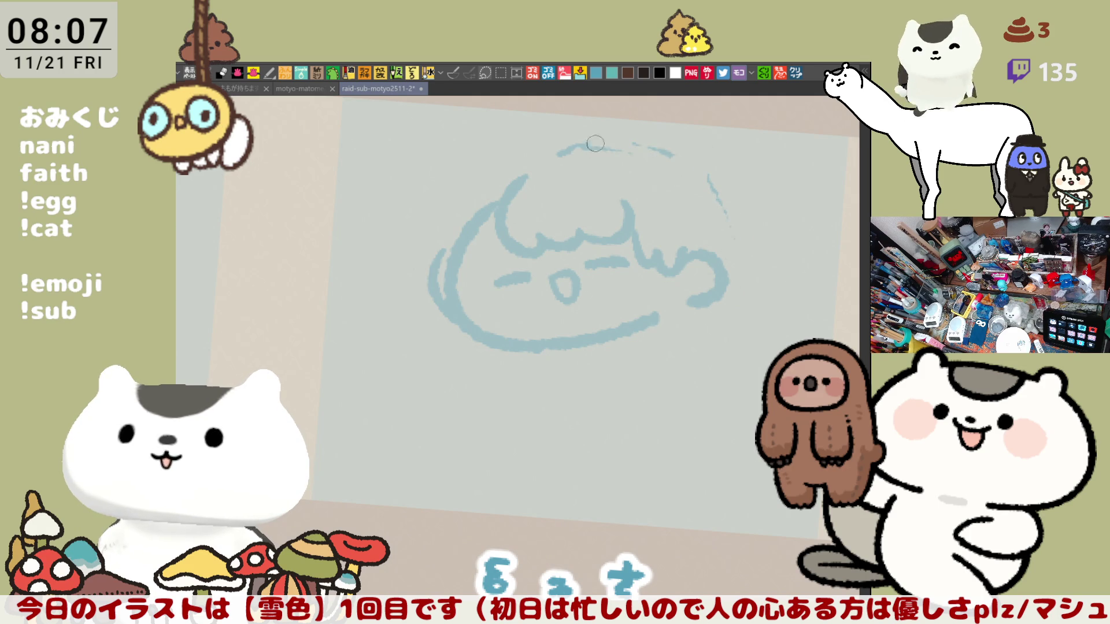
drag(566, 146, 709, 205)
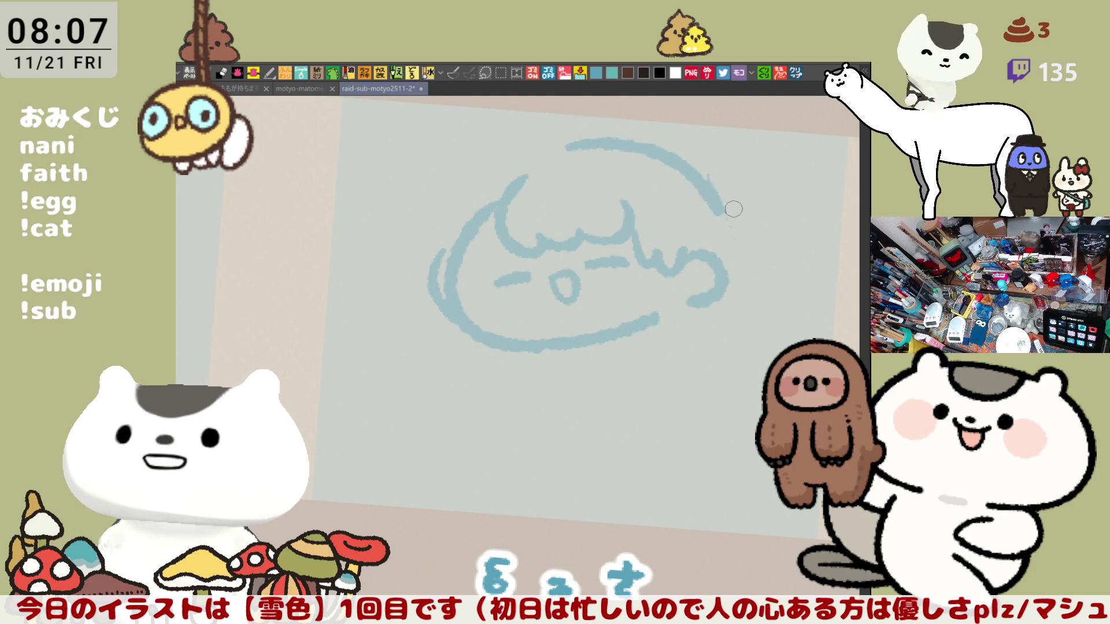
drag(691, 166, 768, 274)
Draw the hair tail curling off the right and extend the face's left outline downward.
drag(731, 231, 779, 276)
key(ctrl+z)
mouse_move(732, 231)
mouse_down()
mouse_move(773, 267)
mouse_move(786, 300)
mouse_up()
drag(767, 263, 782, 311)
drag(767, 268, 784, 313)
key(ctrl+z)
drag(770, 264, 785, 309)
drag(442, 289, 425, 358)
key(ctrl+z)
mouse_move(444, 284)
mouse_down()
mouse_move(420, 334)
mouse_move(486, 374)
mouse_up()
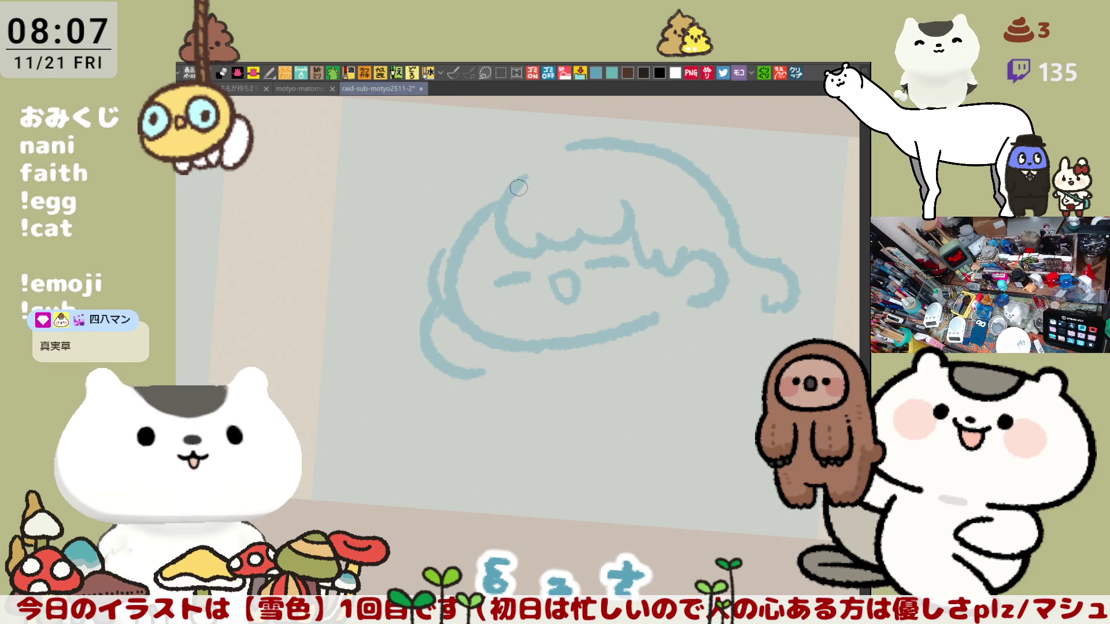
With the canvas mirrored, draw the outer hood arc above the head, then unflip.
key(h)
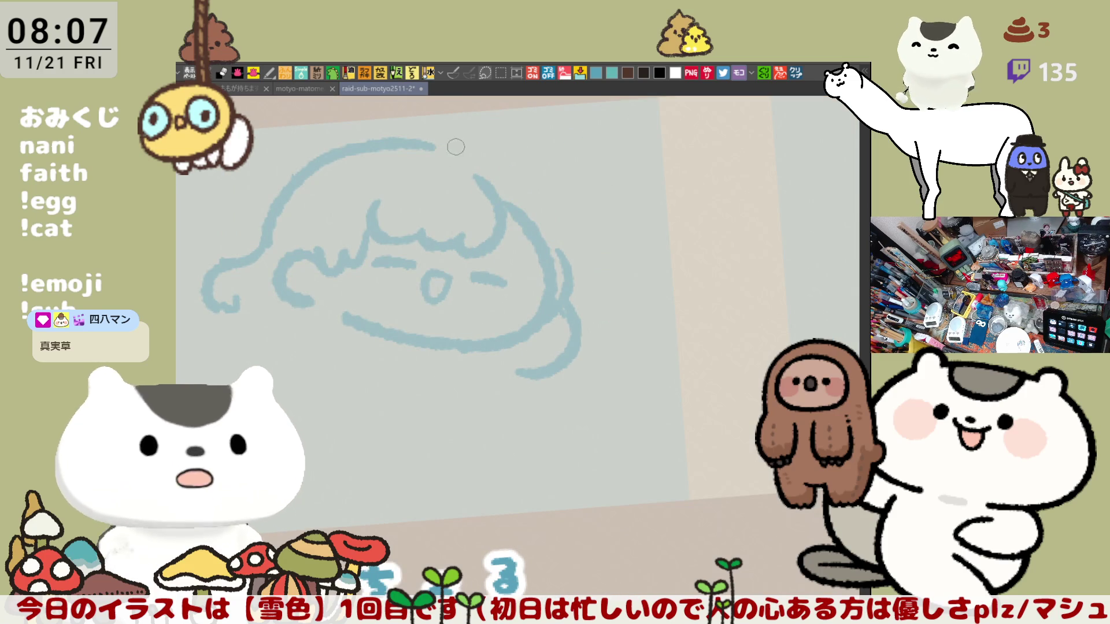
mouse_move(451, 151)
mouse_down()
mouse_move(556, 234)
mouse_move(553, 246)
mouse_up()
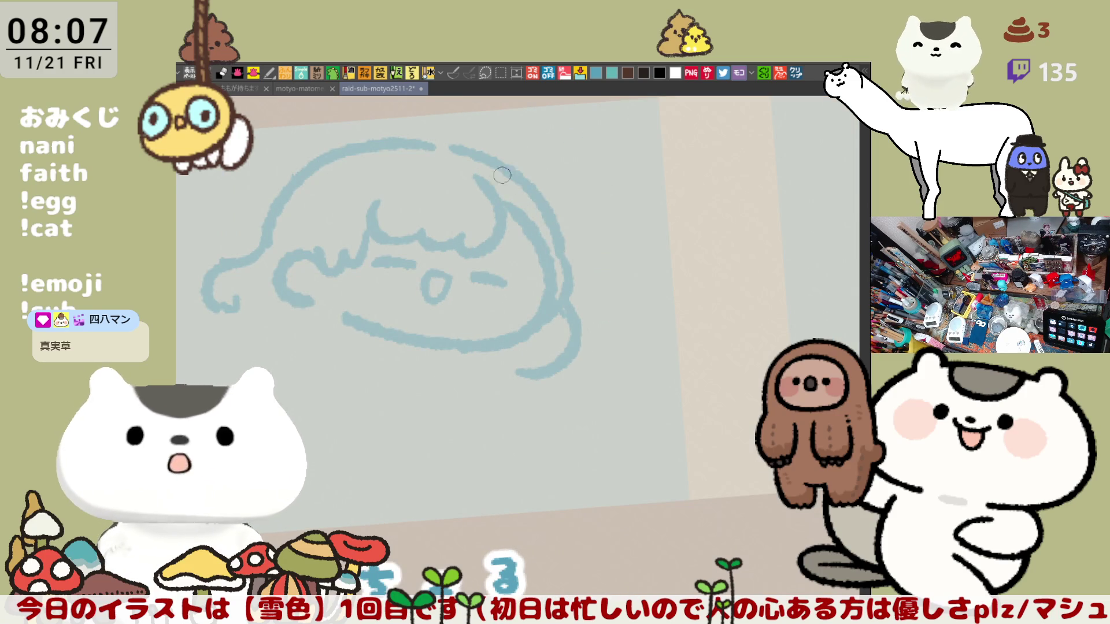
key(ctrl+z)
drag(451, 152, 551, 234)
key(ctrl+z)
drag(448, 149, 554, 236)
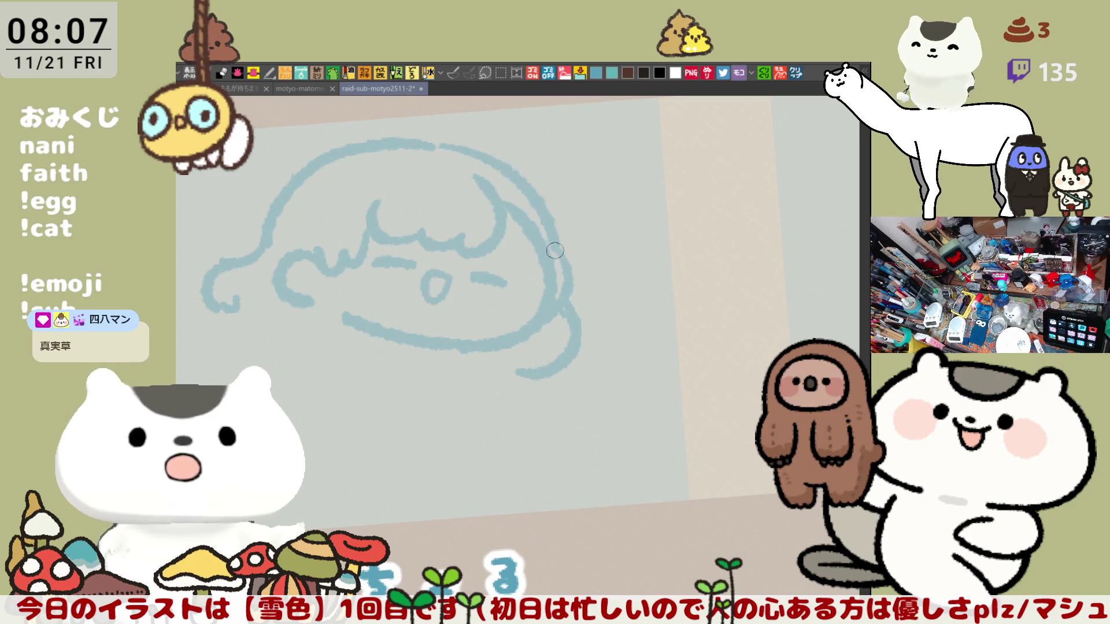
key(ctrl+z)
drag(446, 150, 550, 220)
key(ctrl+z)
mouse_move(435, 149)
mouse_down()
mouse_move(524, 191)
mouse_move(550, 245)
mouse_up()
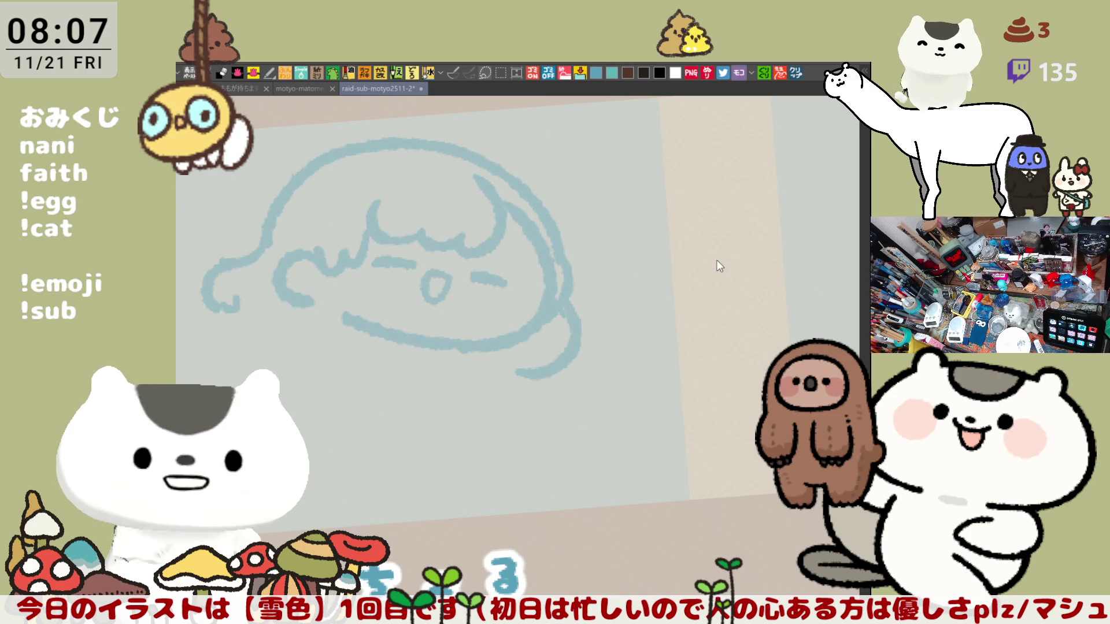
key(h)
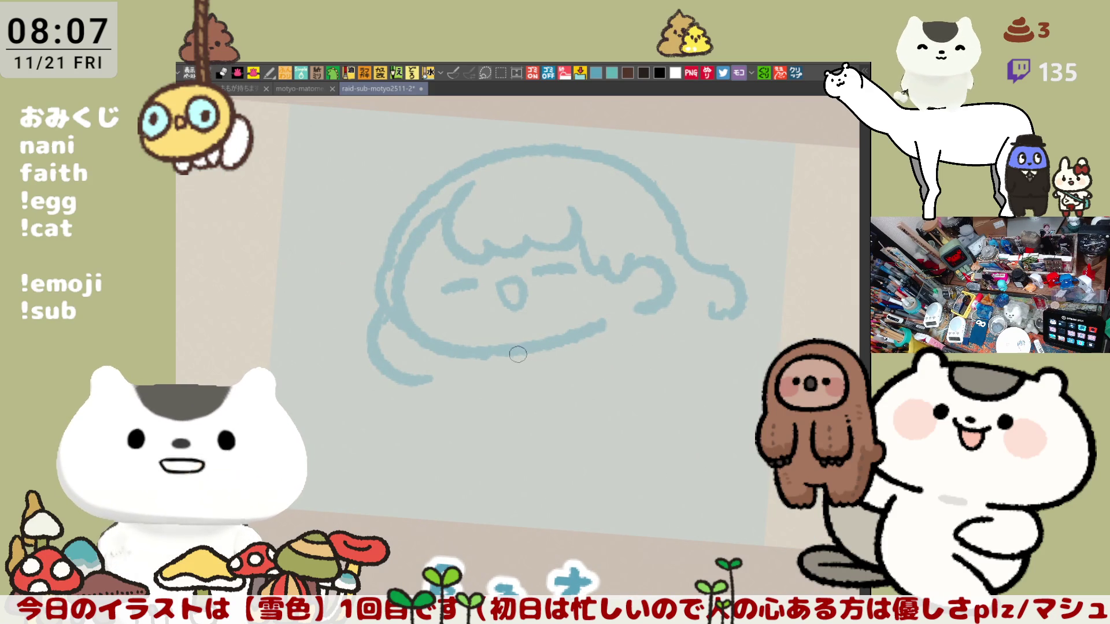
Draw the chin curve below the face with a short stroke inside it.
mouse_move(467, 354)
mouse_down()
mouse_move(589, 364)
mouse_move(618, 324)
mouse_up()
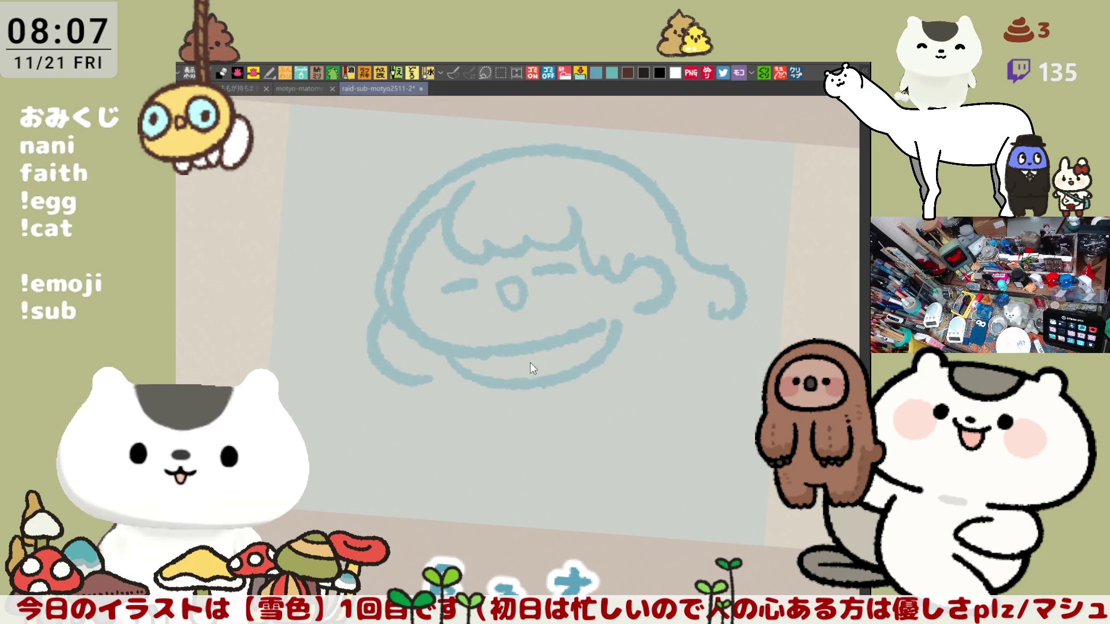
key(ctrl+z)
drag(462, 355, 628, 339)
drag(496, 347, 500, 393)
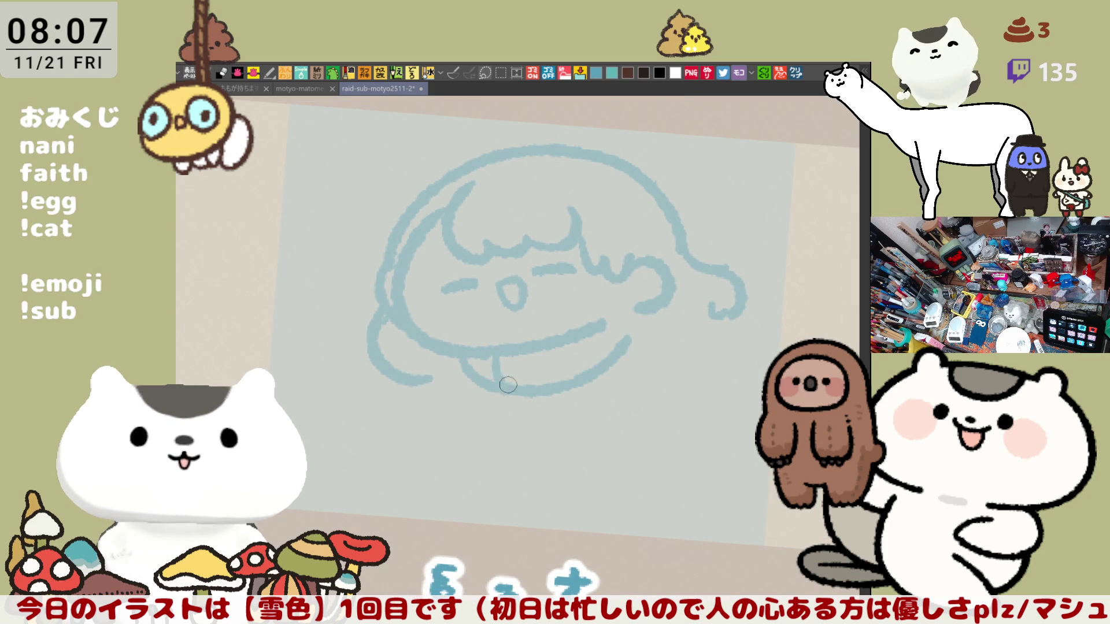
Redraw the chin curve with three short vertical strokes under it, joined to the right cheek.
drag(543, 345, 548, 384)
key(ctrl+z)
key(ctrl+z)
key(ctrl+z)
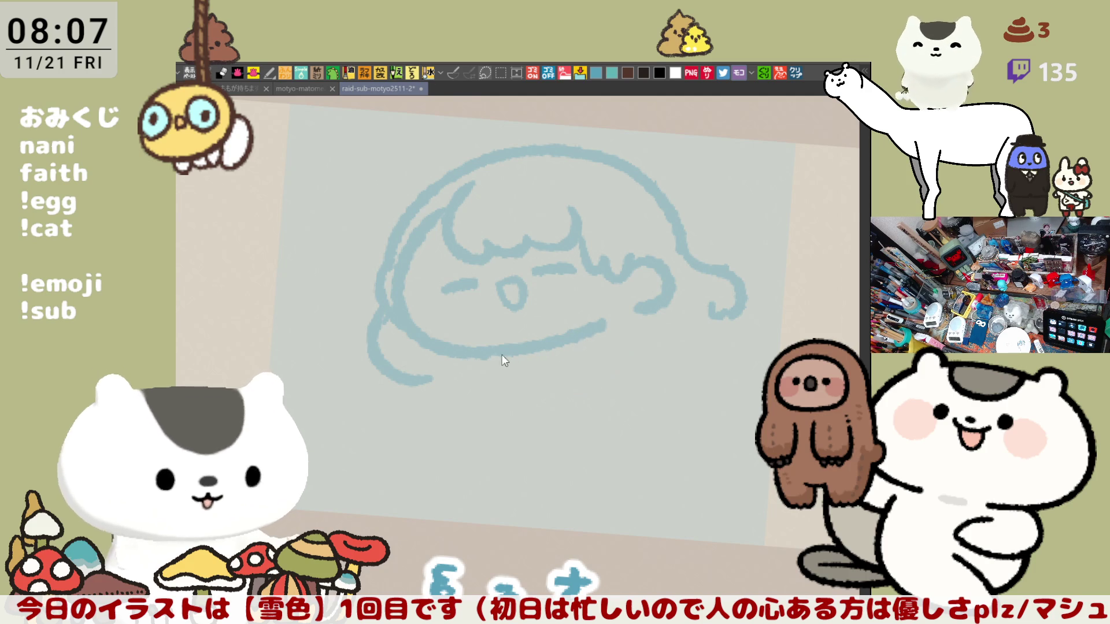
drag(465, 365, 610, 335)
drag(496, 347, 498, 376)
drag(542, 349, 541, 372)
drag(588, 346, 585, 365)
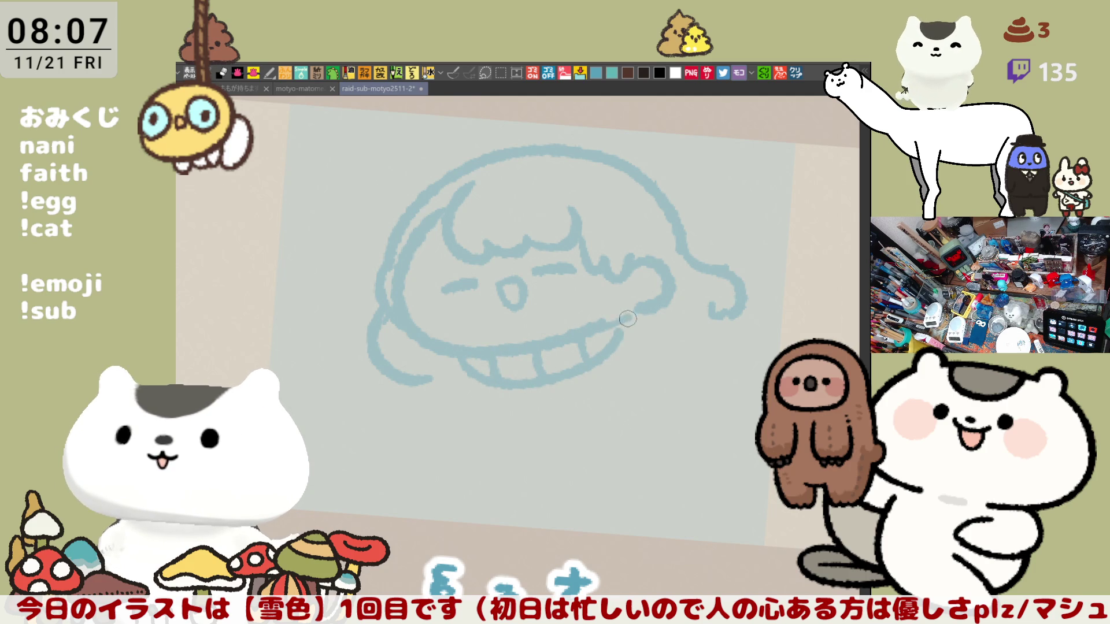
drag(619, 328, 635, 310)
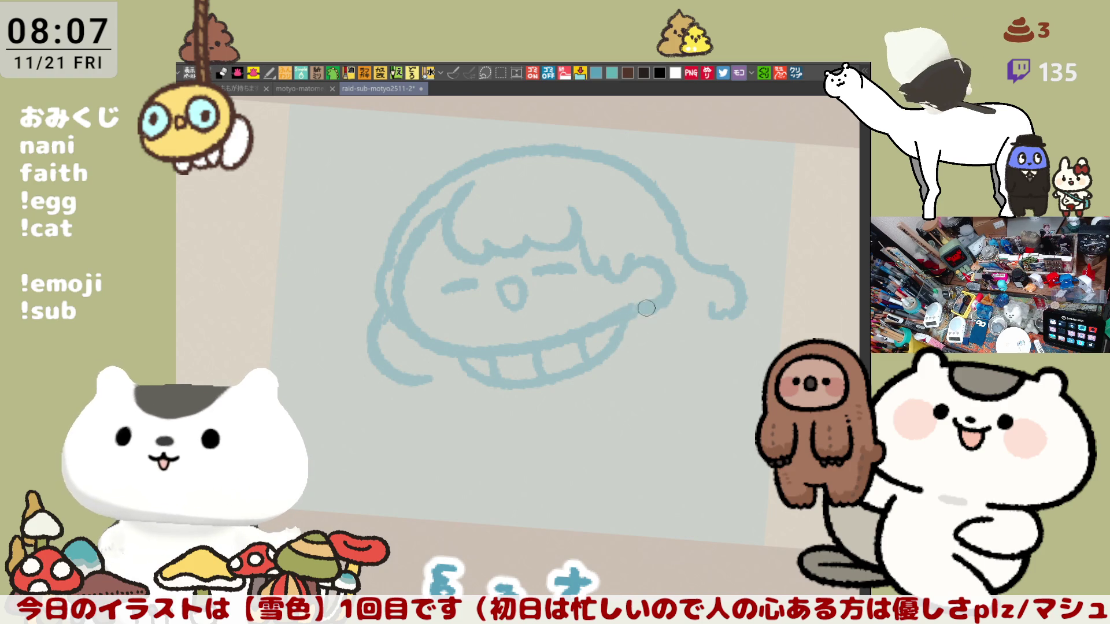
drag(635, 325, 662, 316)
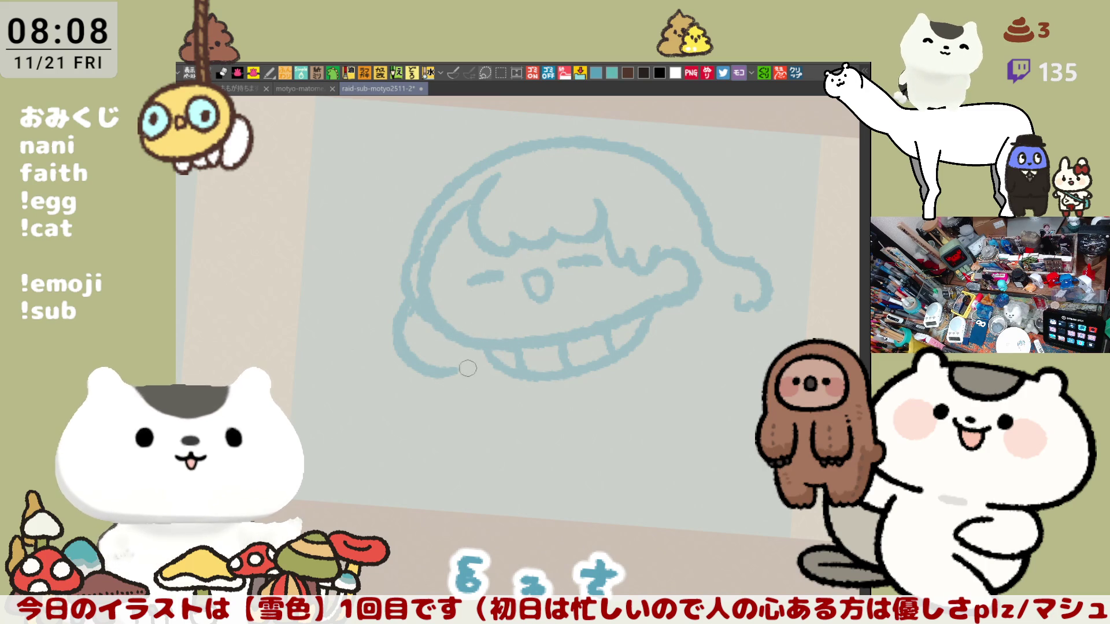
Add a tight curl below the left of the face, erase stray ends, and loop the mouth's right end.
drag(481, 351, 486, 392)
key(ctrl+z)
drag(489, 349, 488, 378)
mouse_move(677, 296)
mouse_down()
mouse_move(666, 283)
mouse_move(686, 252)
mouse_move(691, 267)
mouse_move(653, 299)
mouse_up()
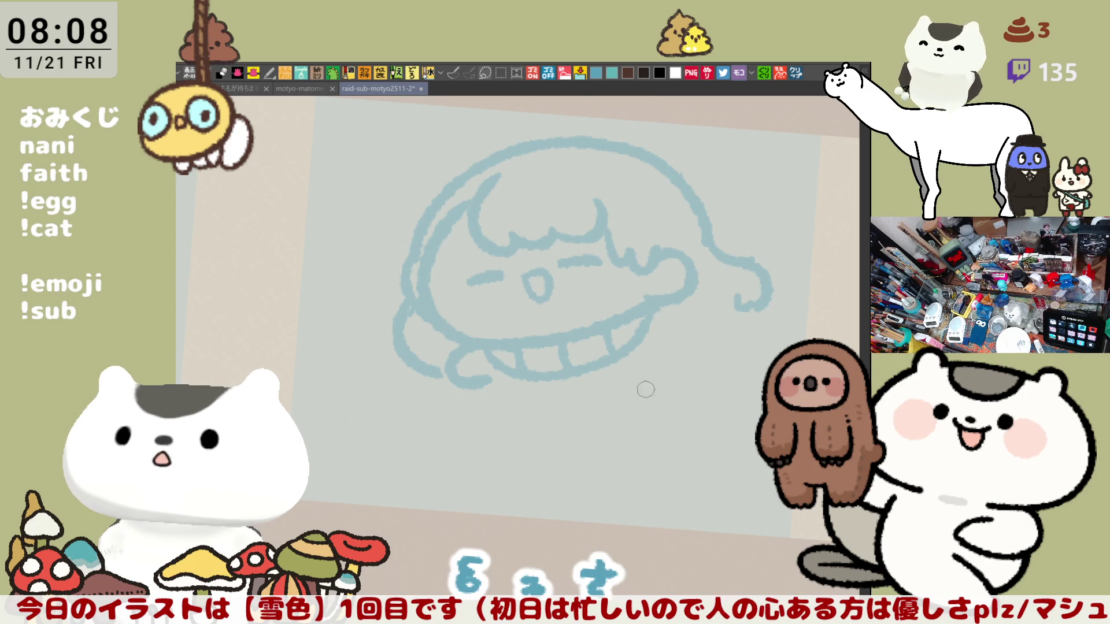
drag(688, 298, 676, 340)
Draw the broad lower curve beneath the face and a short stroke right of the mouth.
mouse_move(498, 375)
mouse_down()
mouse_move(535, 445)
mouse_move(669, 387)
mouse_up()
key(ctrl+z)
key(ctrl+z)
drag(491, 371, 521, 429)
mouse_move(523, 445)
mouse_down()
mouse_move(600, 430)
mouse_move(673, 381)
mouse_up()
key(ctrl+z)
drag(525, 444, 674, 391)
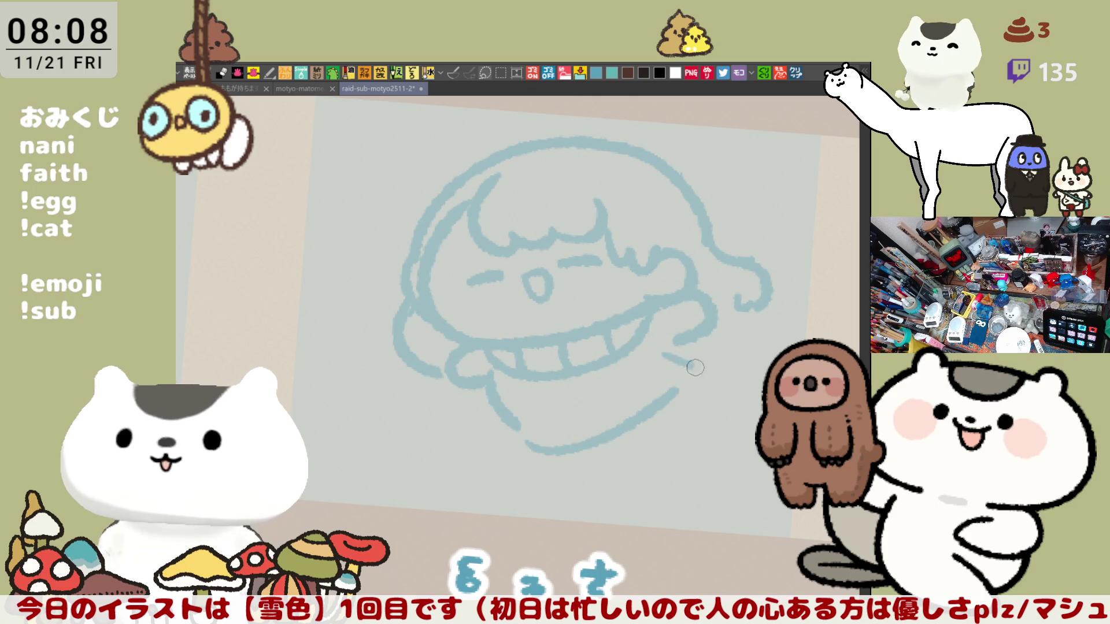
mouse_move(670, 346)
mouse_down()
mouse_move(701, 357)
mouse_move(686, 382)
mouse_up()
Redraw the curve under the left side of the mouth and rework the right mouth-corner stroke.
mouse_move(578, 380)
mouse_down()
mouse_move(572, 392)
mouse_move(585, 382)
mouse_move(591, 409)
mouse_up()
key(ctrl+z)
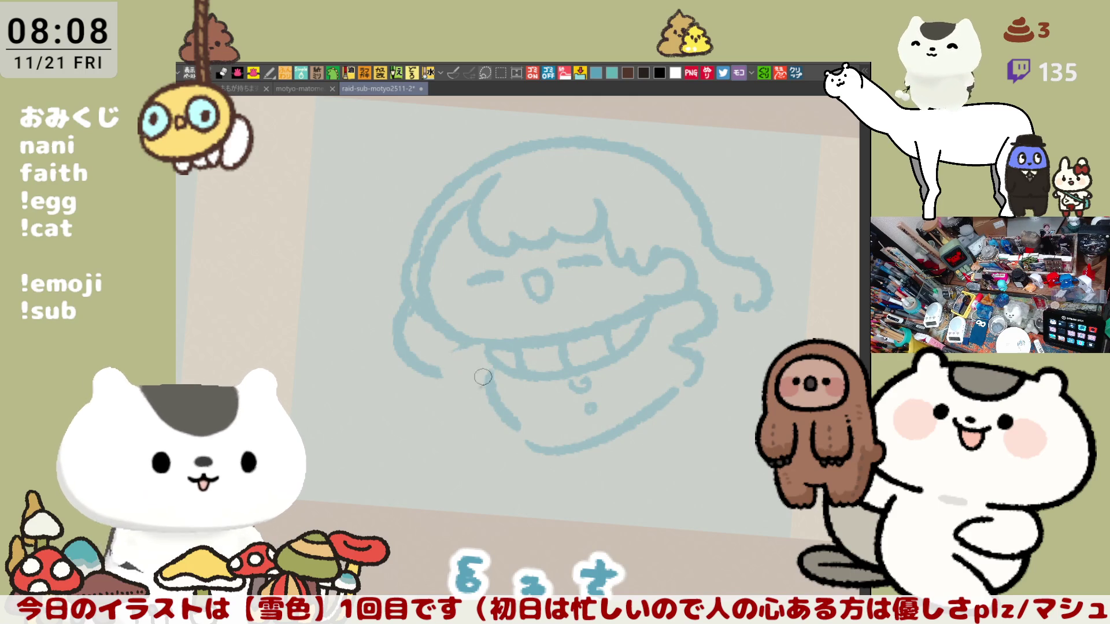
drag(460, 349, 487, 398)
key(ctrl+z)
mouse_move(462, 341)
mouse_down()
mouse_move(445, 389)
mouse_move(497, 399)
mouse_up()
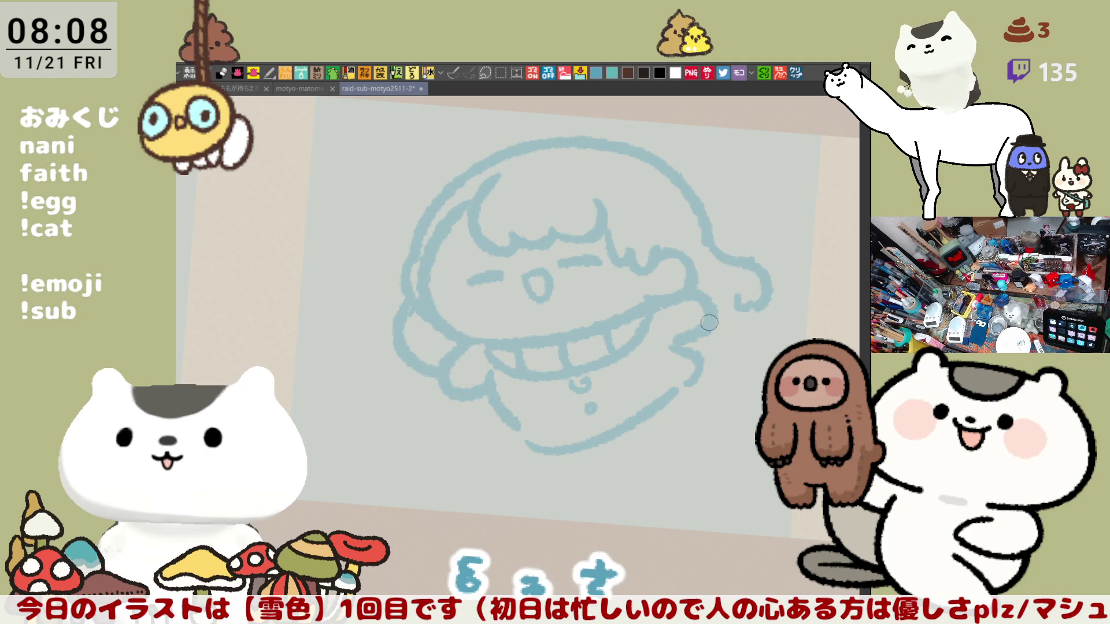
drag(708, 312, 699, 292)
drag(448, 355, 465, 396)
mouse_move(471, 355)
mouse_down()
mouse_move(485, 382)
mouse_move(445, 376)
mouse_move(488, 401)
mouse_up()
Redo the loop below the left mouth and bring the left outline down around the bottom.
key(ctrl+z)
drag(467, 354, 488, 383)
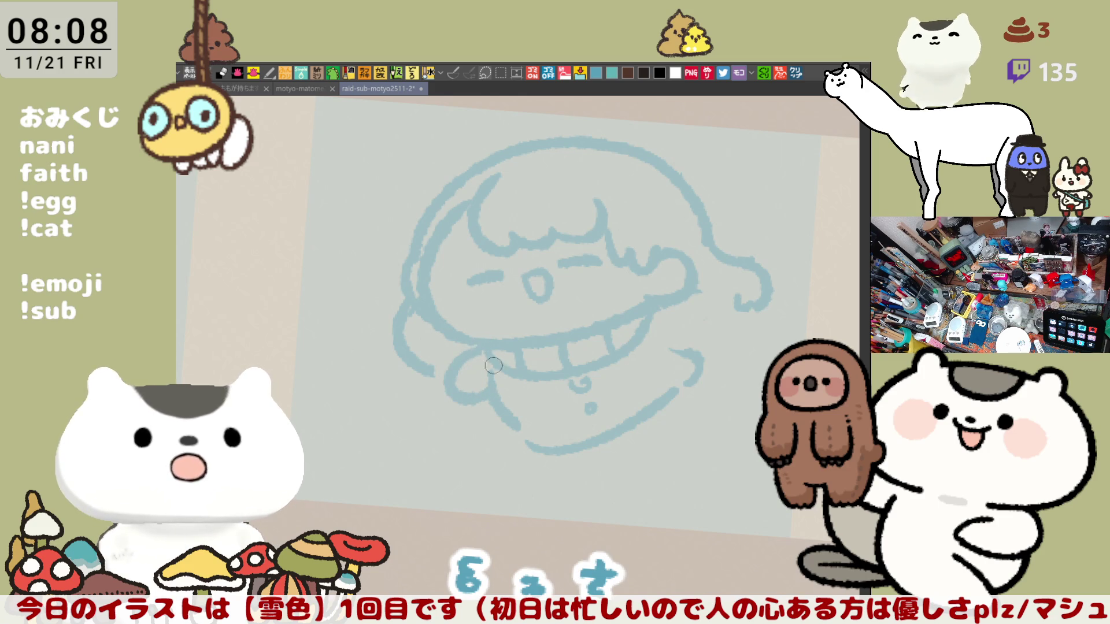
key(ctrl+z)
drag(484, 346, 497, 402)
key(ctrl+z)
key(ctrl+z)
mouse_move(487, 344)
mouse_down()
mouse_move(452, 383)
mouse_move(487, 417)
mouse_up()
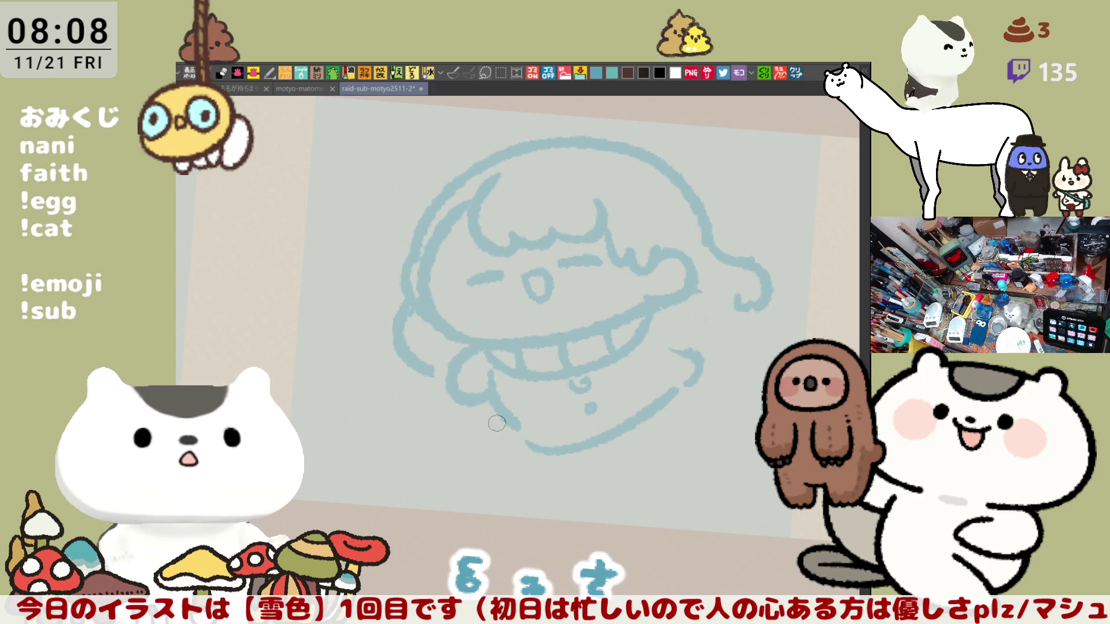
key(ctrl+z)
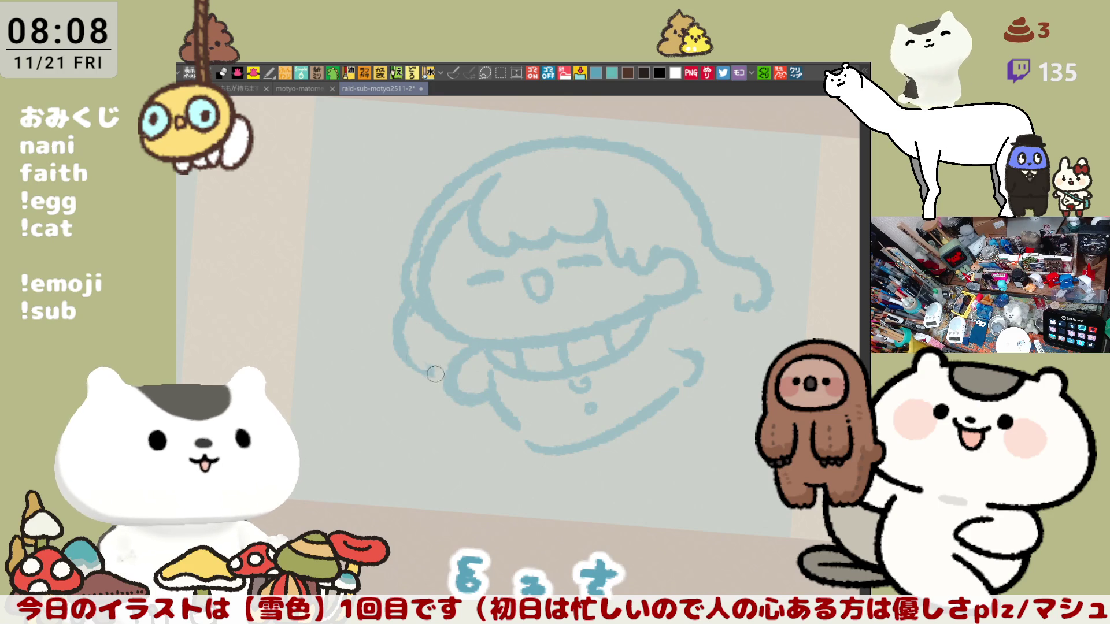
mouse_move(408, 318)
mouse_down()
mouse_move(425, 370)
mouse_move(454, 379)
mouse_up()
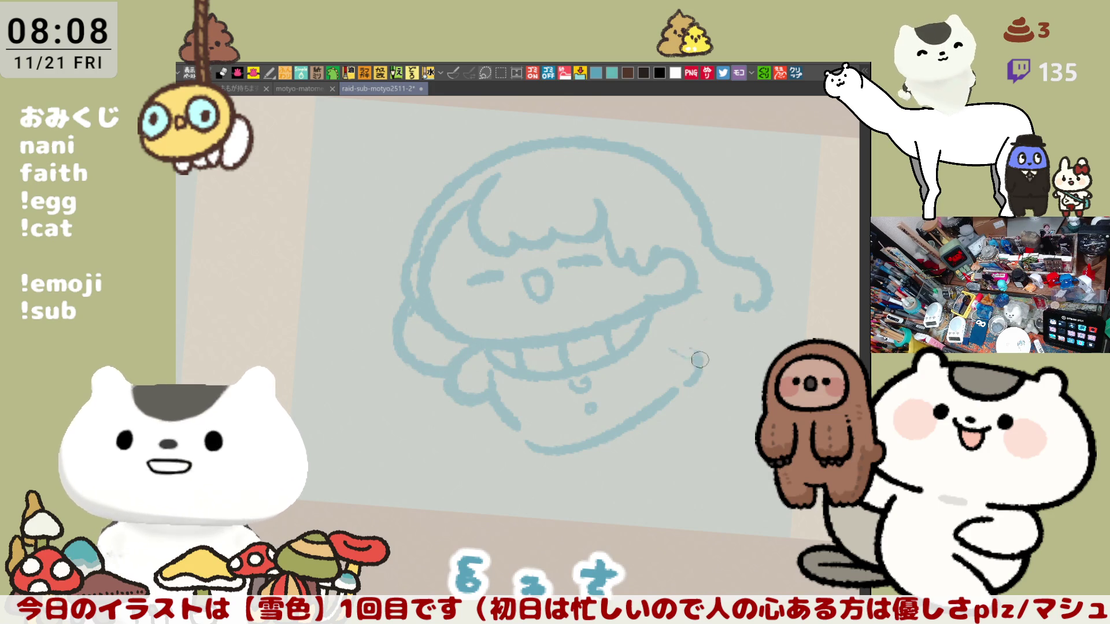
Add curves below the right mouth corner and a U-shaped bottom curve, then mirror the view.
drag(667, 344, 697, 381)
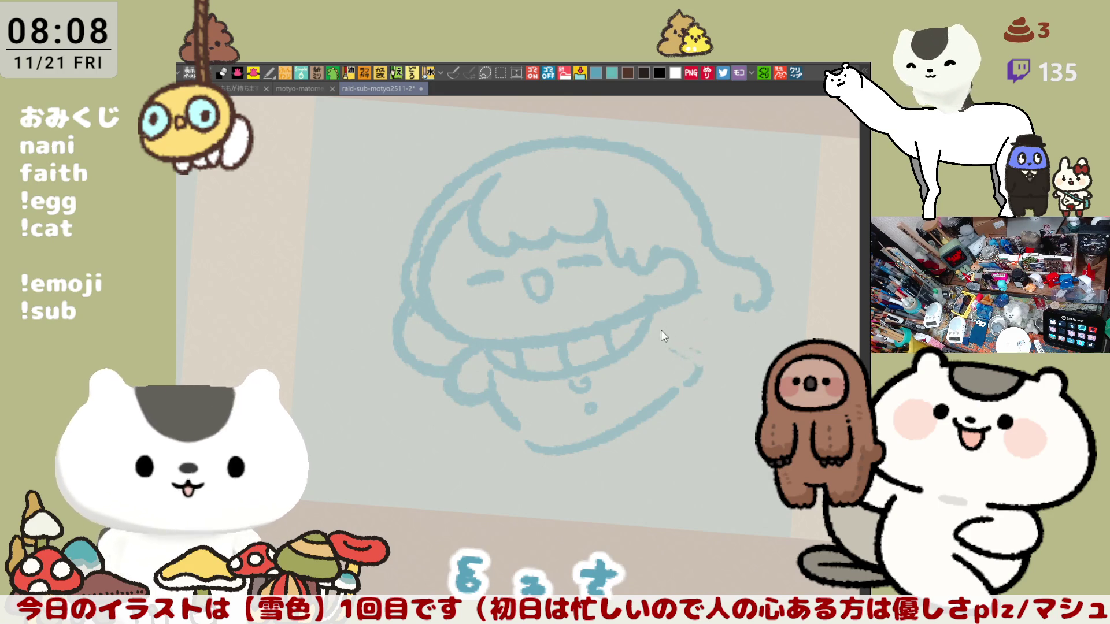
drag(660, 334, 681, 383)
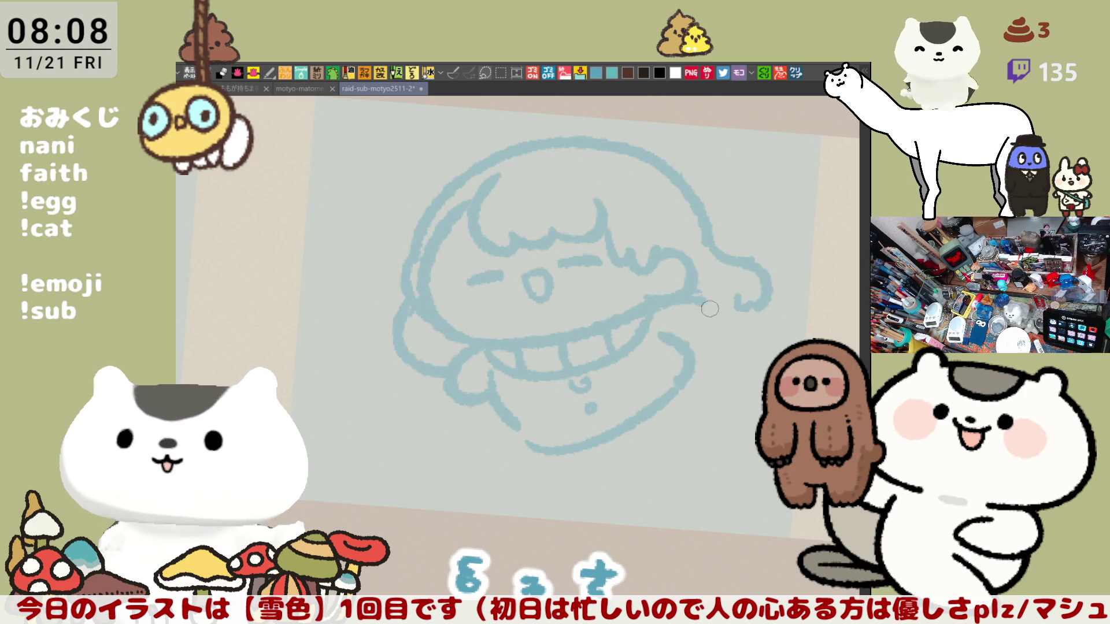
drag(674, 300, 674, 341)
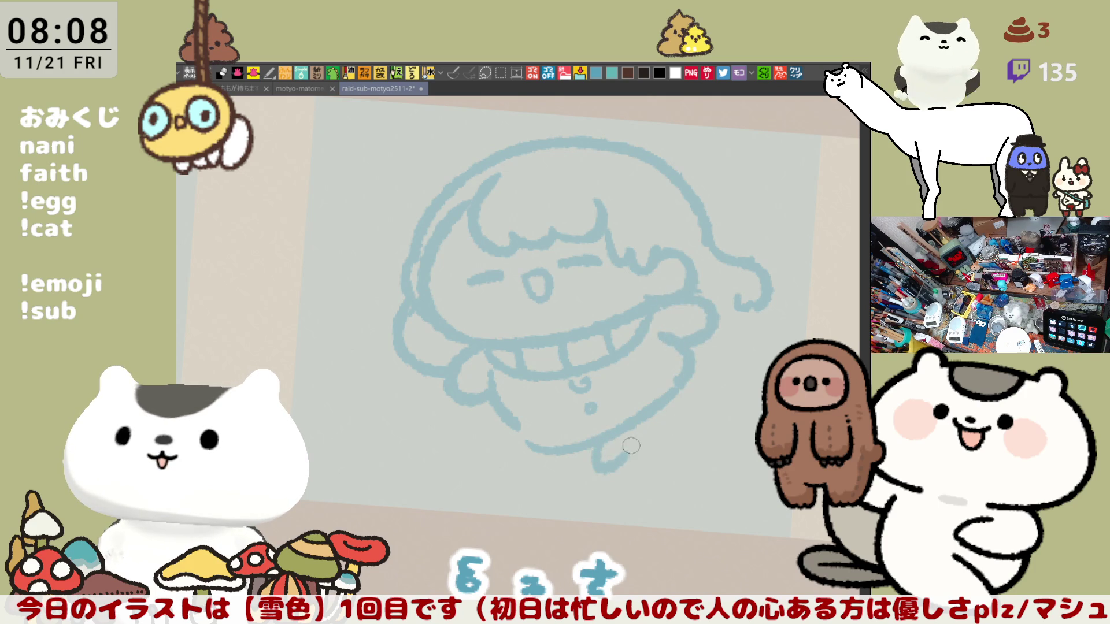
drag(587, 458, 661, 406)
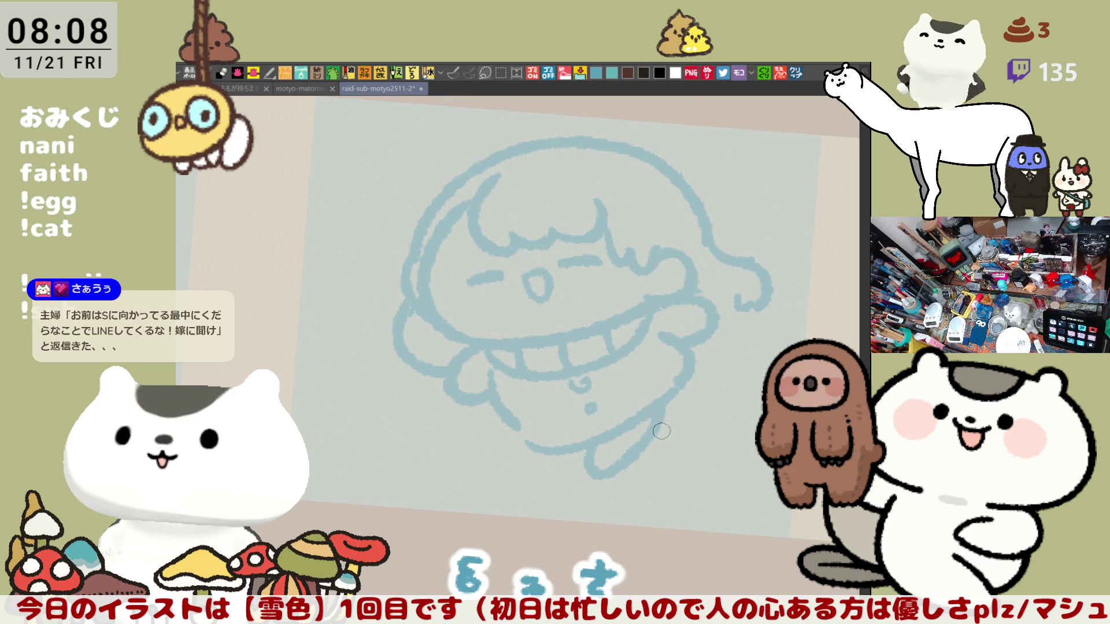
key(h)
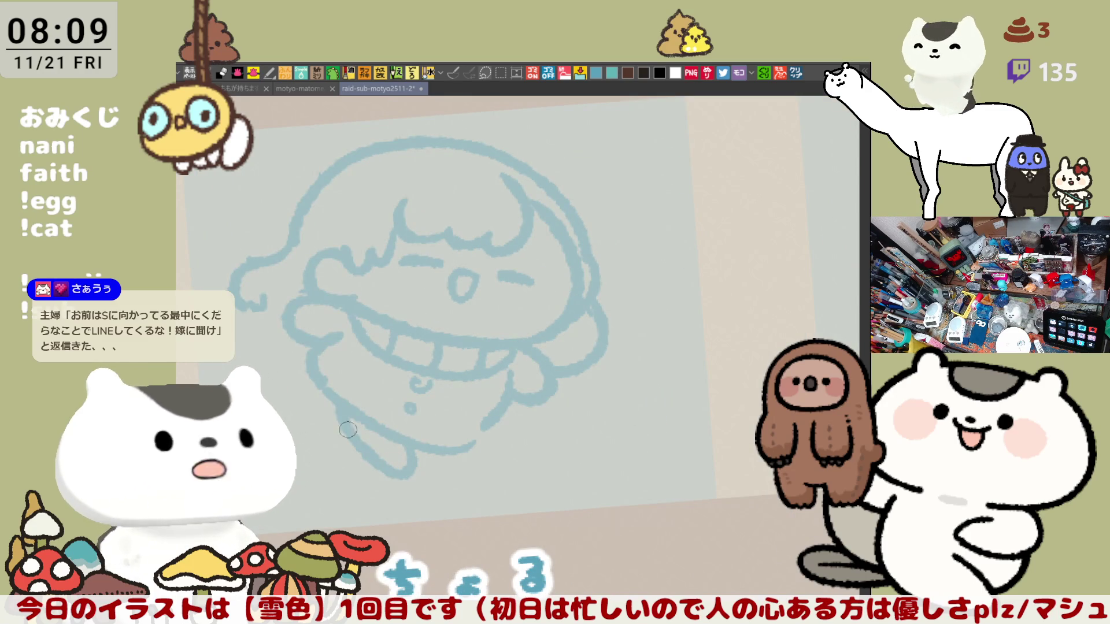
Flip the view back and redraw a thicker diagonal tail stroke at the lower right.
key(h)
key(ctrl+z)
drag(581, 477, 658, 416)
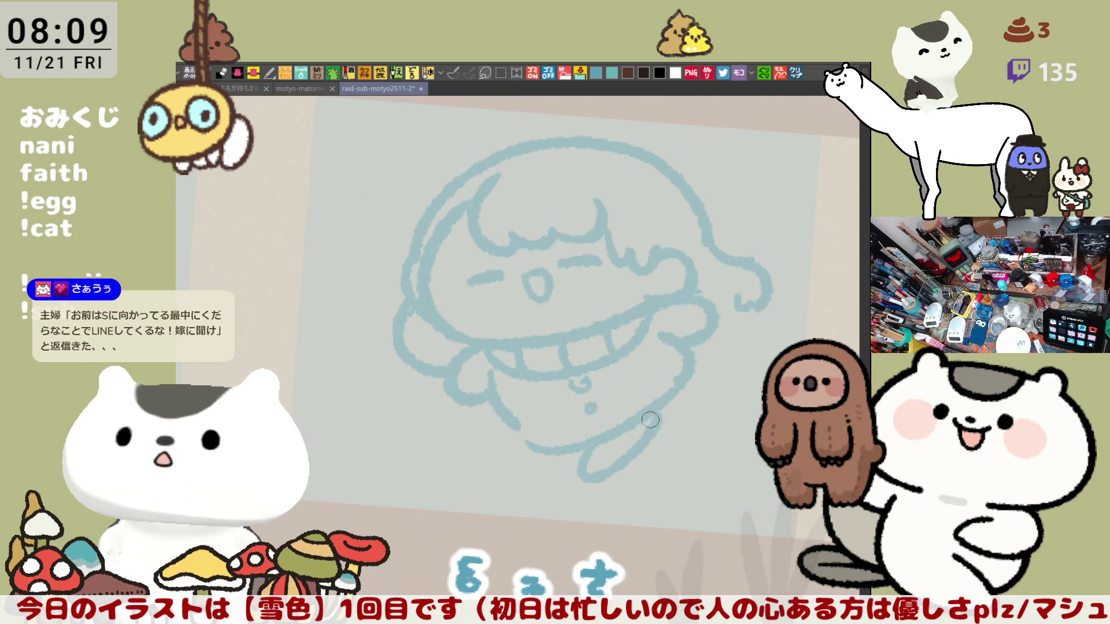
key(ctrl+z)
drag(582, 467, 665, 399)
key(ctrl+z)
drag(581, 468, 682, 394)
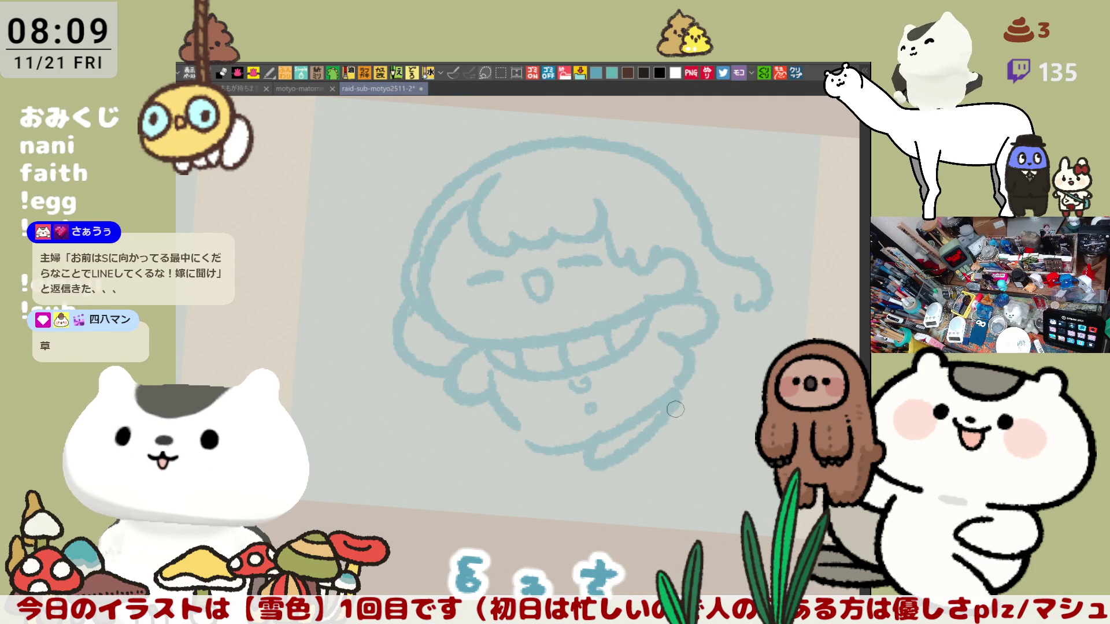
drag(592, 459, 674, 407)
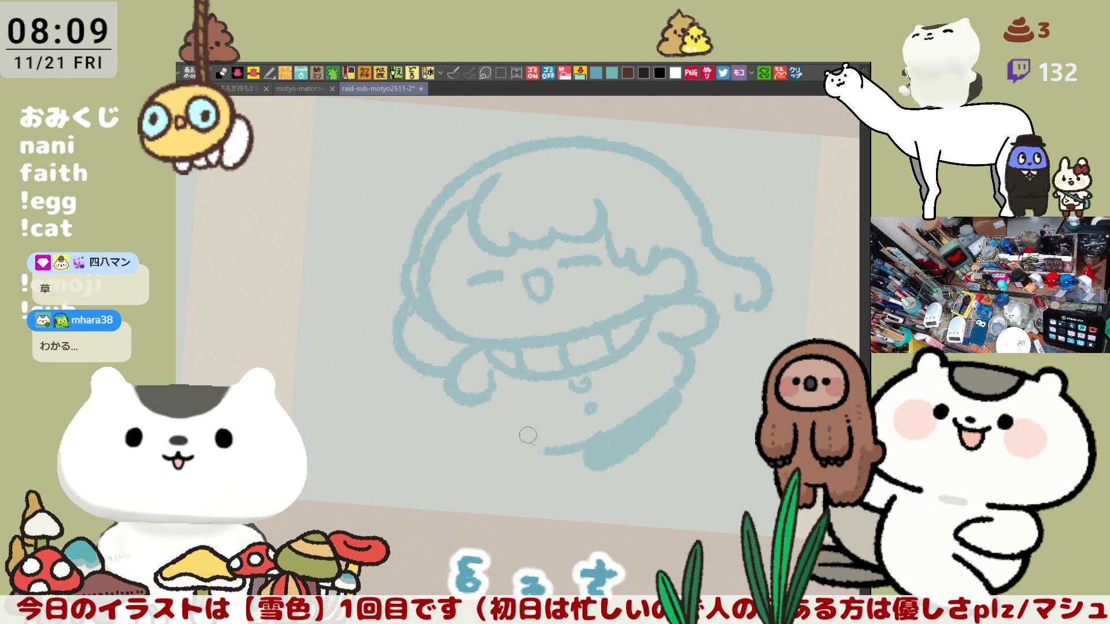
Try chin lines running down from the loop, then undo them.
mouse_move(489, 372)
mouse_down()
mouse_move(518, 422)
mouse_move(571, 444)
mouse_up()
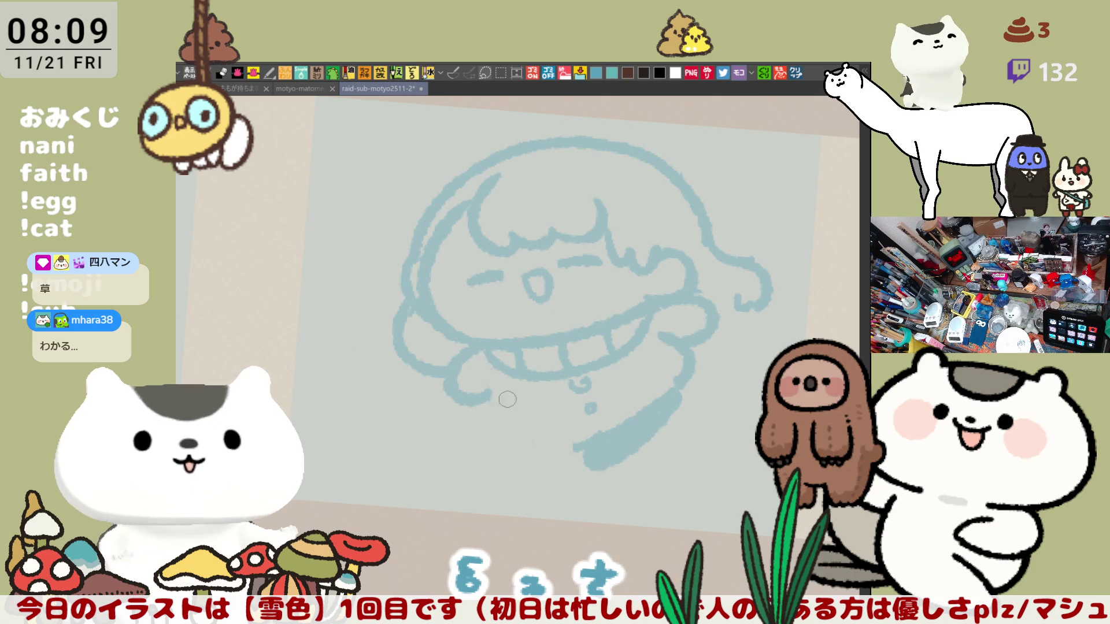
mouse_move(490, 371)
mouse_down()
mouse_move(543, 450)
mouse_move(575, 461)
mouse_up()
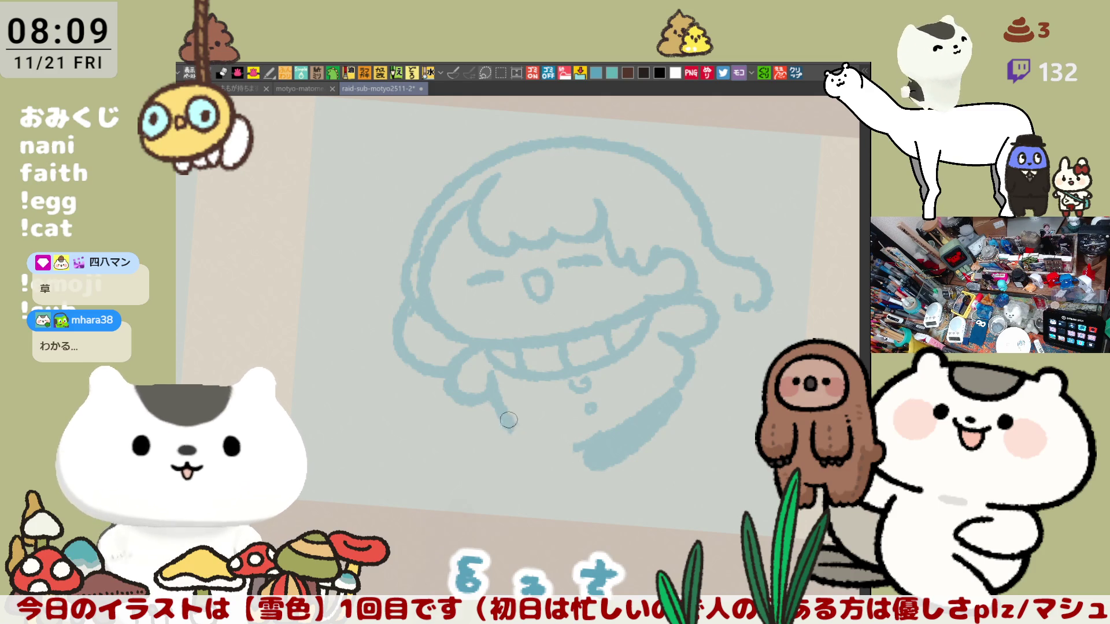
key(ctrl+z)
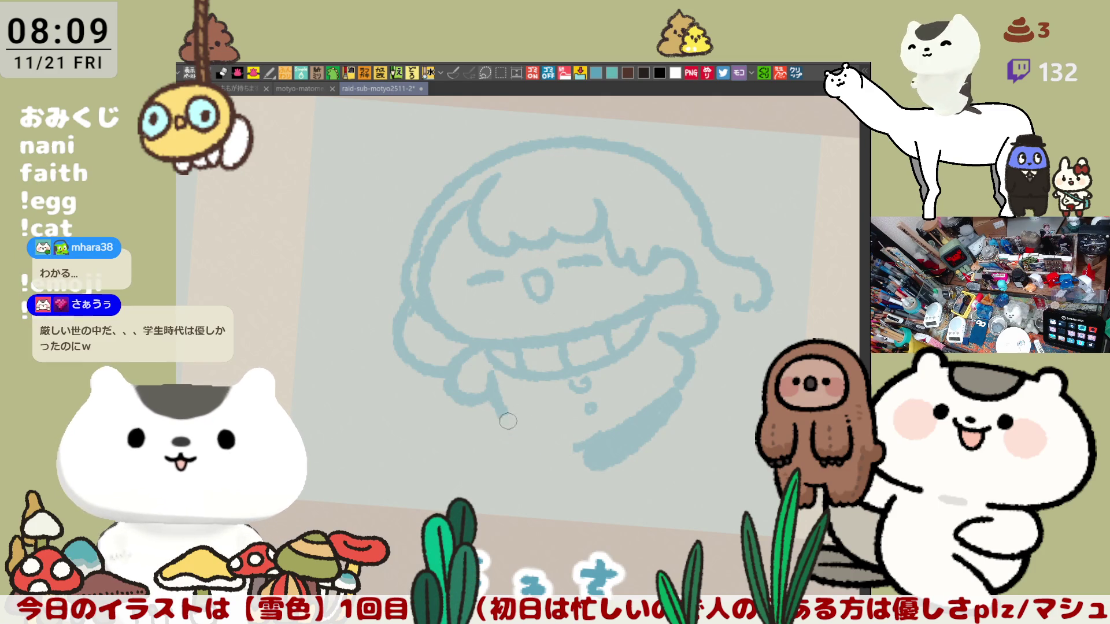
mouse_move(509, 433)
mouse_down()
mouse_move(620, 458)
mouse_move(601, 442)
mouse_move(621, 431)
mouse_move(624, 445)
mouse_move(549, 454)
mouse_move(595, 470)
mouse_up()
key(ctrl+z)
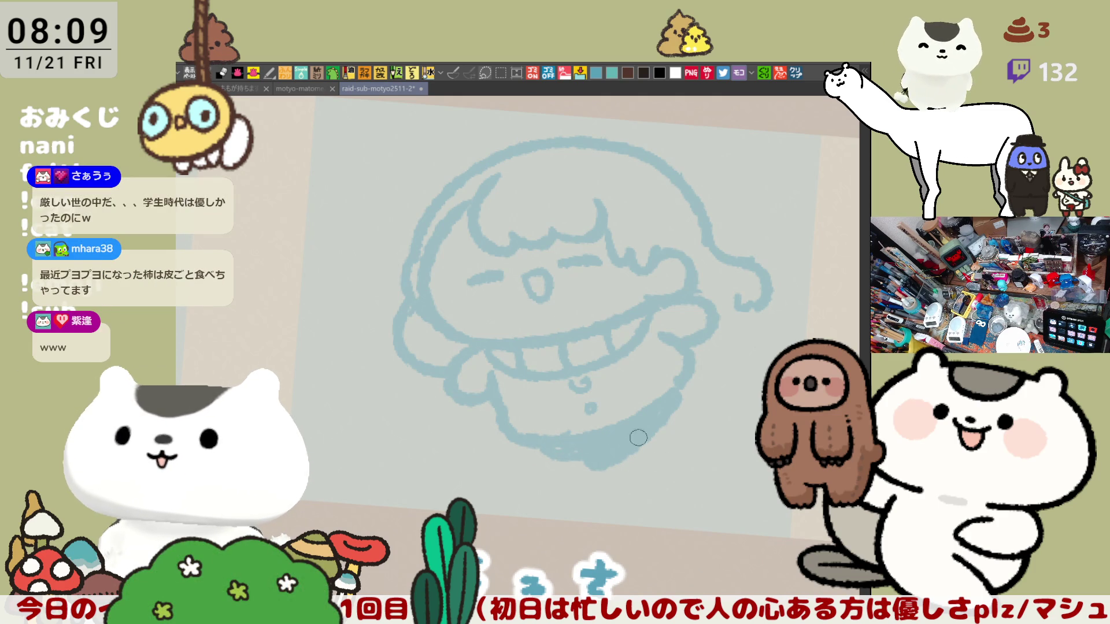
key(ctrl+z)
Add a short stroke below the chin and thicken the lower-right chin outline.
key(ctrl+z)
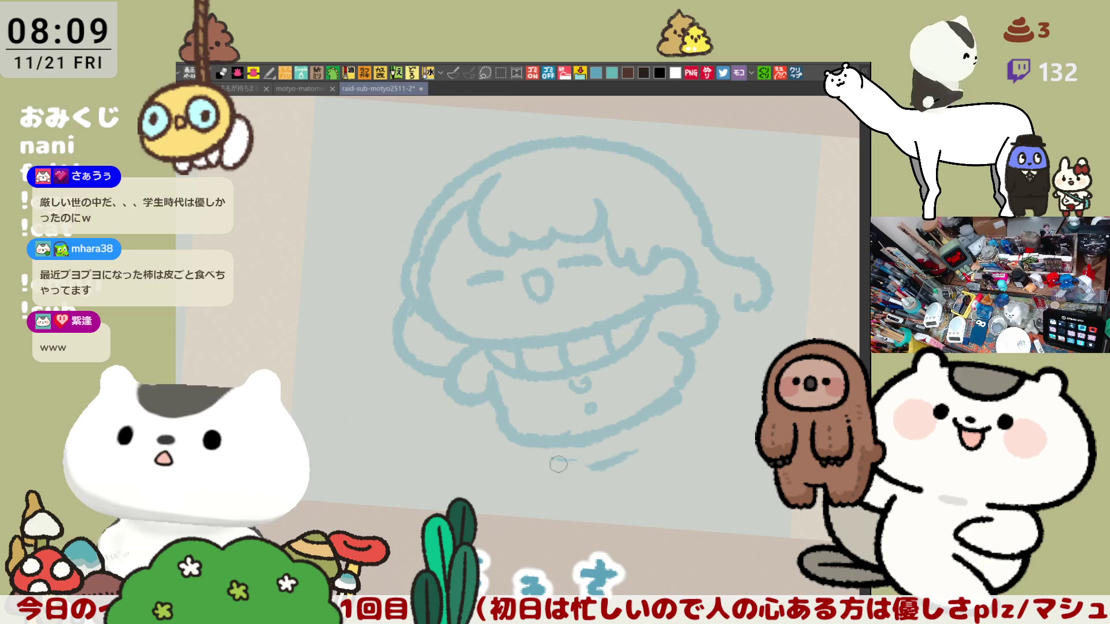
drag(540, 456, 578, 445)
key(ctrl+z)
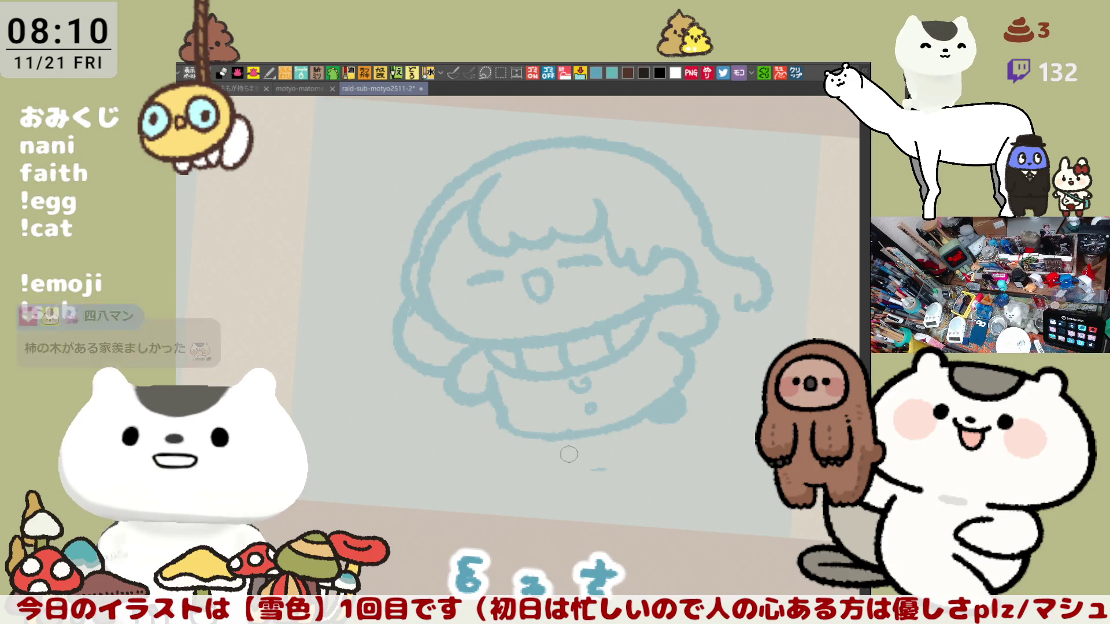
mouse_move(535, 445)
mouse_down()
mouse_move(555, 457)
mouse_move(546, 444)
mouse_up()
key(ctrl+z)
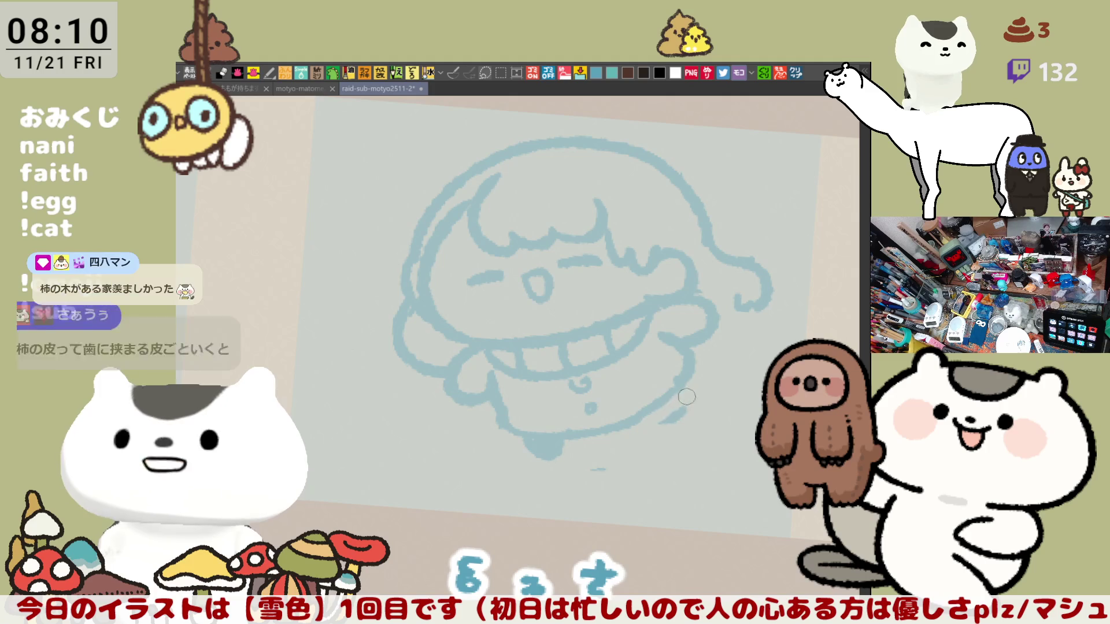
mouse_move(671, 398)
mouse_down()
mouse_move(700, 398)
mouse_move(694, 410)
mouse_up()
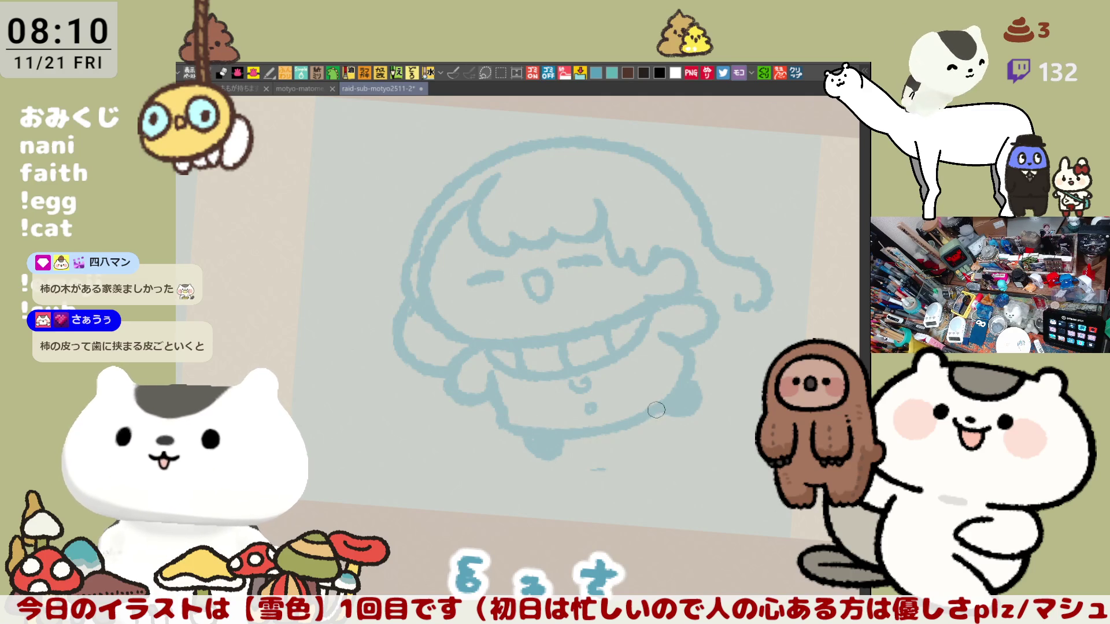
drag(646, 389, 621, 376)
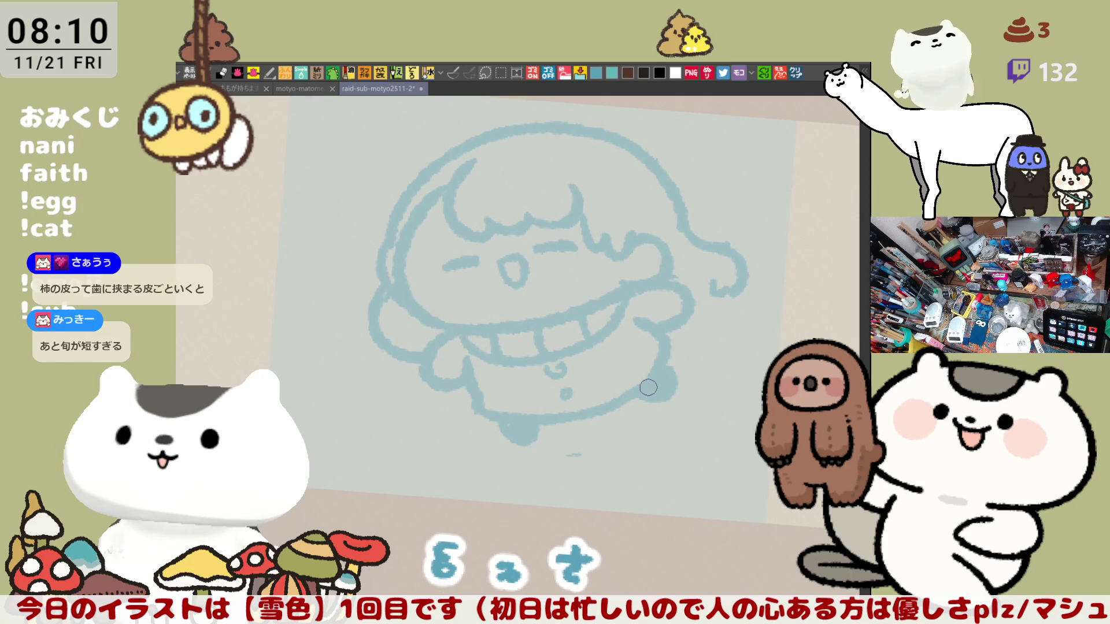
Erase the old lower outline and redraw it as a curve with a downward bulge.
mouse_move(479, 410)
mouse_down()
mouse_move(521, 436)
mouse_move(527, 422)
mouse_move(634, 394)
mouse_move(628, 377)
mouse_up()
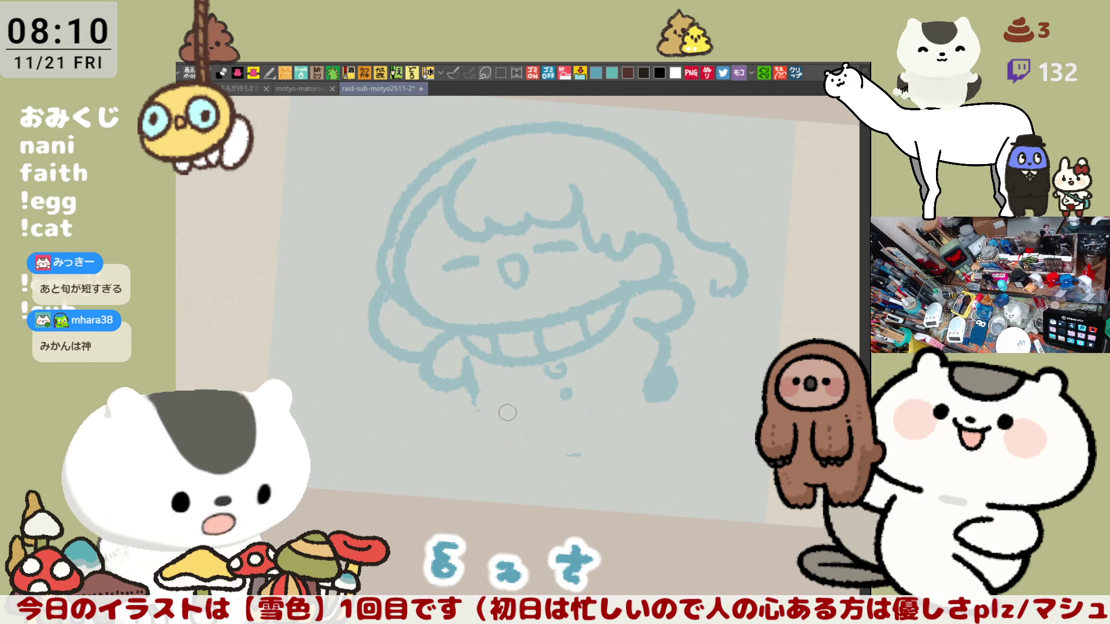
mouse_move(472, 385)
mouse_down()
mouse_move(516, 415)
mouse_move(636, 398)
mouse_up()
key(ctrl+z)
mouse_move(508, 416)
mouse_down()
mouse_move(543, 422)
mouse_move(653, 383)
mouse_up()
key(ctrl+z)
drag(638, 396, 674, 382)
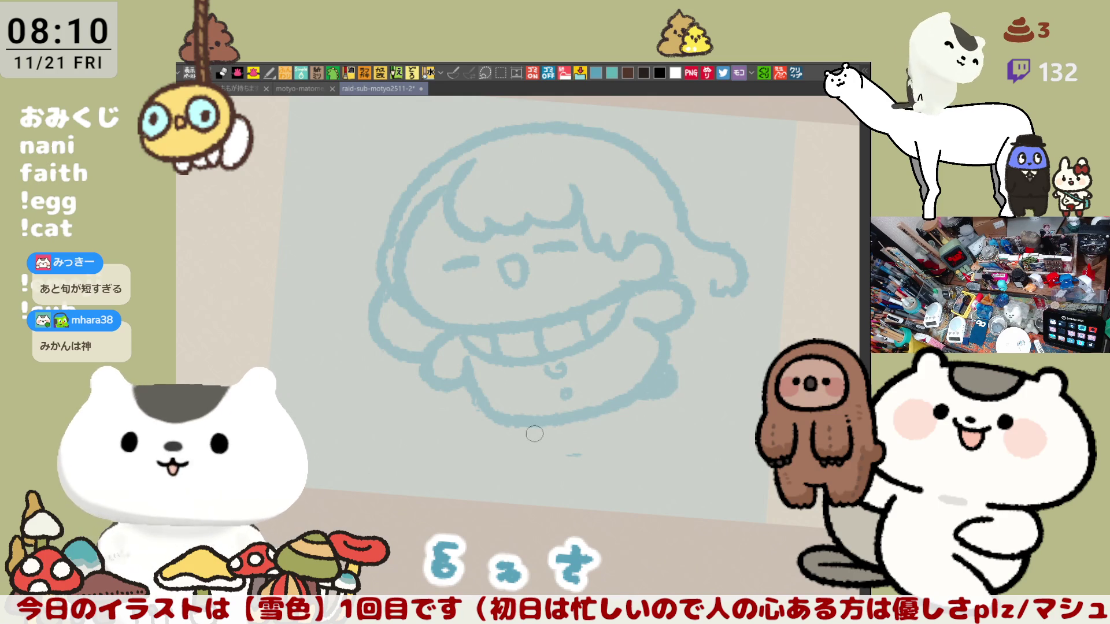
mouse_move(526, 429)
mouse_down()
mouse_move(552, 428)
mouse_move(543, 431)
mouse_up()
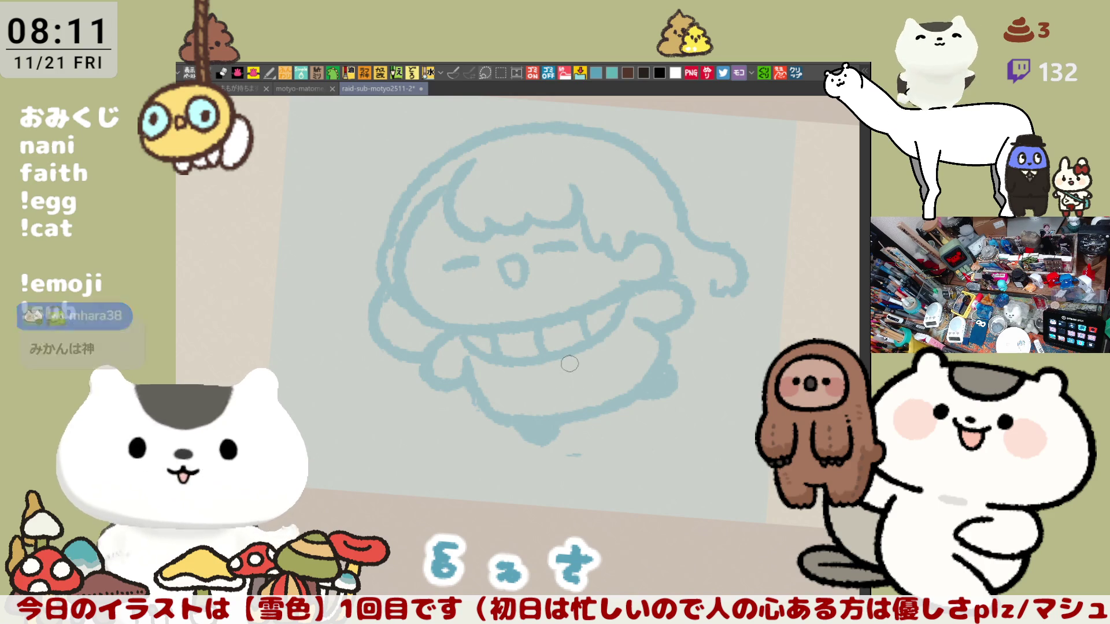
drag(568, 372, 560, 370)
Erase the right cheek bulge and reshape the curl's end into a plain tail.
mouse_move(448, 361)
mouse_down()
mouse_move(436, 373)
mouse_move(447, 360)
mouse_move(471, 377)
mouse_move(440, 376)
mouse_move(468, 366)
mouse_up()
key(ctrl+z)
mouse_move(672, 322)
mouse_down()
mouse_move(682, 310)
mouse_move(653, 323)
mouse_up()
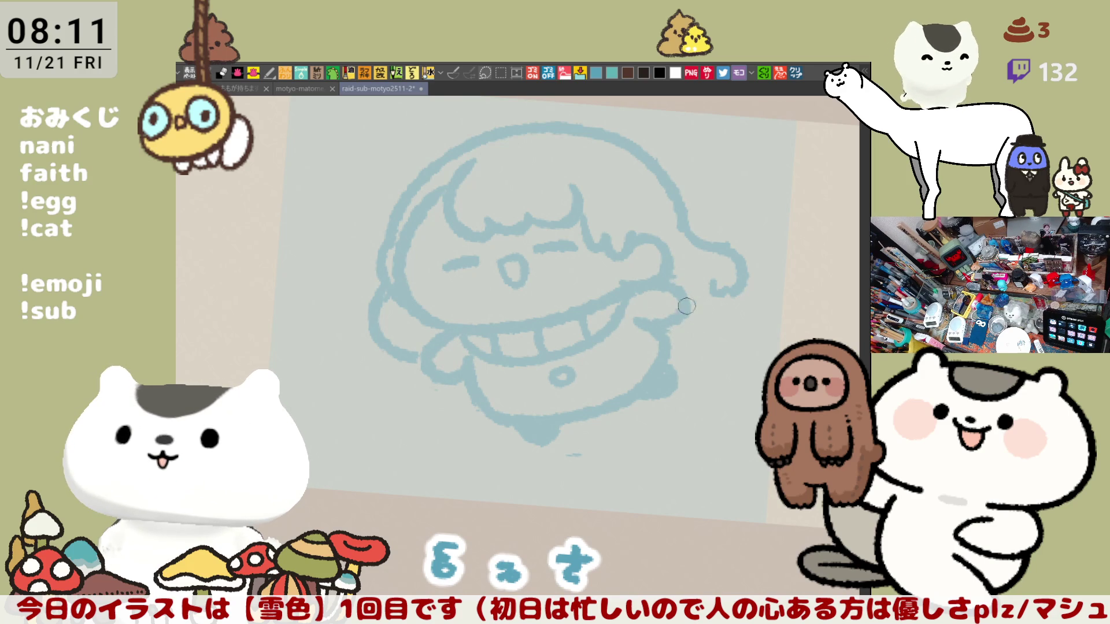
mouse_move(722, 275)
mouse_down()
mouse_move(720, 294)
mouse_move(731, 288)
mouse_move(683, 313)
mouse_up()
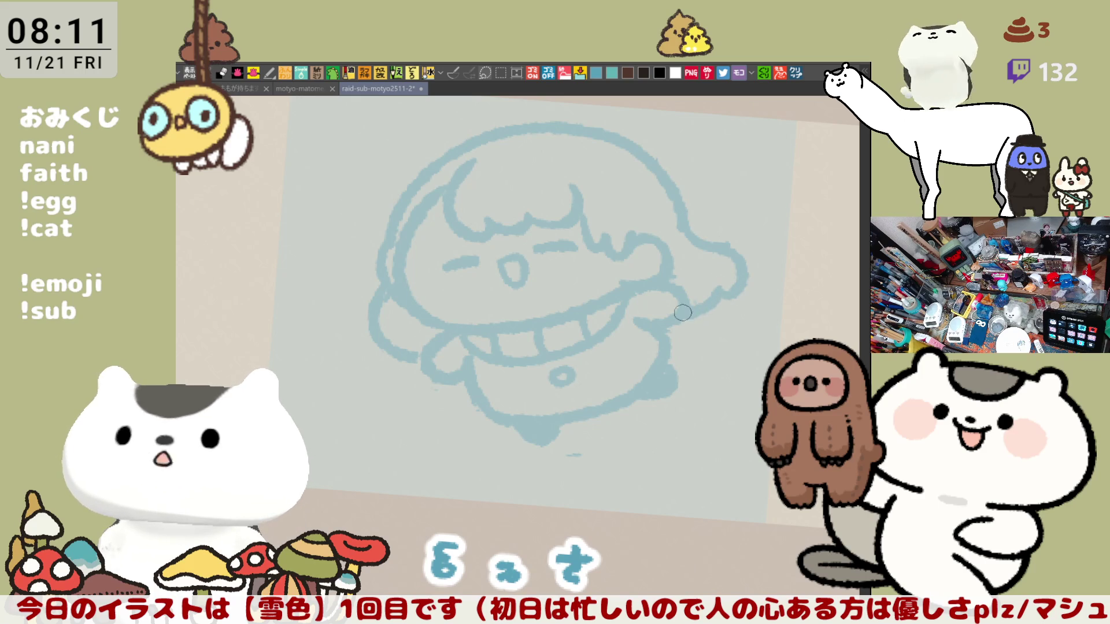
Re-stroke the left face and upper head outline solidly, and add a hand from the right side.
drag(410, 256, 382, 271)
drag(396, 218, 427, 319)
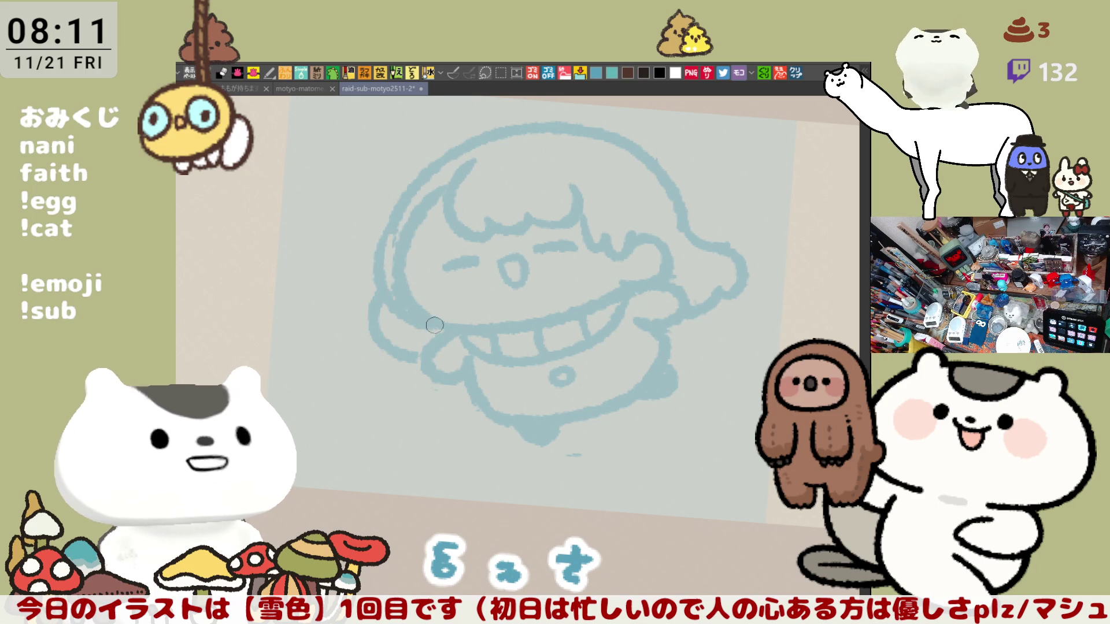
mouse_move(409, 201)
mouse_down()
mouse_move(402, 228)
mouse_move(422, 193)
mouse_up()
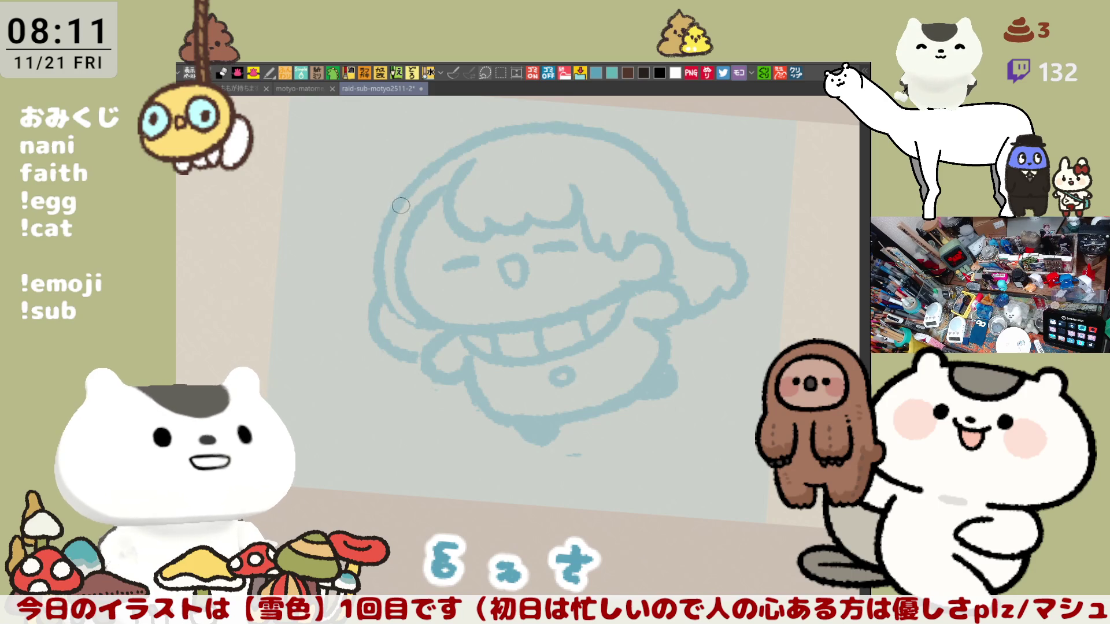
drag(424, 182, 383, 253)
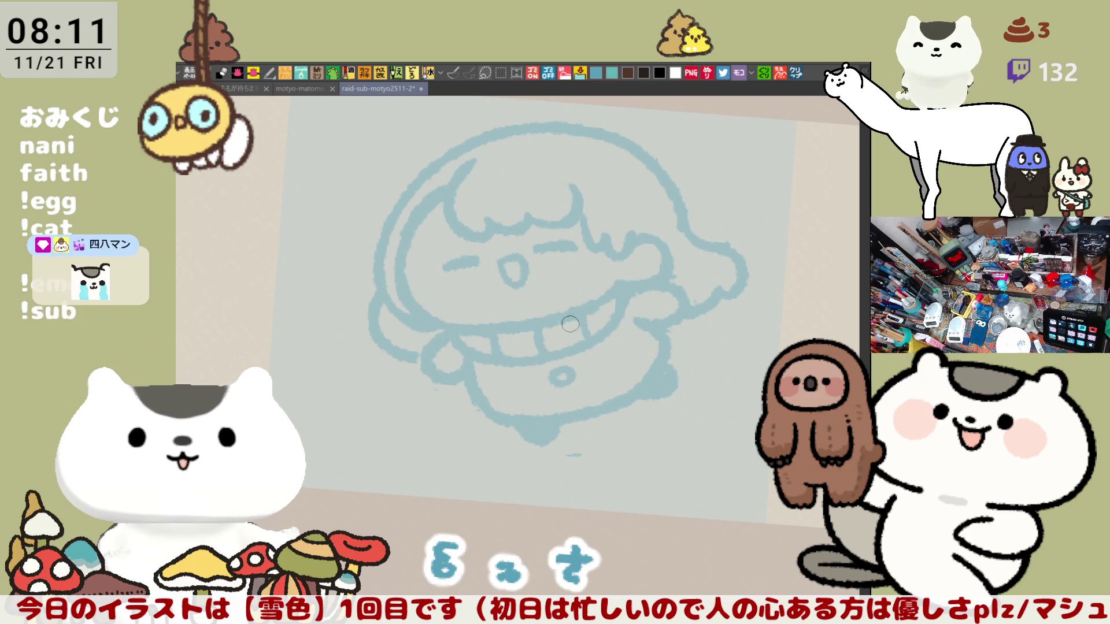
drag(664, 295, 588, 297)
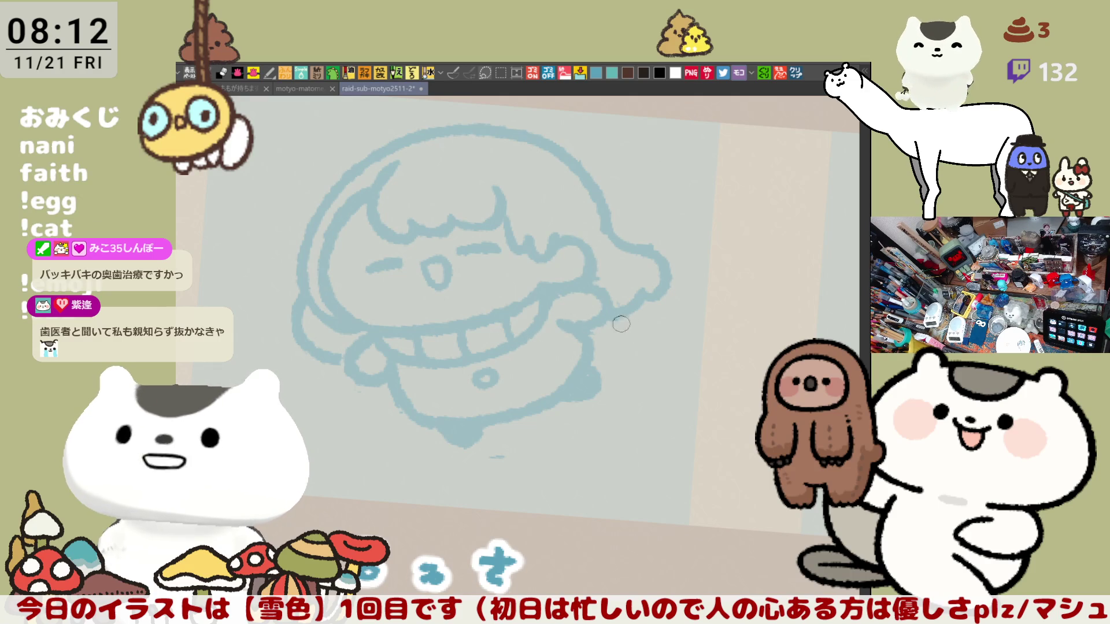
drag(615, 319, 662, 347)
mouse_move(593, 351)
mouse_down()
mouse_move(605, 371)
mouse_move(634, 374)
mouse_move(654, 353)
mouse_up()
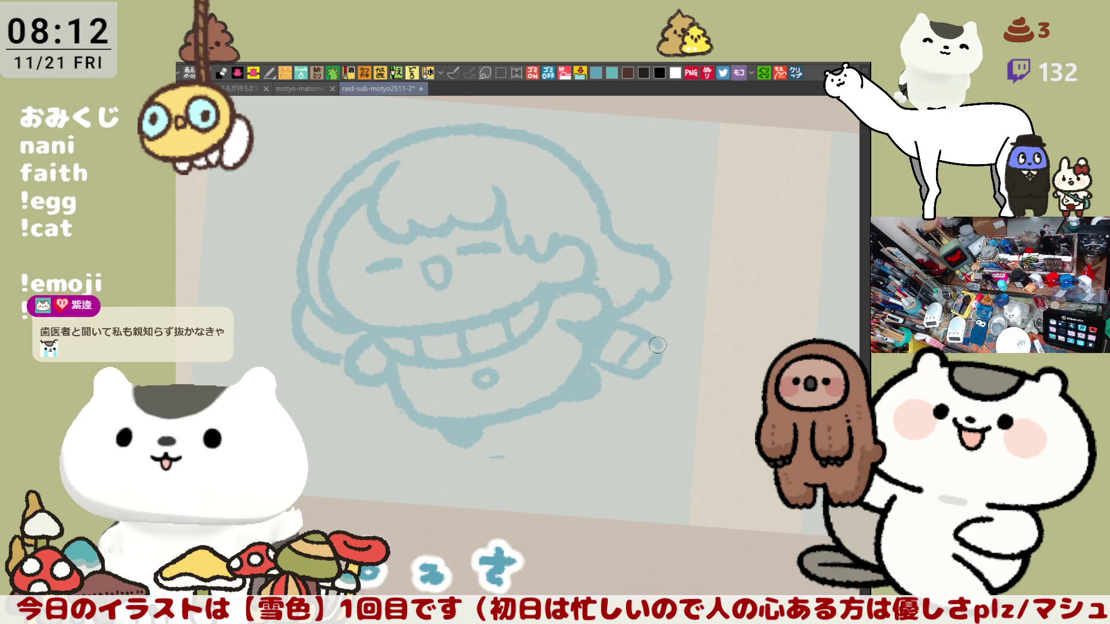
drag(656, 357, 664, 356)
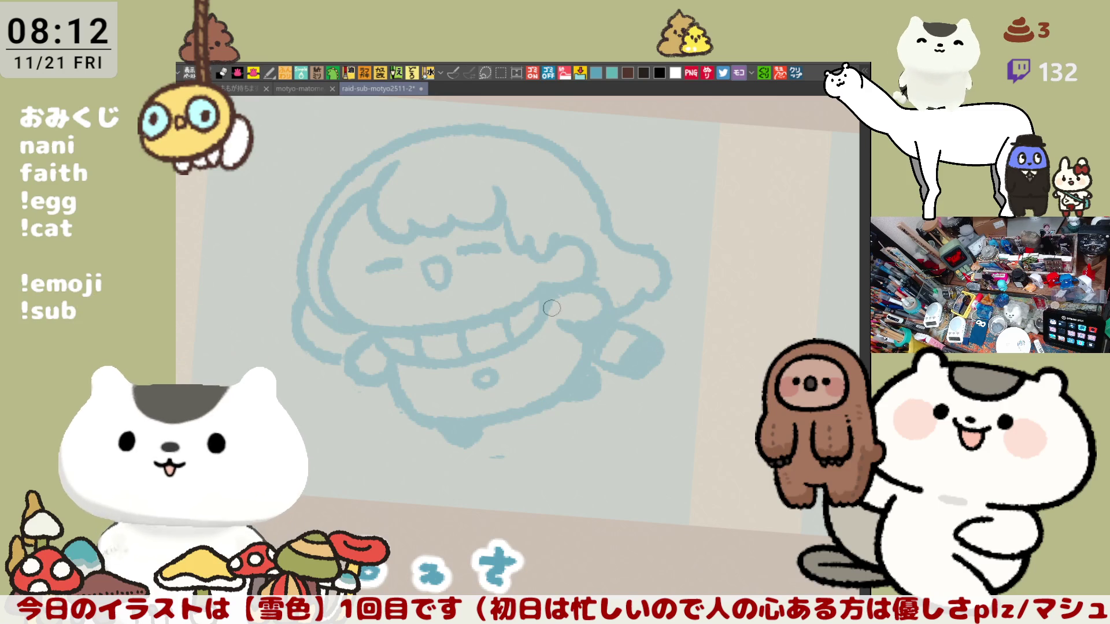
click(509, 324)
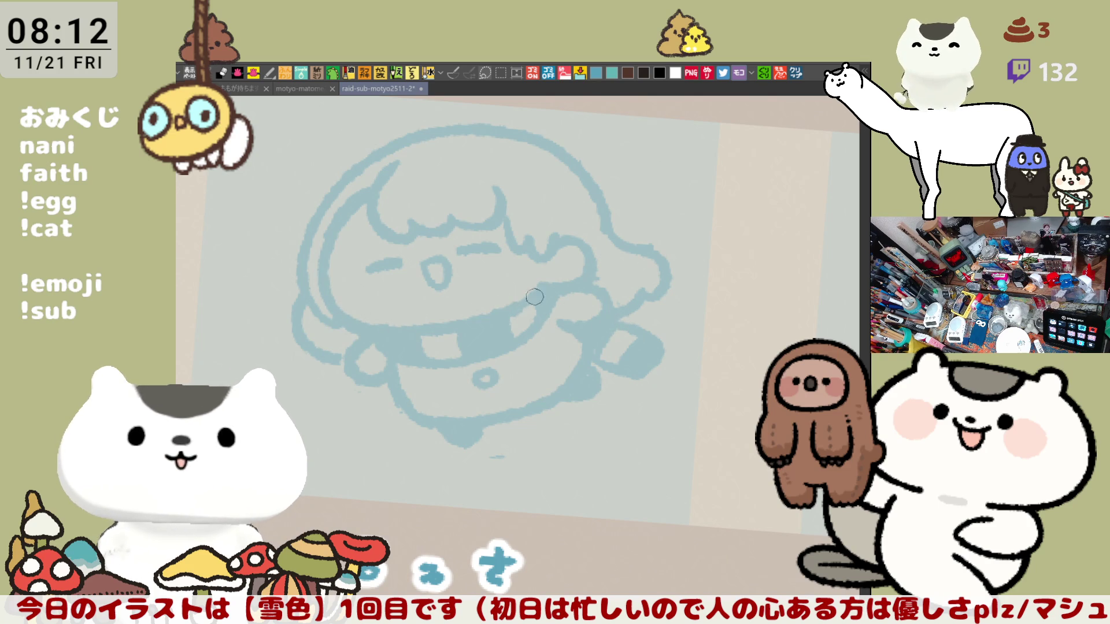
mouse_move(498, 406)
mouse_down()
mouse_move(577, 416)
mouse_move(659, 307)
mouse_up()
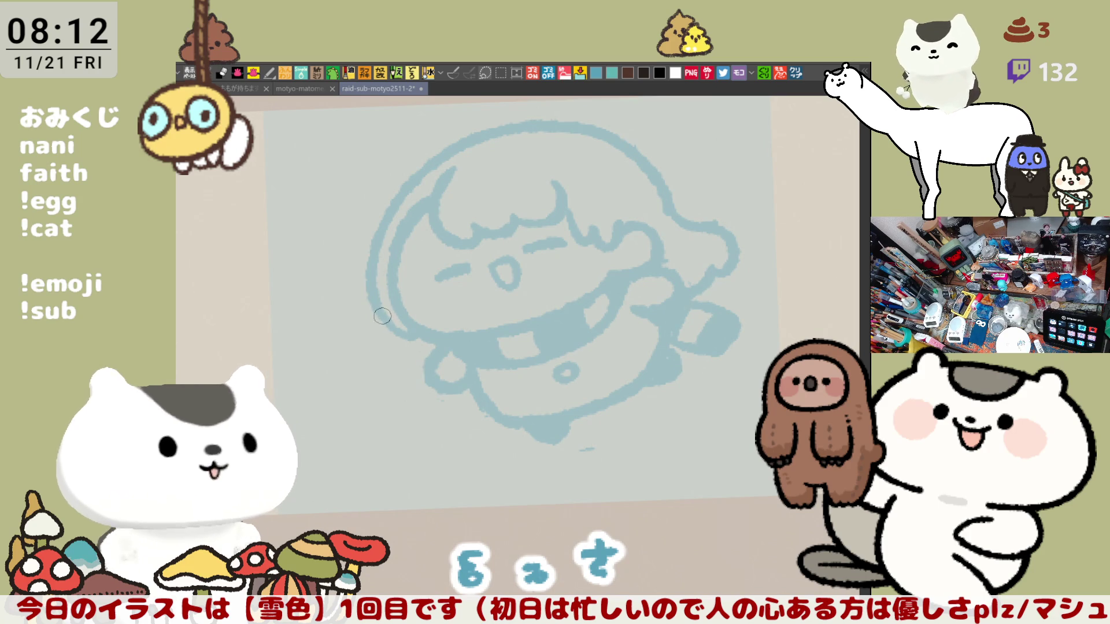
drag(653, 286, 713, 258)
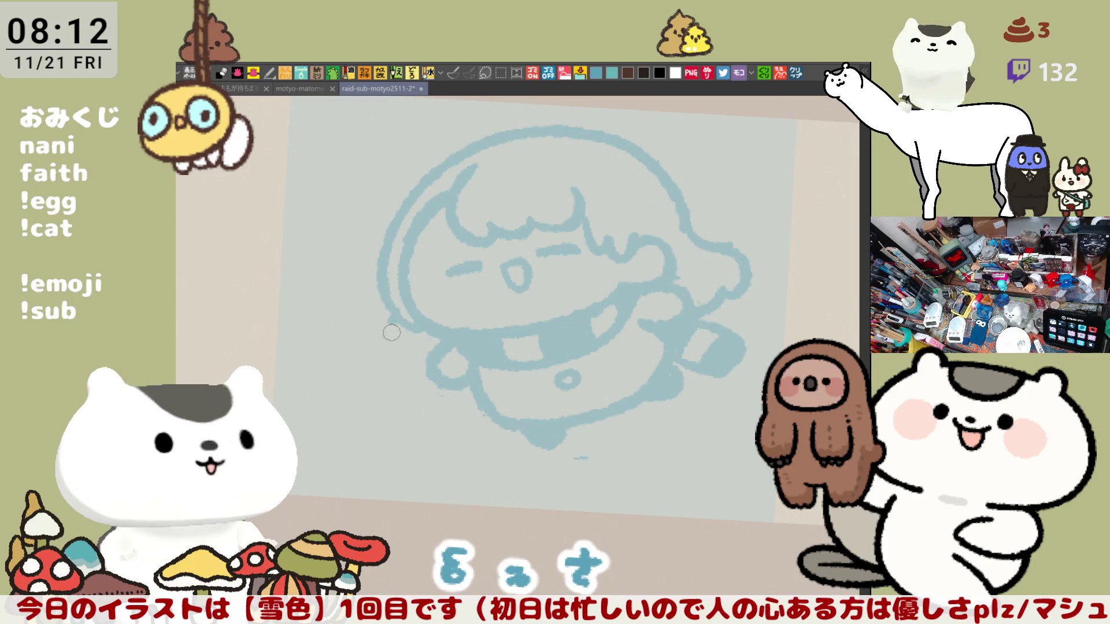
drag(555, 321, 723, 269)
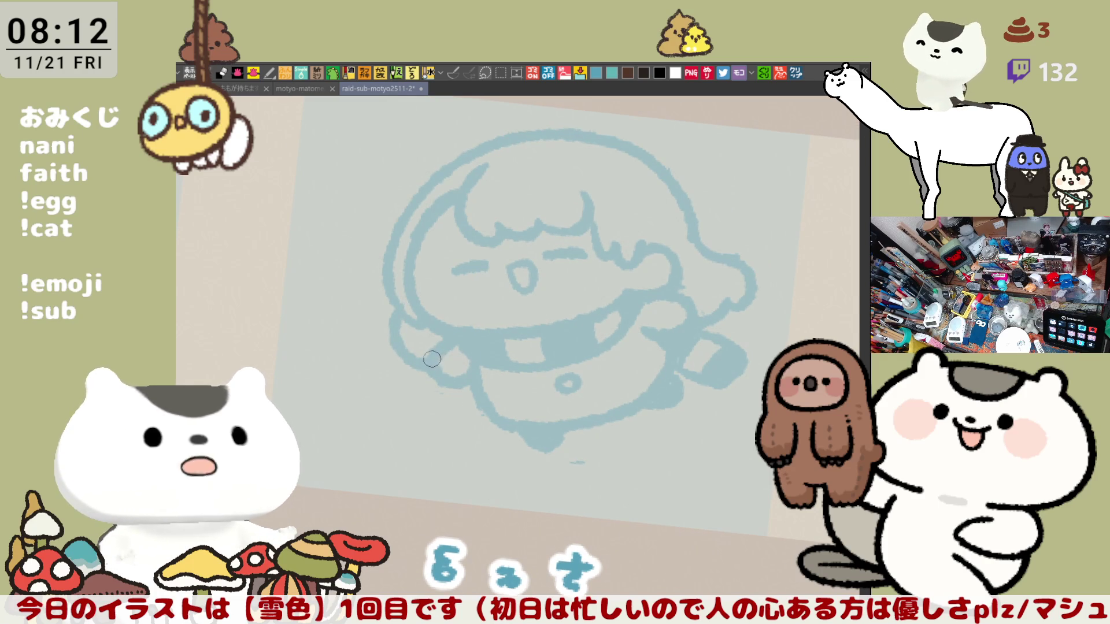
drag(693, 267, 779, 277)
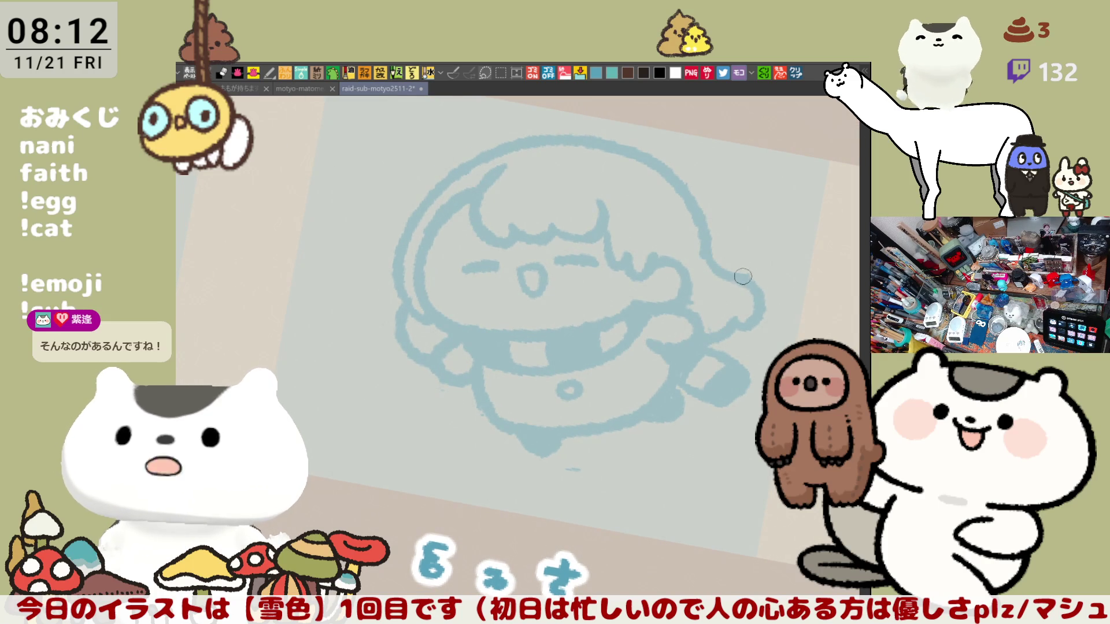
drag(702, 266, 727, 276)
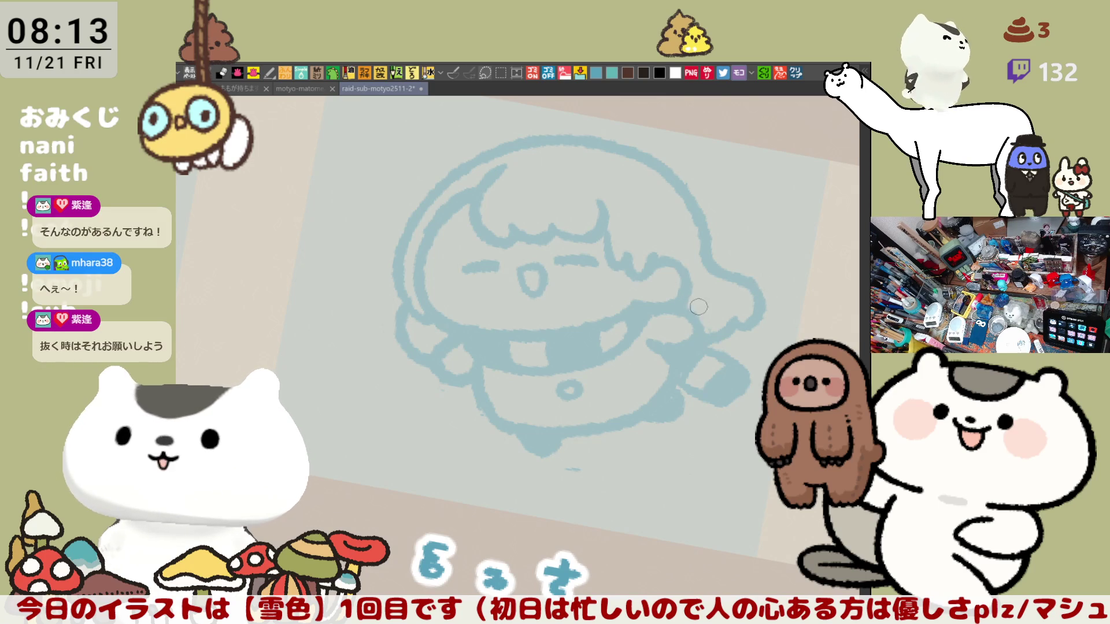
drag(668, 278, 713, 293)
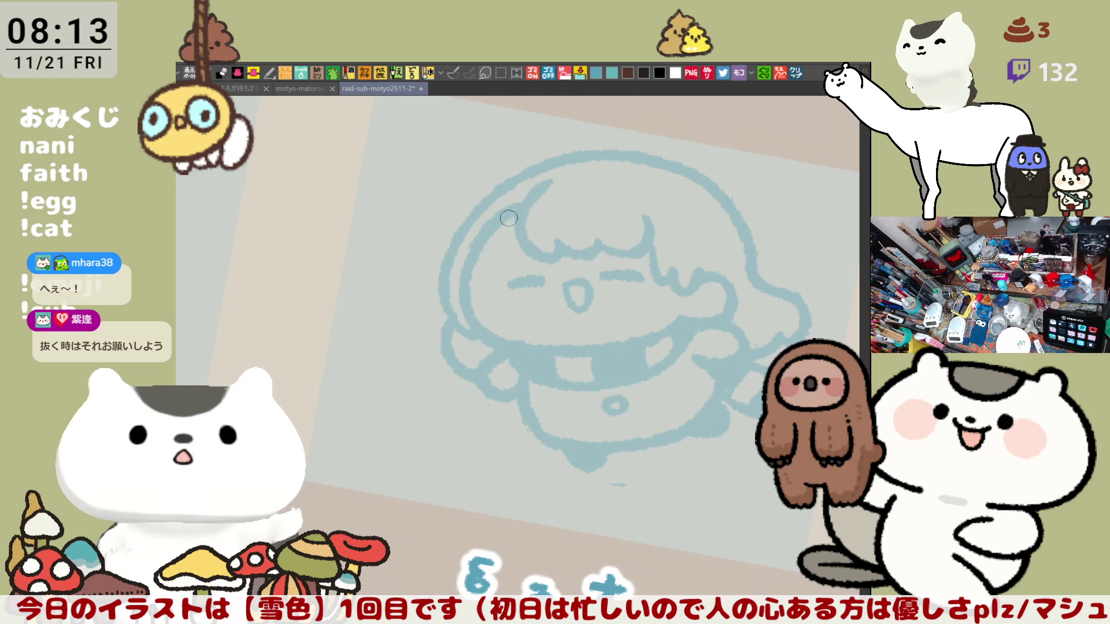
key(h)
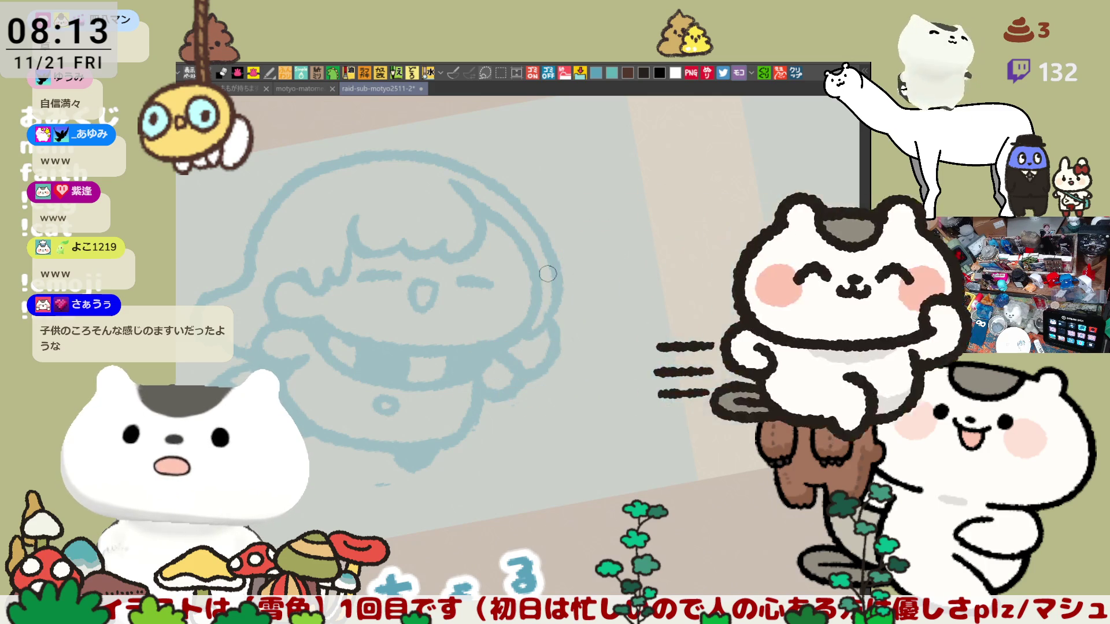
key(h)
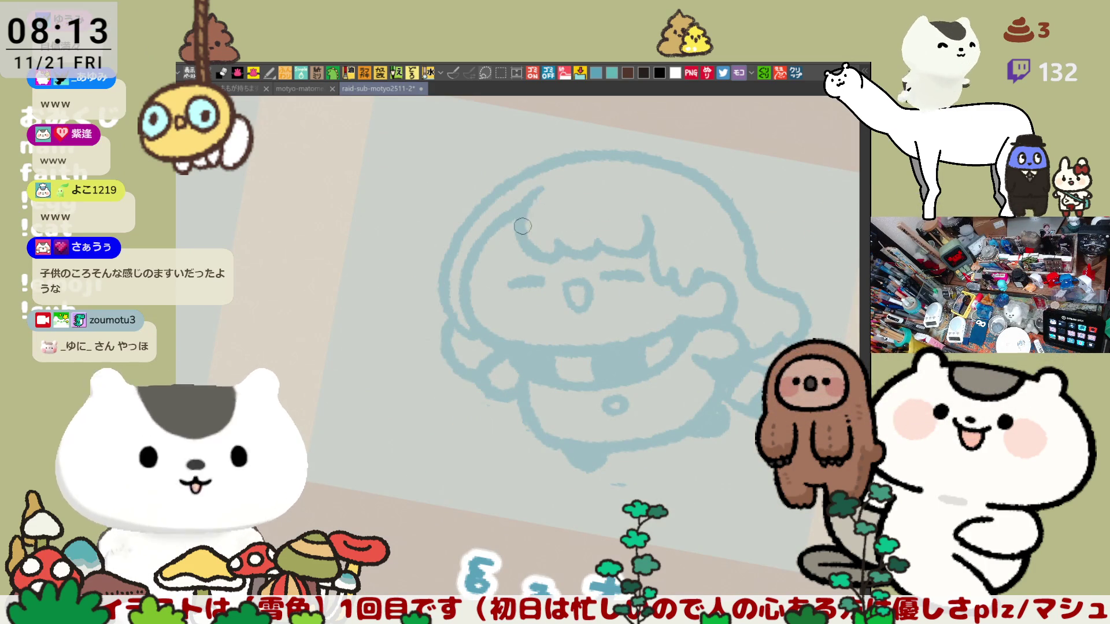
key(minus)
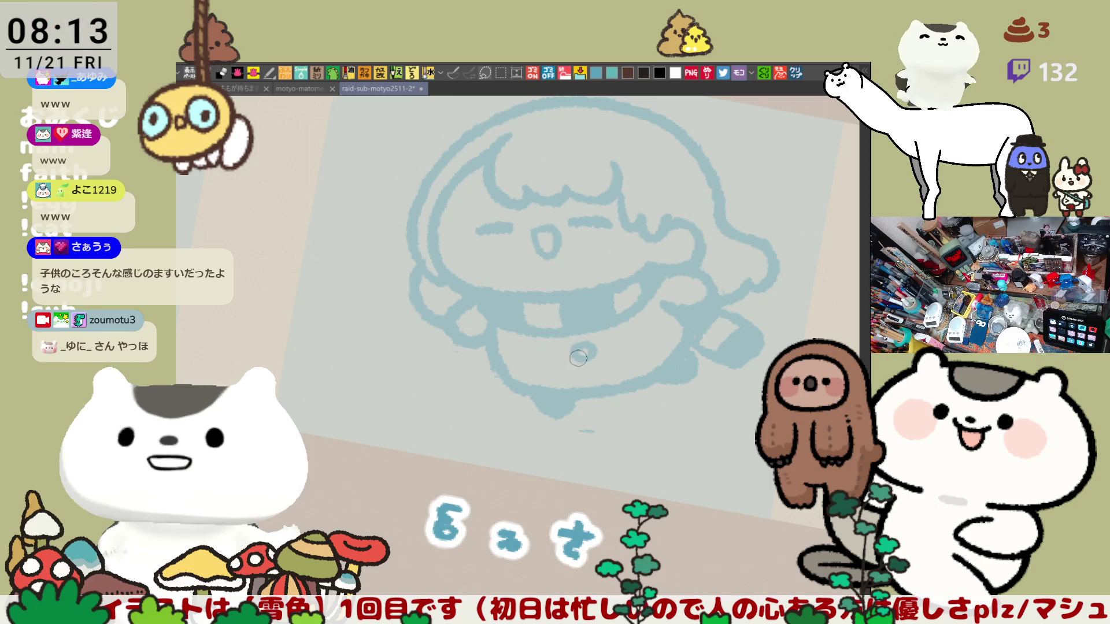
drag(596, 373, 555, 359)
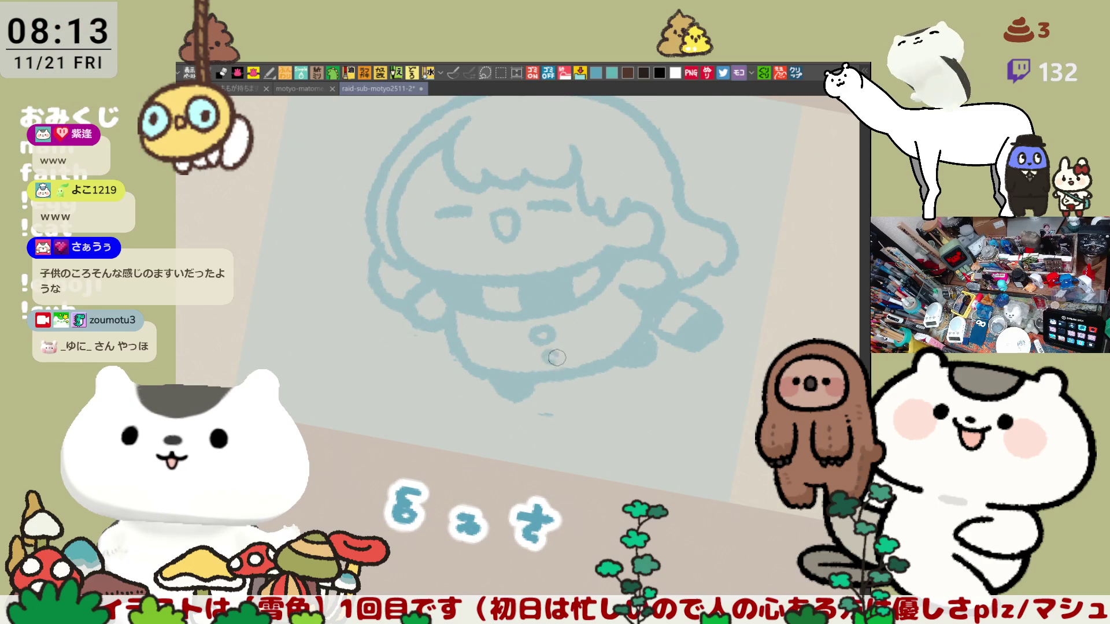
Rotate the view upright, mirror it, zoom out, and rectangle-select around the whole chibi sketch.
drag(619, 254, 659, 292)
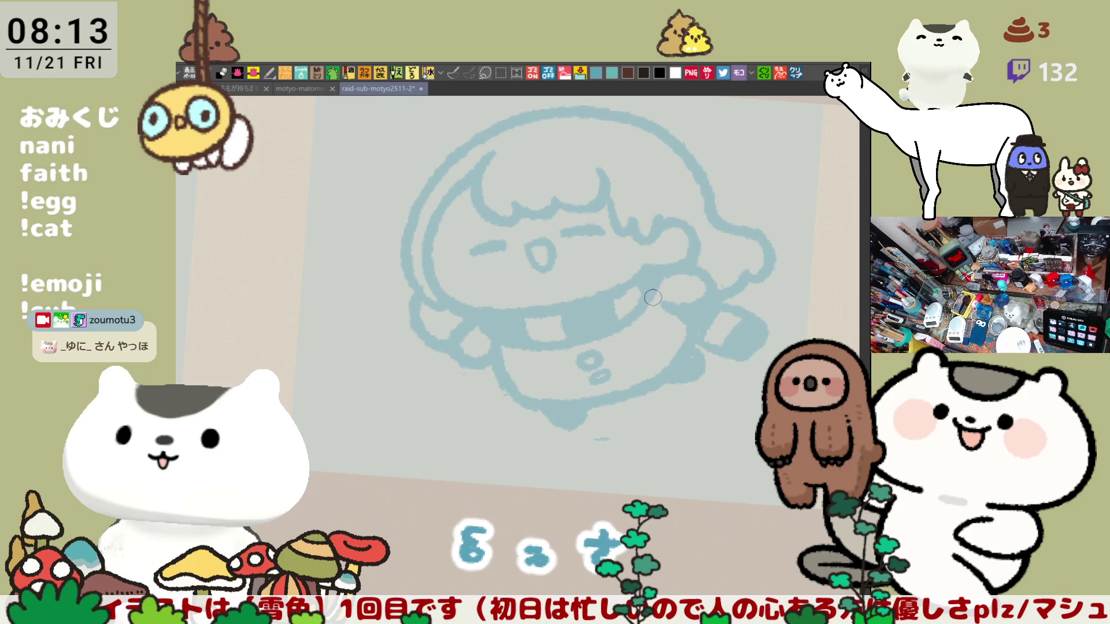
drag(655, 291, 663, 295)
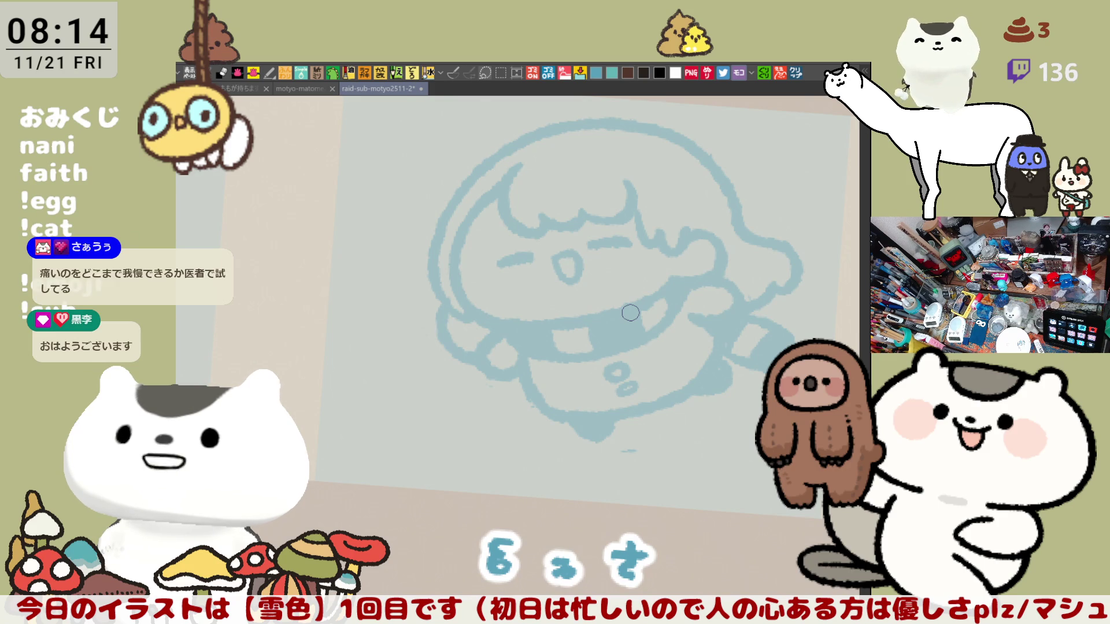
drag(667, 259, 712, 248)
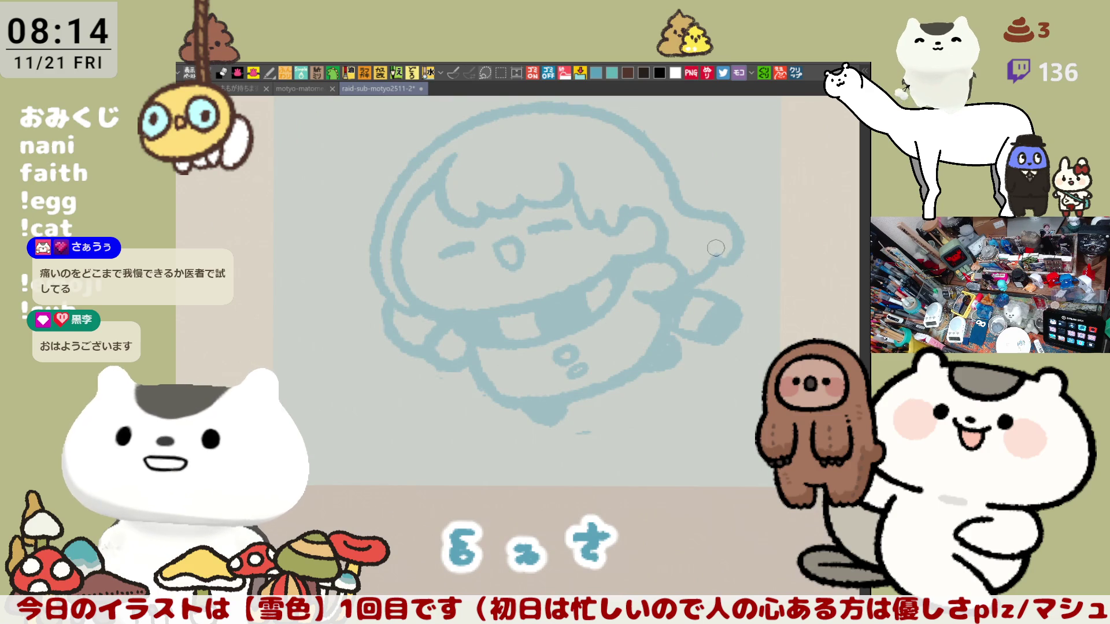
key(h)
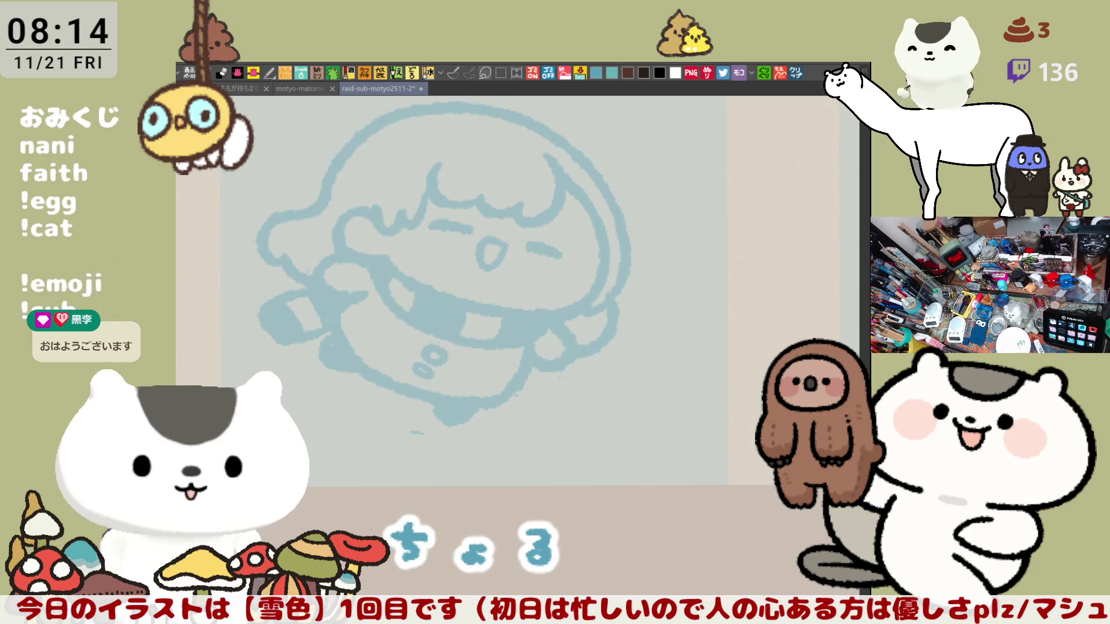
key(ctrl+minus)
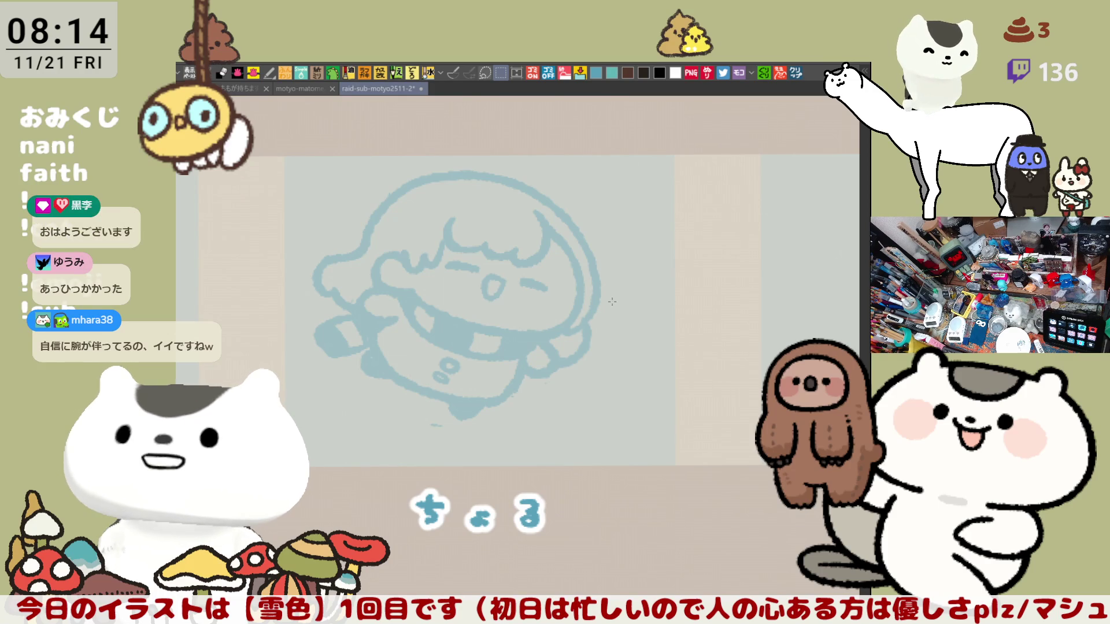
mouse_move(282, 154)
mouse_down()
mouse_move(409, 268)
mouse_move(665, 449)
mouse_up()
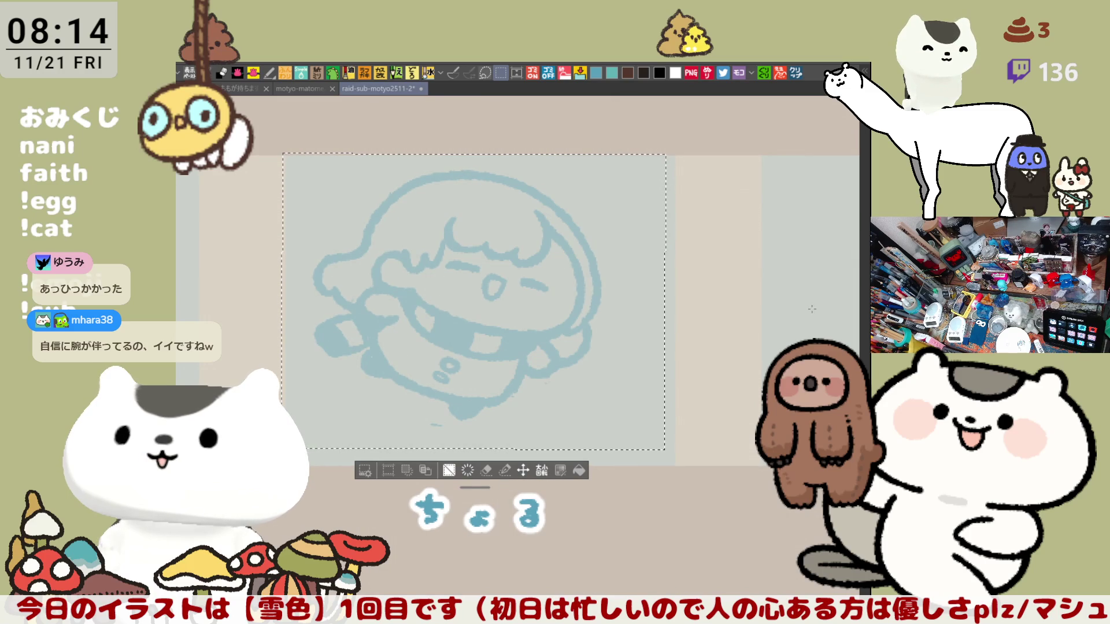
Scale the selected sketch up, nudge it down slightly, confirm, and deselect.
key(ctrl+t)
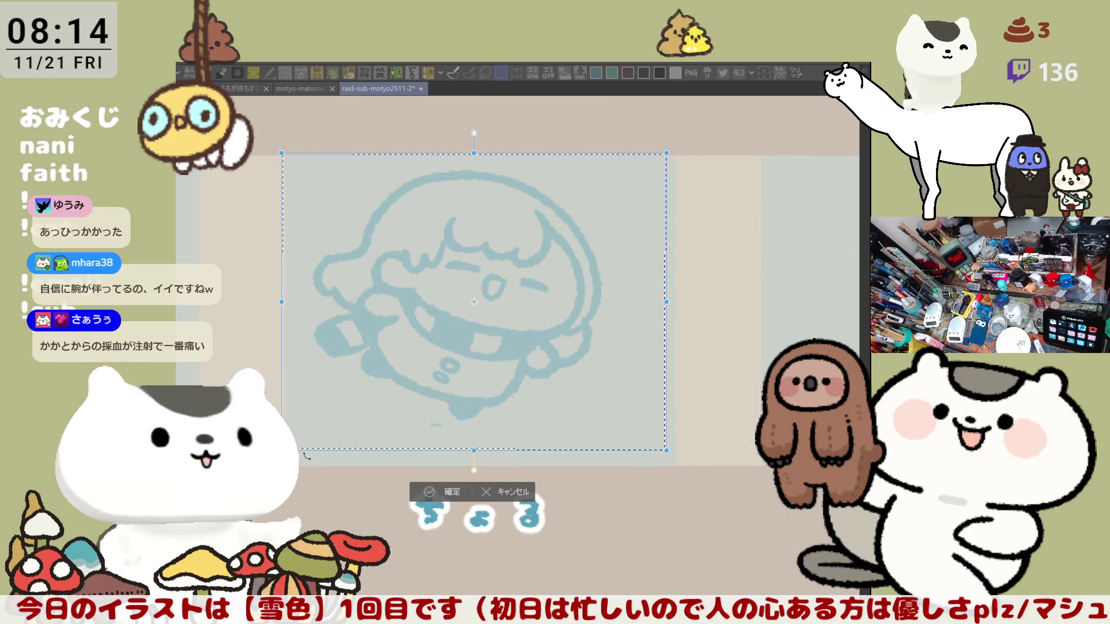
drag(281, 451, 264, 463)
drag(667, 463, 685, 478)
drag(597, 326, 609, 343)
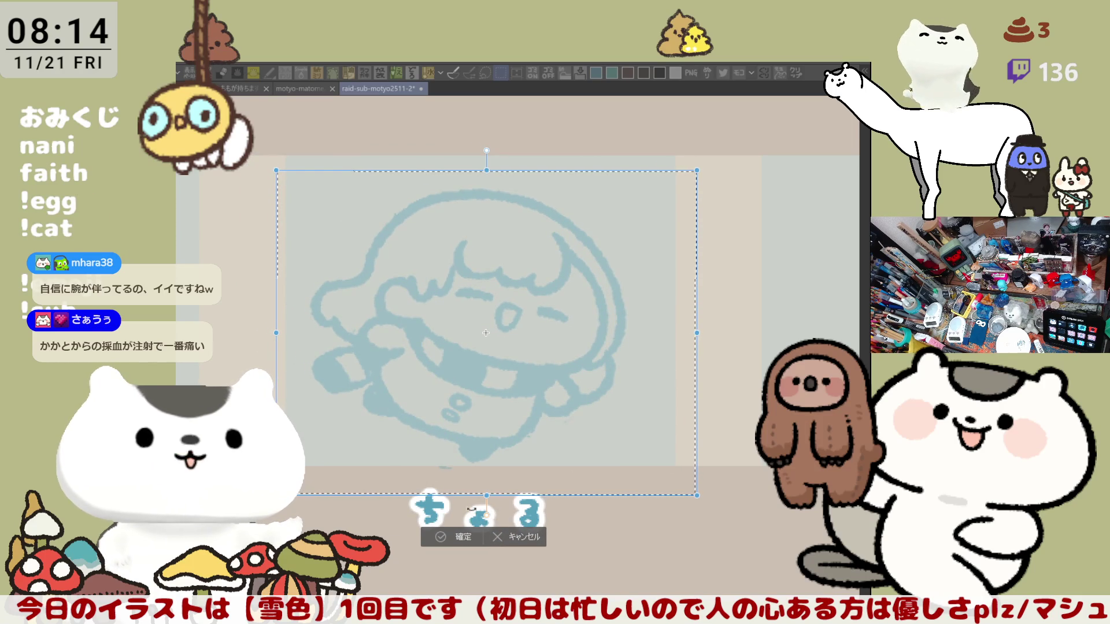
key(Down)
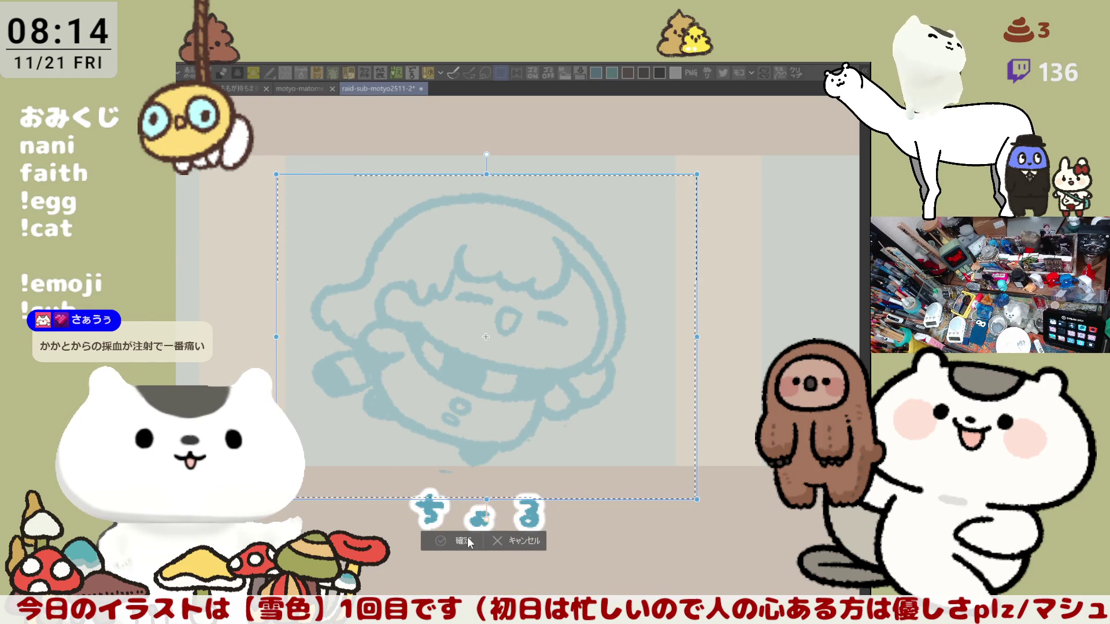
click(466, 540)
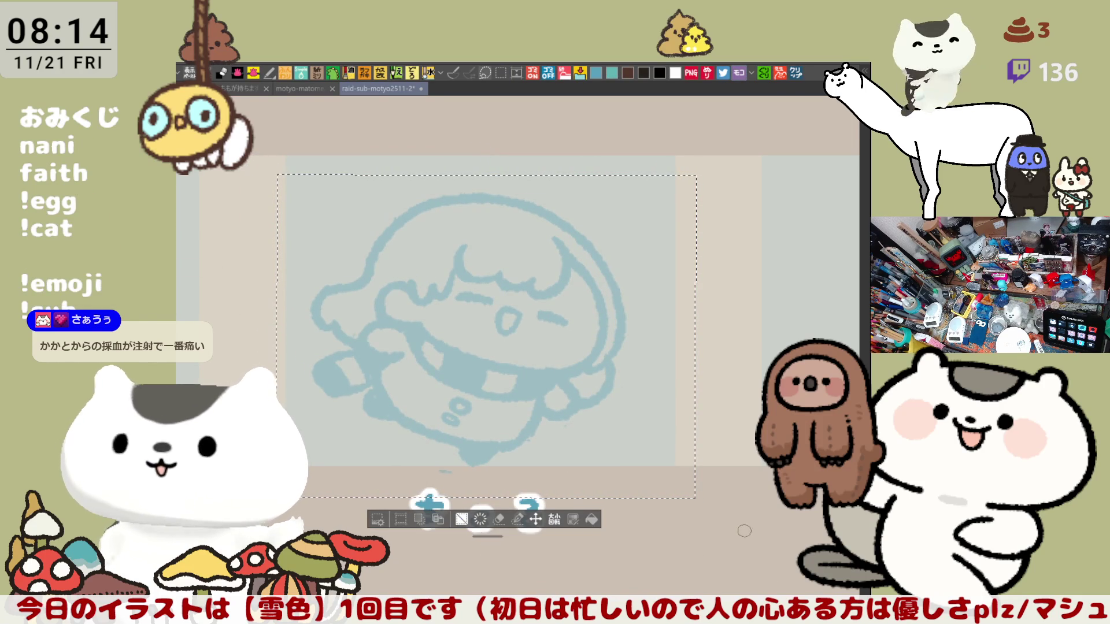
key(ctrl+d)
Select the ちょる panel's sketch and enlarge it from the top-right corner.
drag(717, 492, 695, 524)
scroll(695, 524, down, 3)
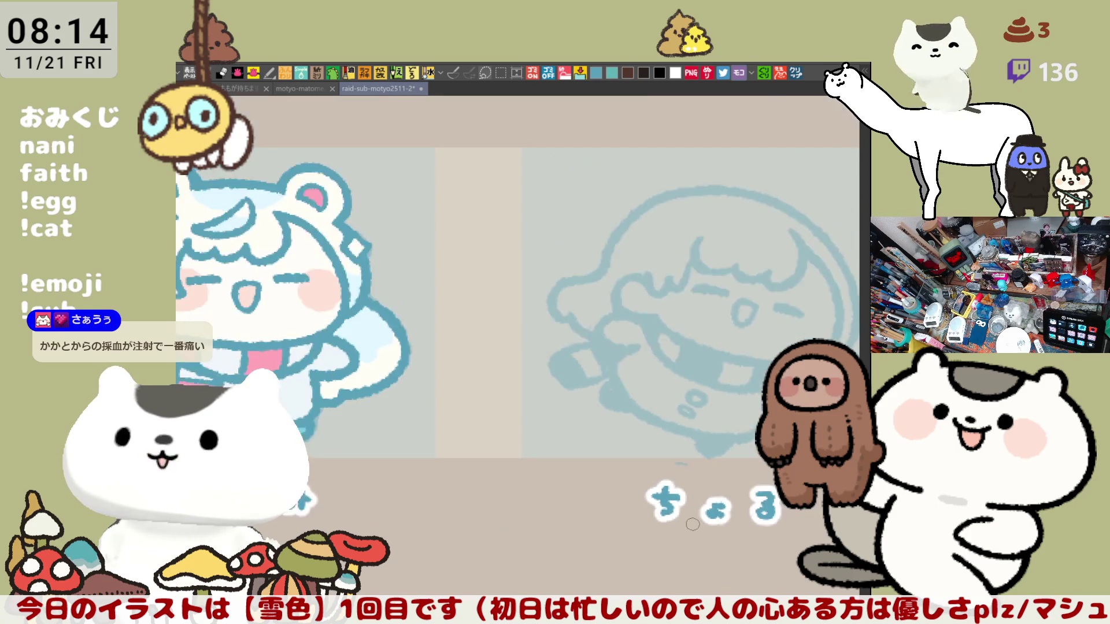
drag(649, 512, 583, 472)
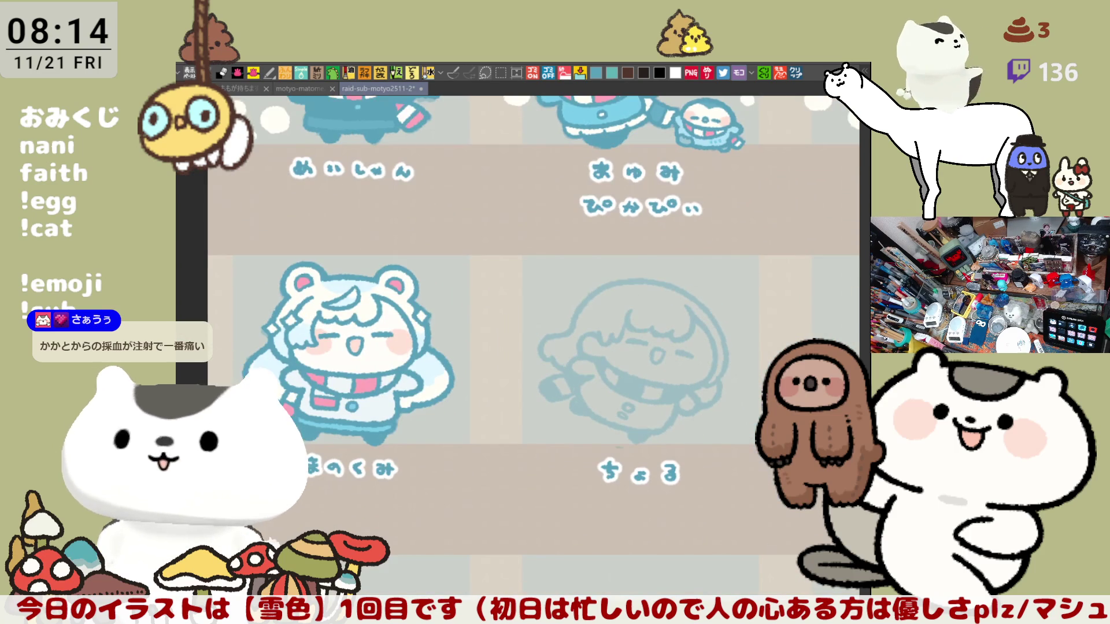
mouse_move(790, 526)
mouse_down()
mouse_move(513, 245)
mouse_move(488, 241)
mouse_up()
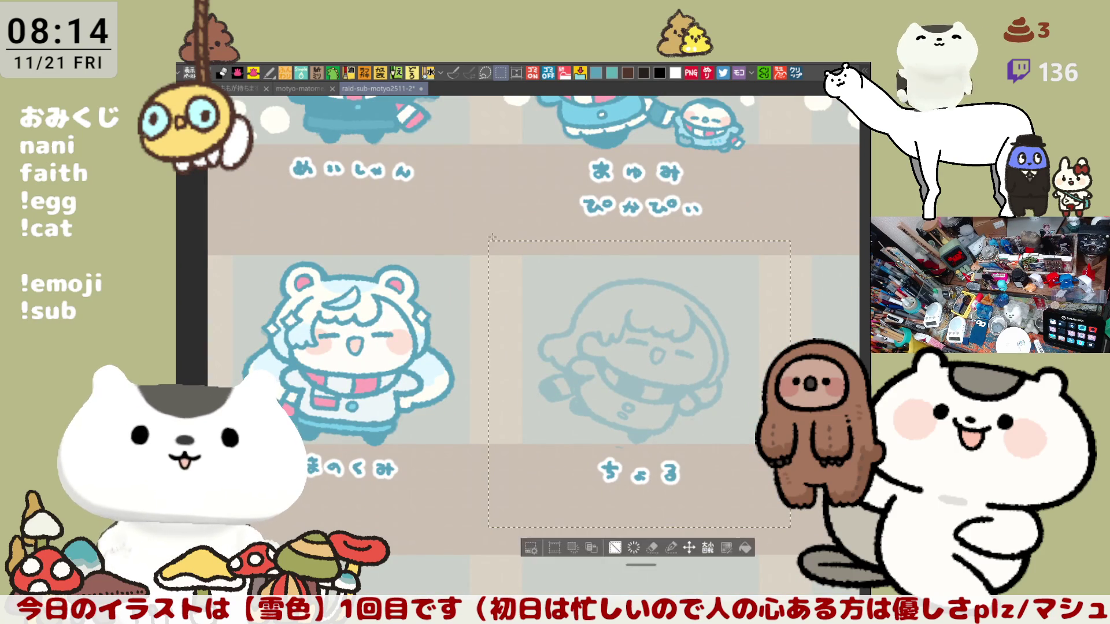
key(ctrl+t)
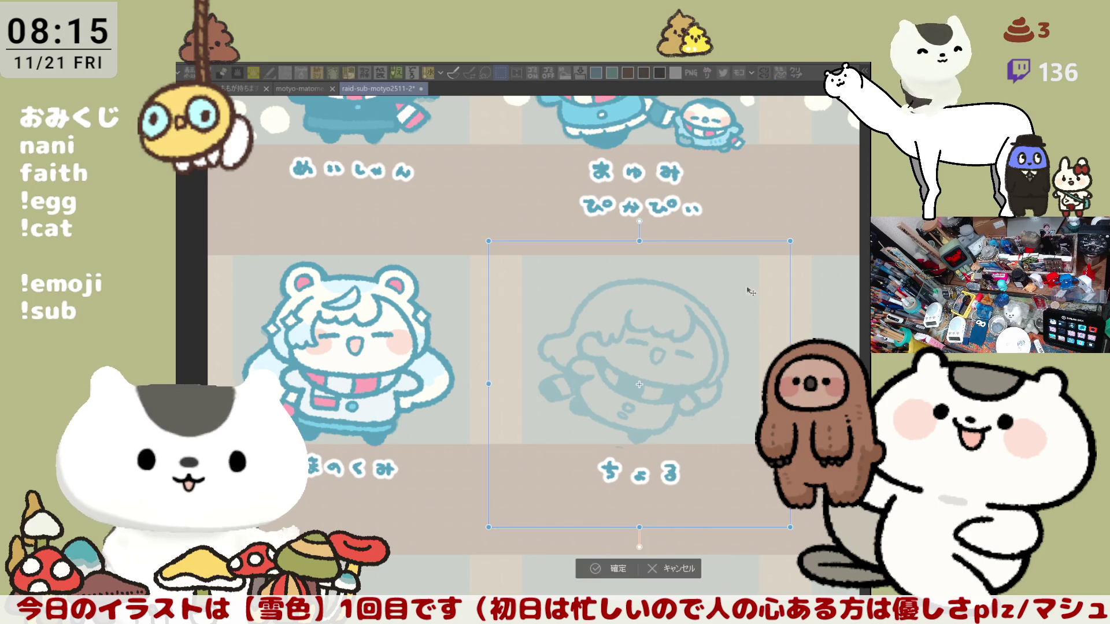
drag(791, 241, 799, 234)
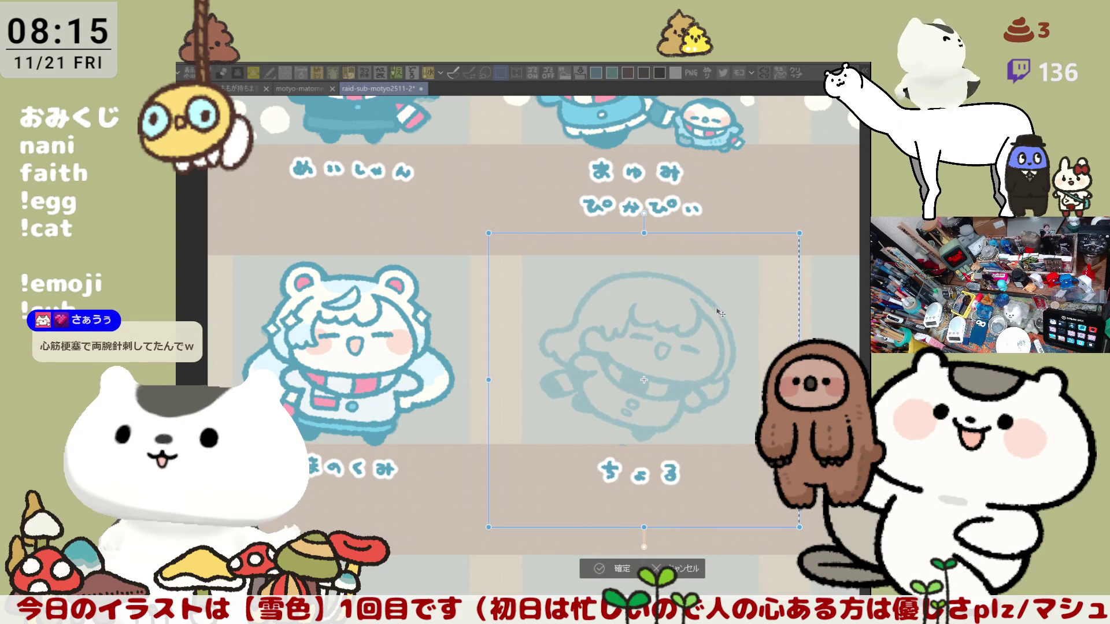
drag(800, 232, 805, 231)
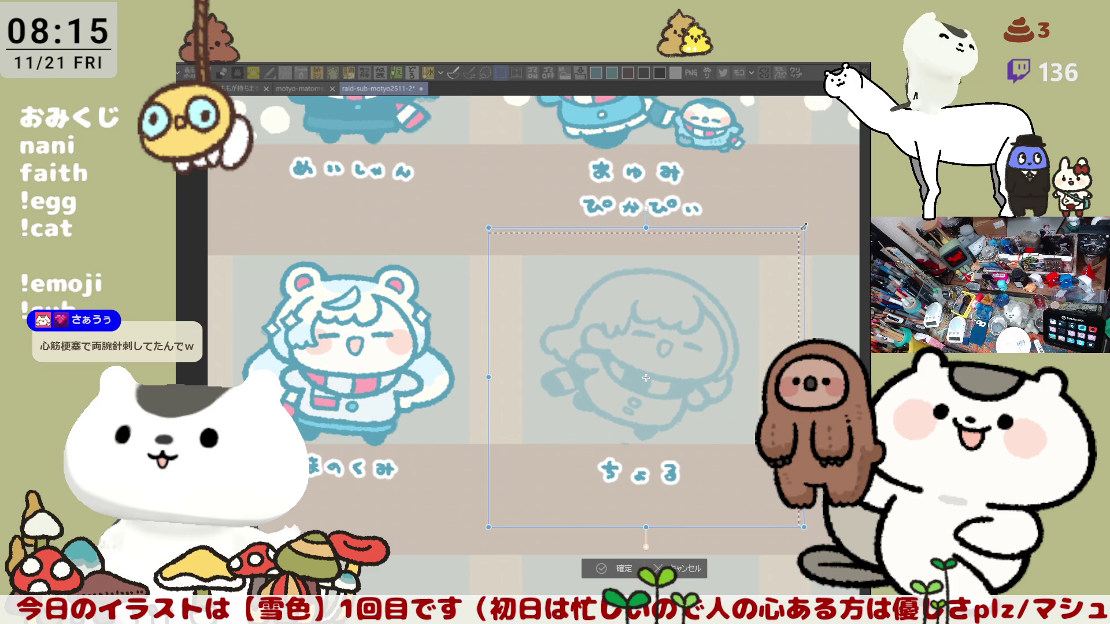
click(619, 572)
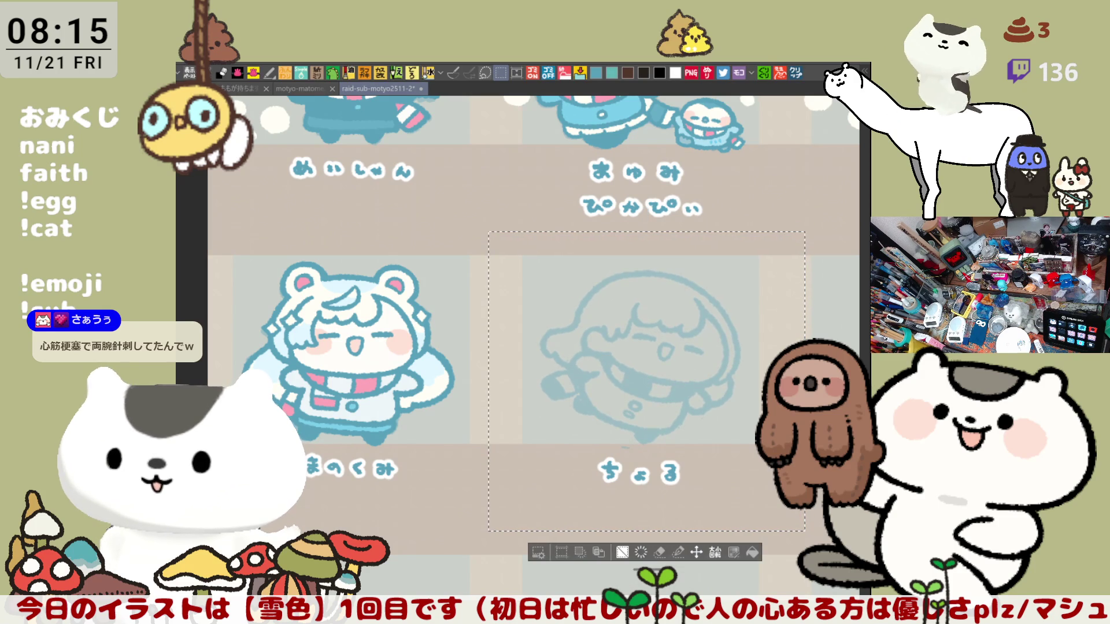
Mirror the view, deselect, and frame the resized hooded sketch.
key(h)
drag(514, 399, 655, 406)
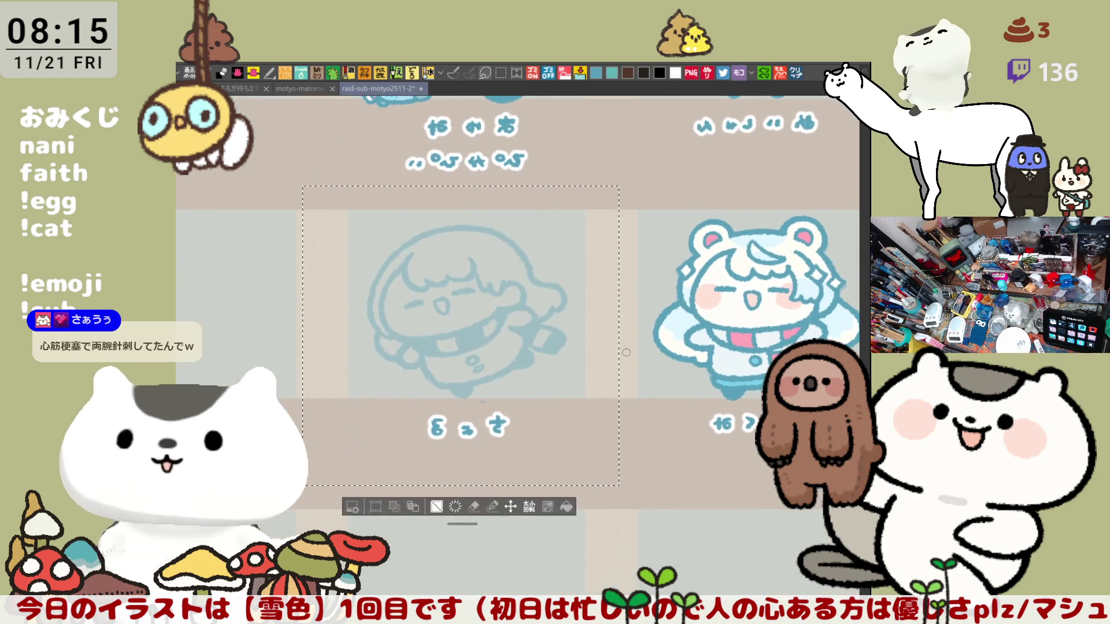
key(ctrl+d)
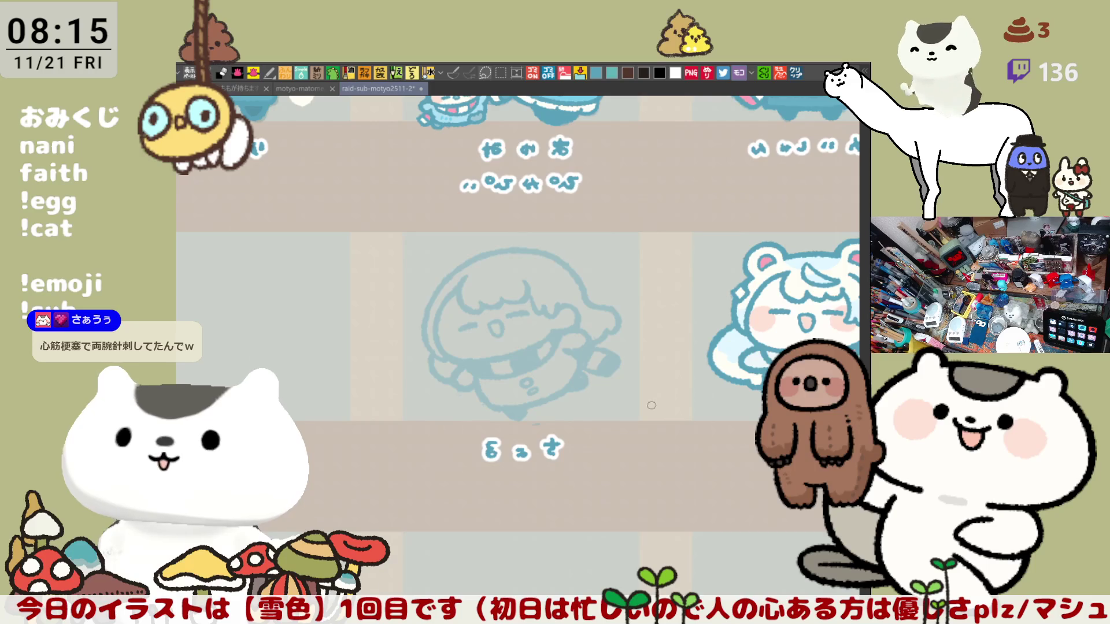
scroll(509, 376, up, 4)
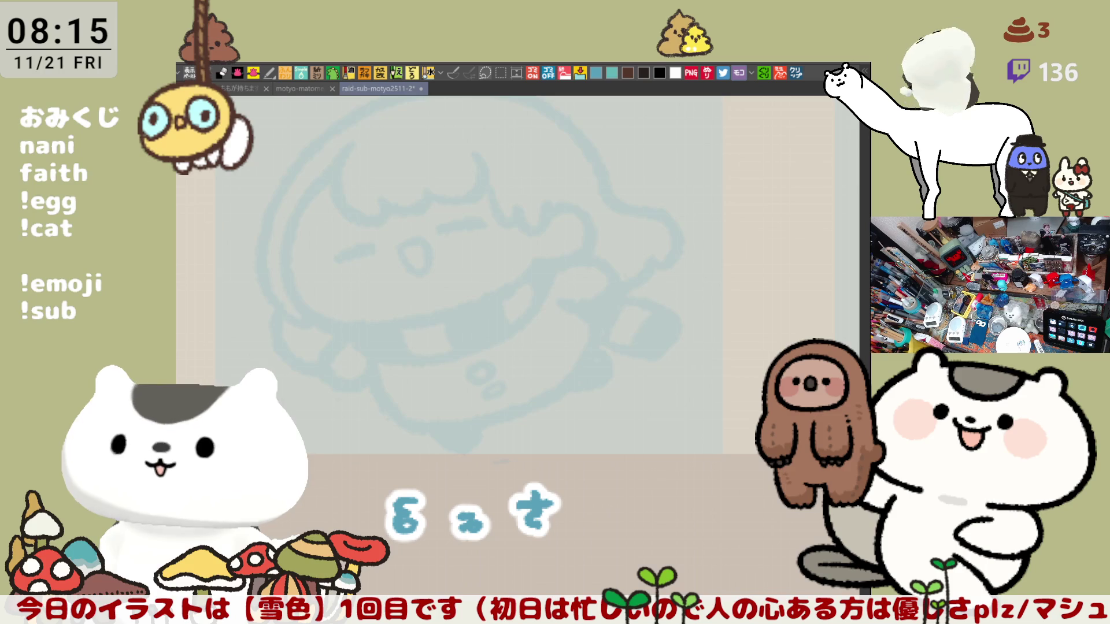
drag(643, 240, 747, 271)
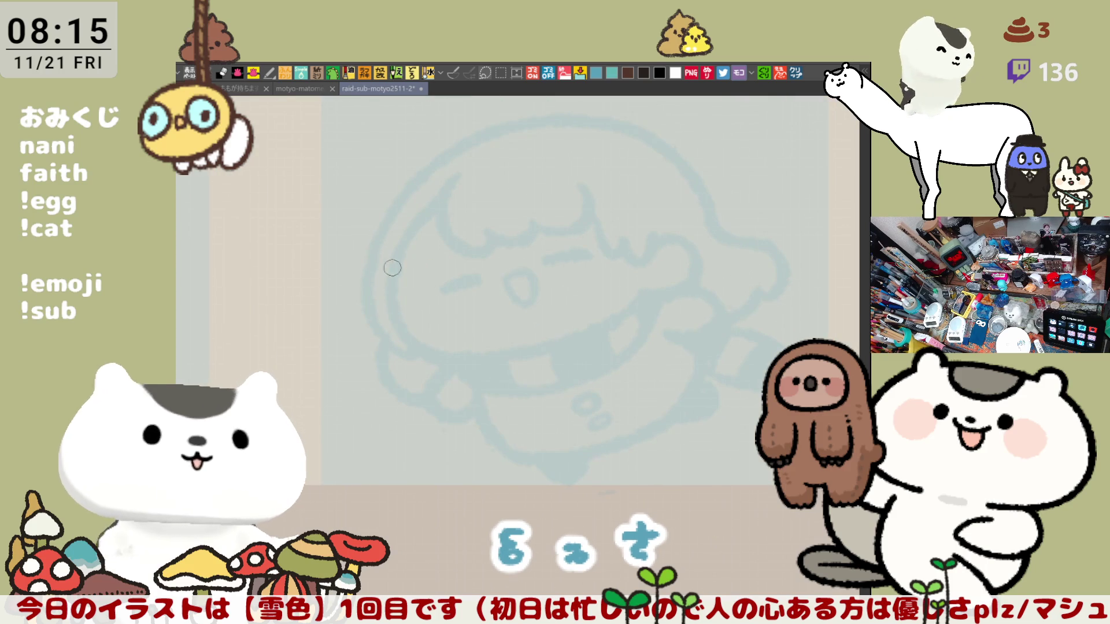
Ink the blue curve along the hood's left side, retrying until it sits right.
mouse_move(412, 218)
mouse_down()
mouse_move(422, 349)
mouse_move(399, 264)
mouse_move(436, 359)
mouse_move(400, 249)
mouse_move(434, 351)
mouse_move(488, 359)
mouse_up()
key(ctrl+z)
key(ctrl+z)
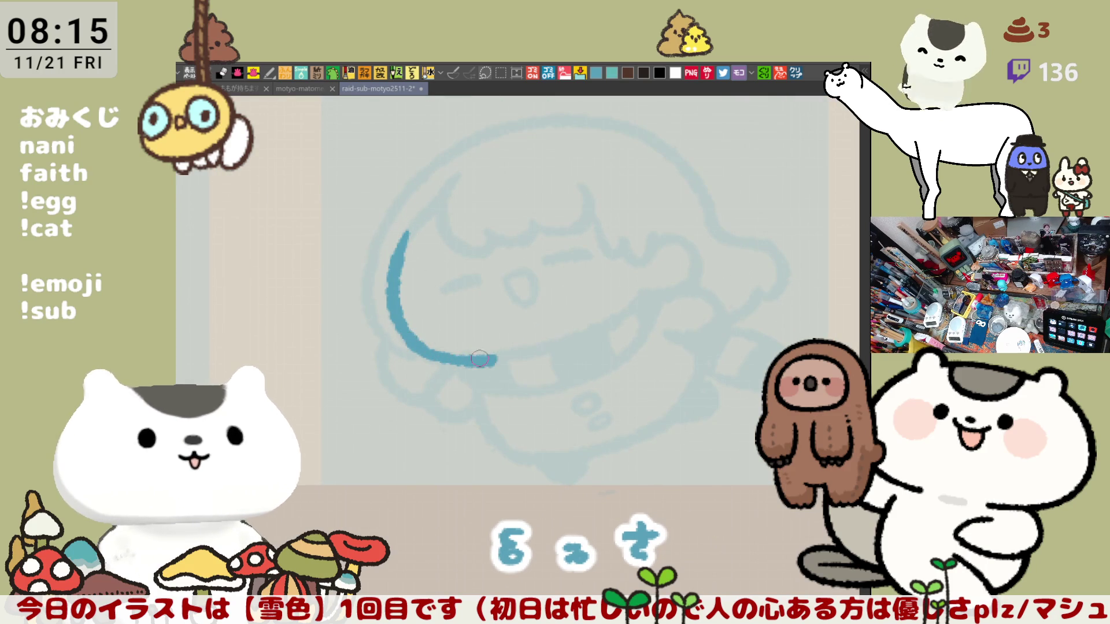
key(ctrl+z)
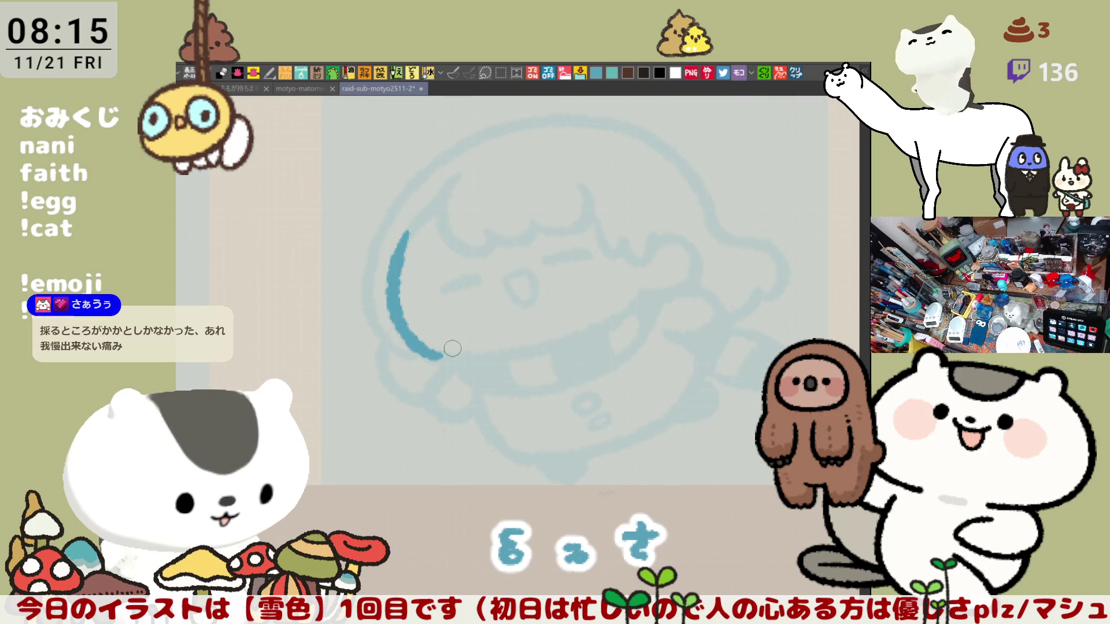
key(ctrl+z)
drag(406, 232, 442, 356)
key(ctrl+z)
drag(403, 245, 456, 360)
key(ctrl+z)
mouse_move(403, 254)
mouse_down()
mouse_move(398, 291)
mouse_move(443, 352)
mouse_move(532, 350)
mouse_up()
key(ctrl+z)
Extend the face curve rightward along the bottom of the face.
drag(456, 358, 572, 327)
key(ctrl+z)
mouse_move(451, 359)
mouse_down()
mouse_move(568, 335)
mouse_move(502, 357)
mouse_move(575, 328)
mouse_up()
key(ctrl+z)
key(ctrl+z)
drag(457, 358, 580, 332)
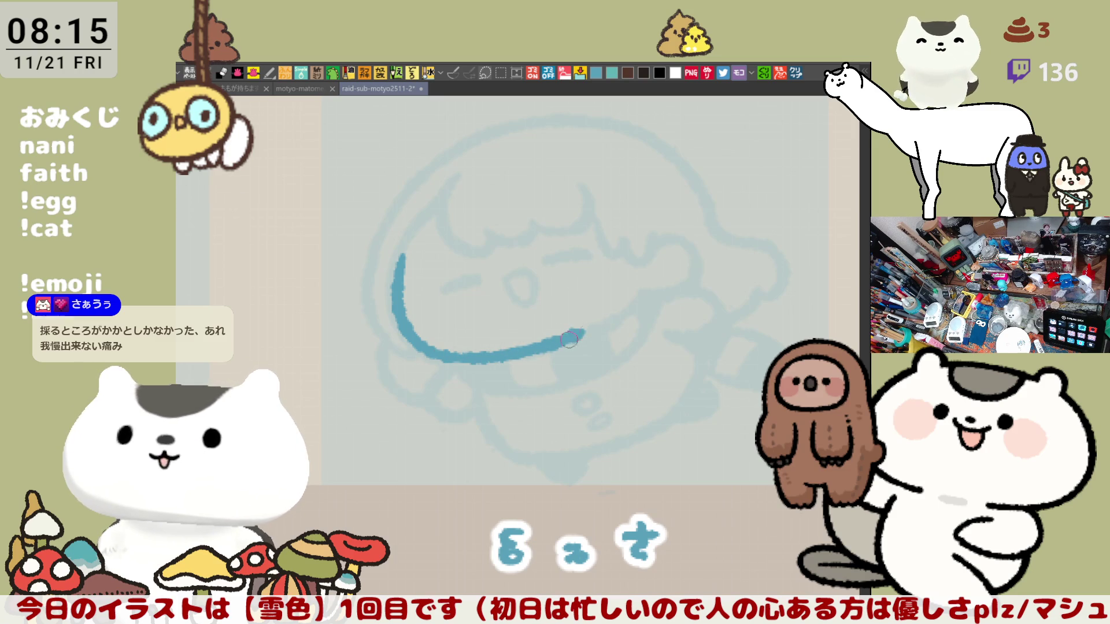
Carry the face curve up to the right toward the loop.
drag(580, 331, 639, 292)
key(ctrl+z)
drag(567, 334, 658, 269)
key(ctrl+z)
drag(570, 334, 644, 283)
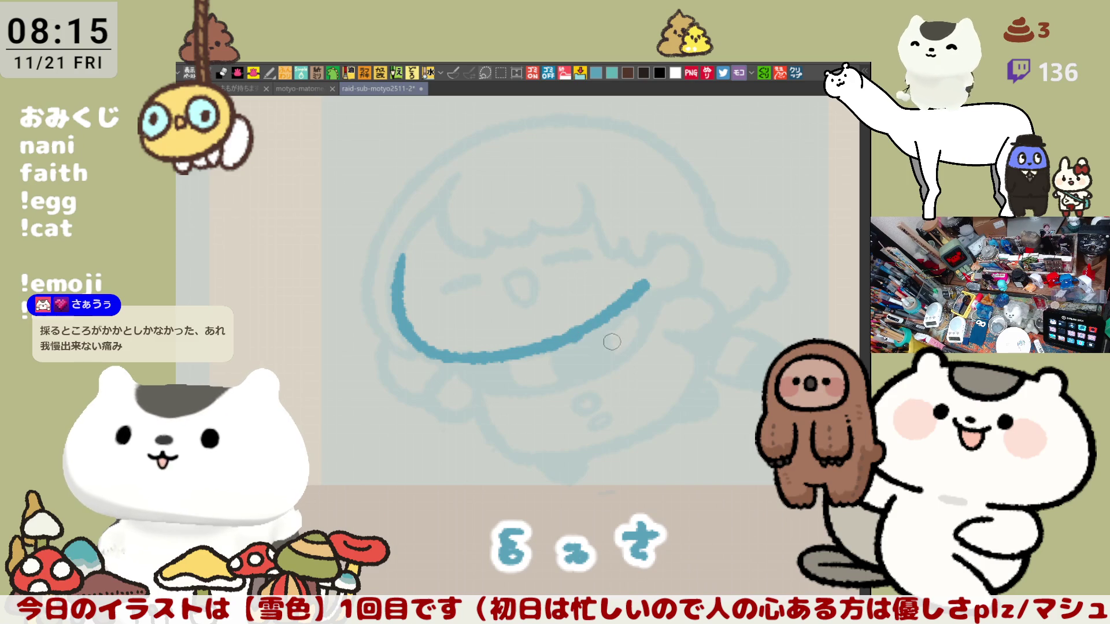
key(ctrl+z)
drag(578, 336, 661, 272)
key(ctrl+z)
drag(578, 333, 639, 290)
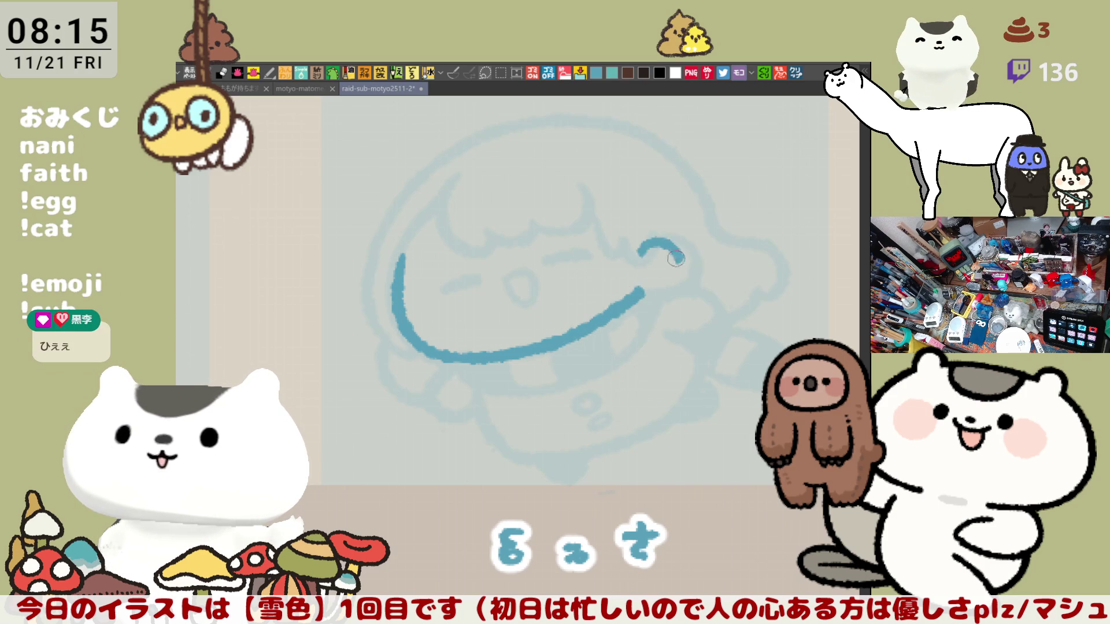
Draw the short hair line dropping down into the right-hand loop.
mouse_move(647, 250)
mouse_down()
mouse_move(670, 272)
mouse_move(656, 295)
mouse_move(679, 258)
mouse_move(662, 276)
mouse_move(677, 243)
mouse_move(640, 286)
mouse_move(659, 241)
mouse_move(683, 277)
mouse_move(639, 284)
mouse_up()
key(ctrl+z)
key(ctrl+z)
key(ctrl+z)
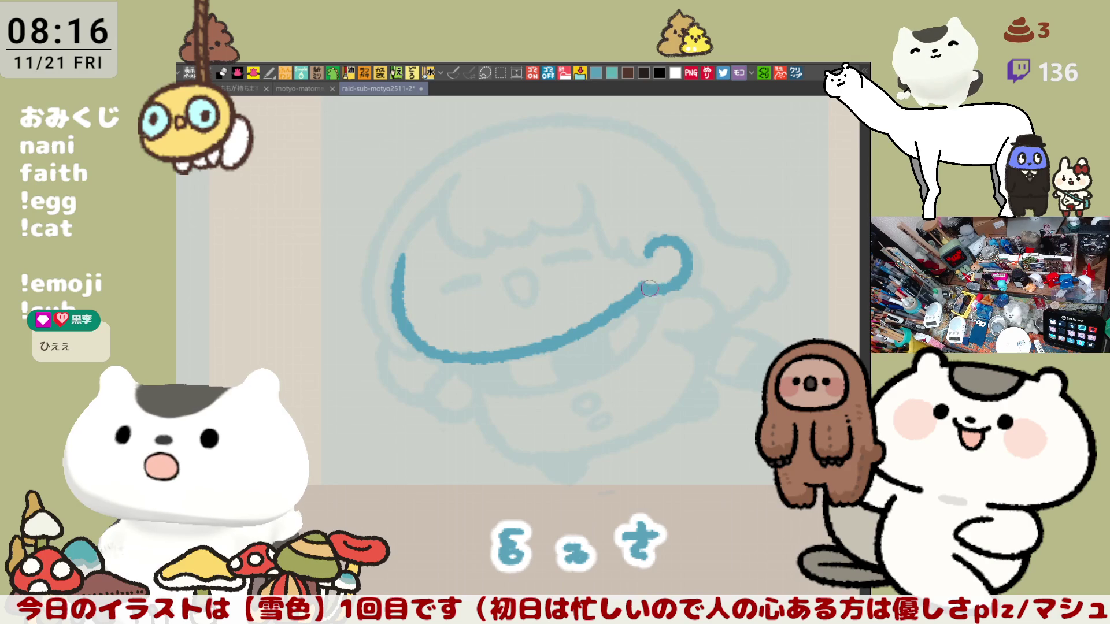
mouse_move(590, 218)
mouse_down()
mouse_move(607, 257)
mouse_move(633, 236)
mouse_move(607, 254)
mouse_move(642, 250)
mouse_up()
key(ctrl+z)
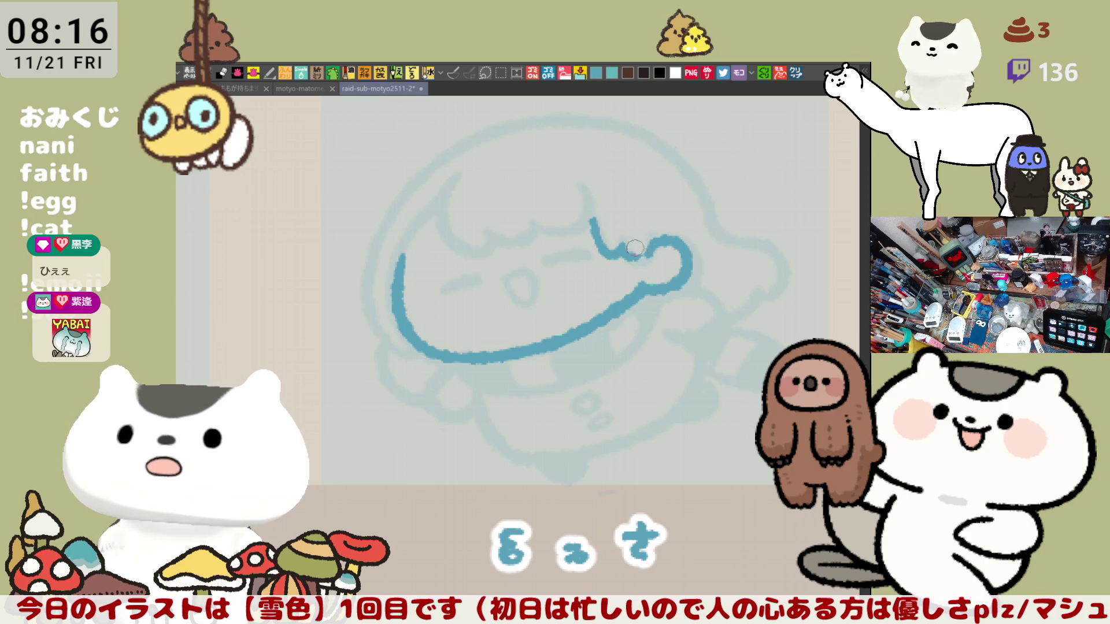
drag(625, 255, 648, 247)
key(ctrl+z)
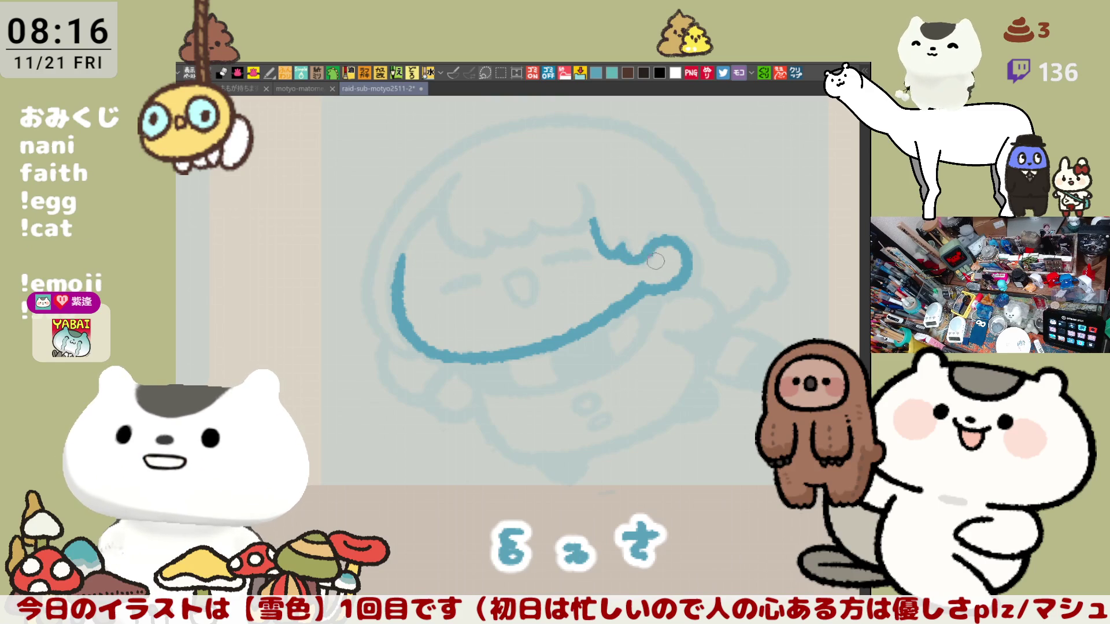
drag(657, 197, 645, 212)
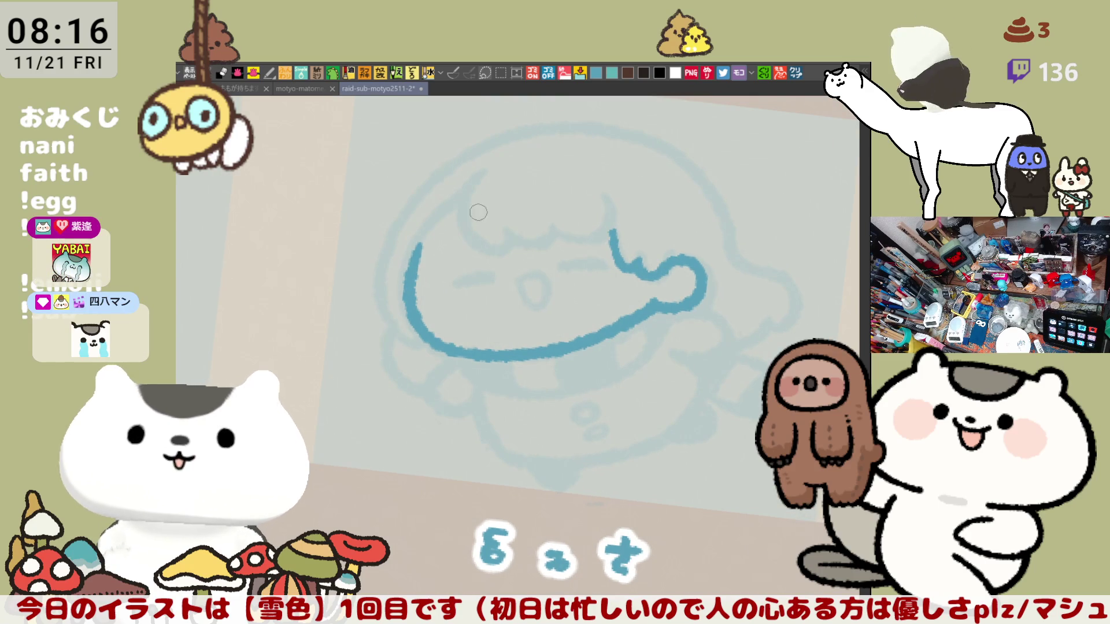
Draw the hair curl stroke coming down from the top of the face.
mouse_move(479, 176)
mouse_down()
mouse_move(474, 250)
mouse_move(508, 247)
mouse_move(474, 249)
mouse_move(503, 235)
mouse_up()
key(ctrl+z)
key(ctrl+z)
drag(481, 177, 508, 249)
key(ctrl+z)
mouse_move(481, 176)
mouse_down()
mouse_move(476, 243)
mouse_move(508, 248)
mouse_up()
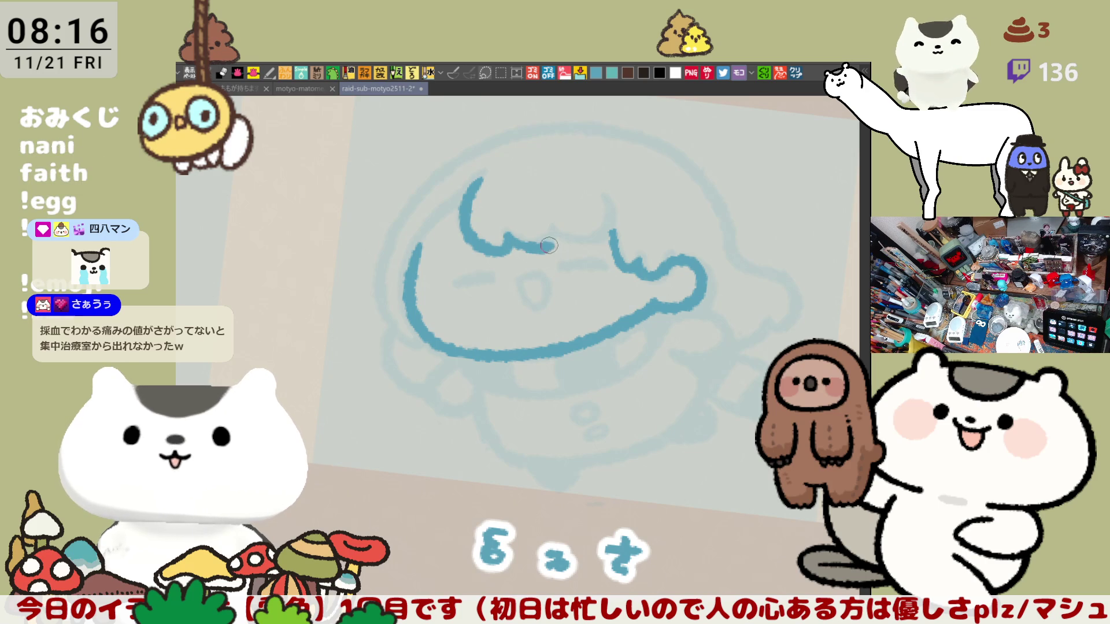
Extend the bangs line rightward, retrace it, and fill the gap so it joins the loop.
drag(500, 245, 550, 243)
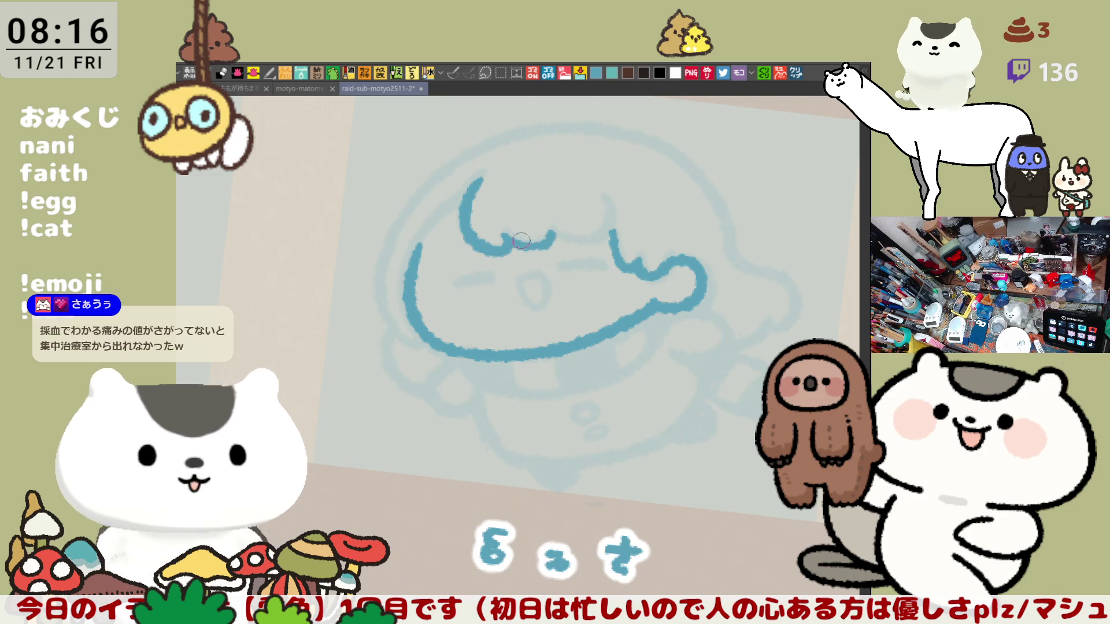
mouse_move(512, 241)
mouse_down()
mouse_move(616, 231)
mouse_move(606, 232)
mouse_move(606, 196)
mouse_up()
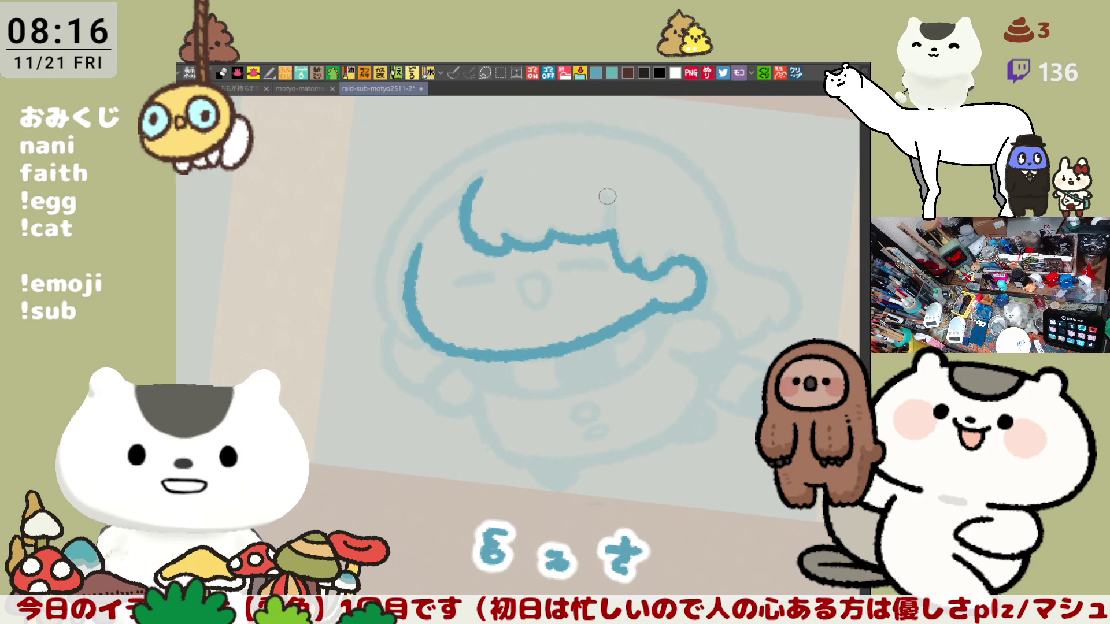
drag(554, 233, 615, 231)
key(ctrl+z)
mouse_move(549, 234)
mouse_down()
mouse_move(607, 231)
mouse_move(619, 219)
mouse_move(614, 236)
mouse_up()
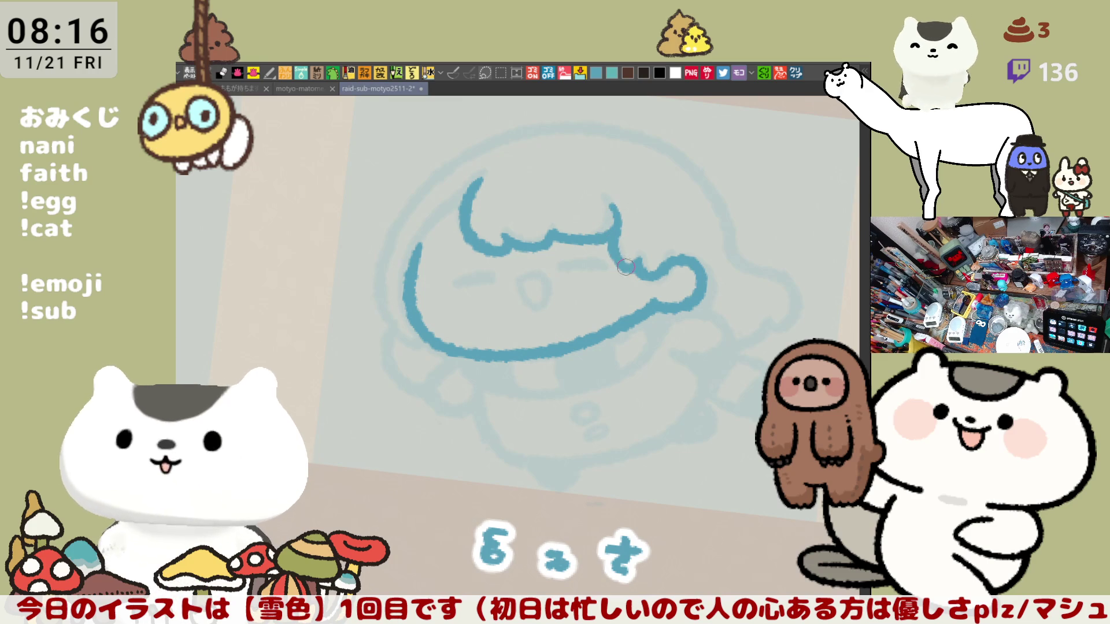
scroll(518, 284, down, 2)
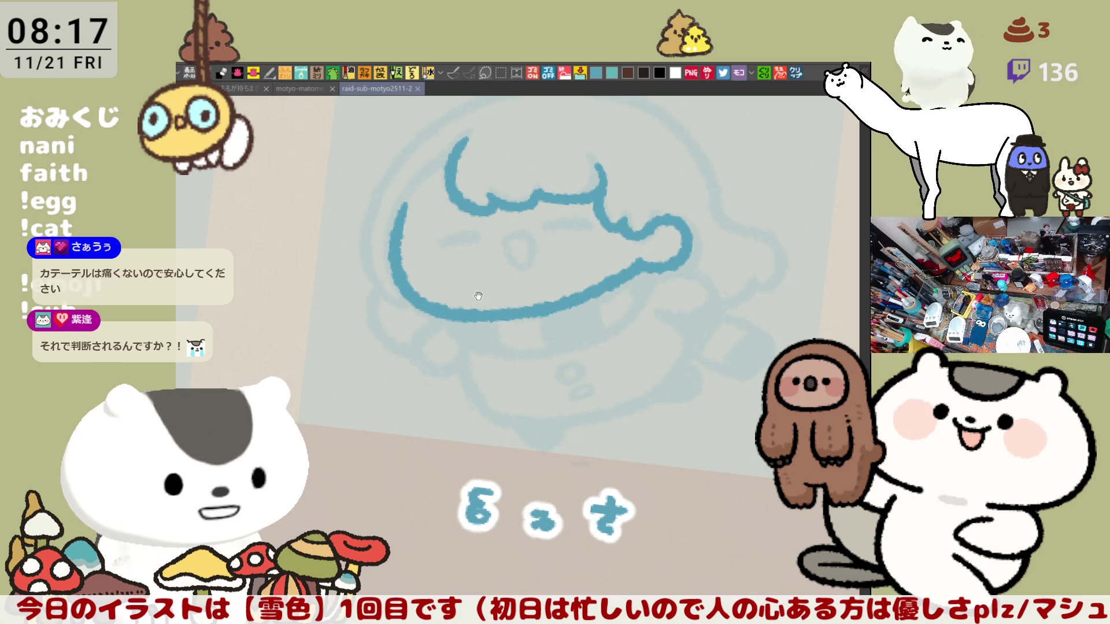
drag(478, 296, 515, 313)
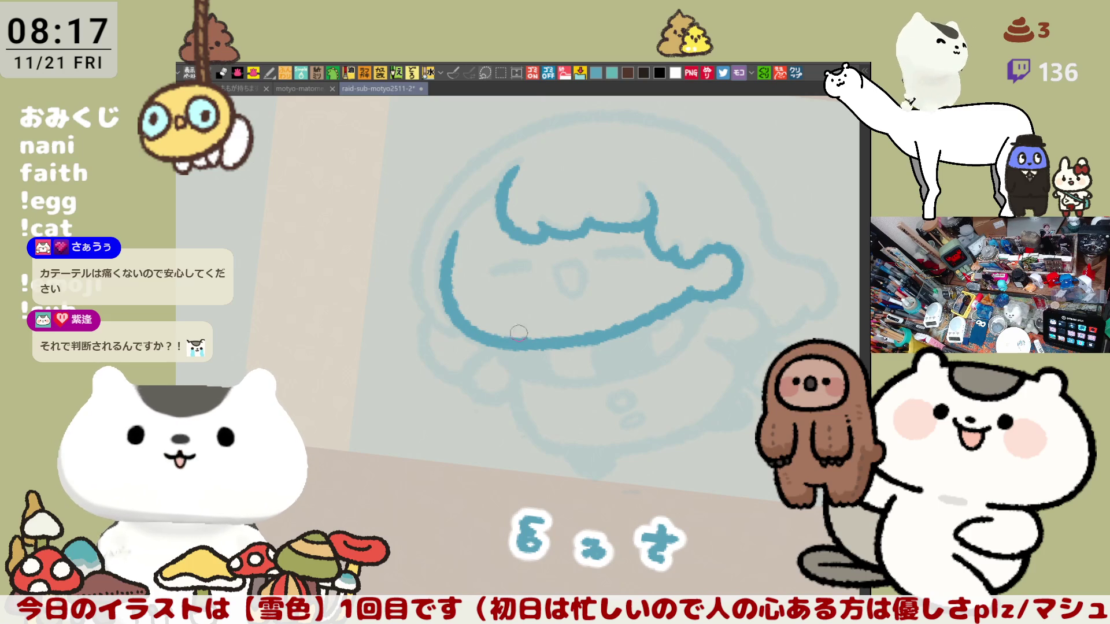
drag(529, 312, 484, 410)
scroll(520, 393, up, 3)
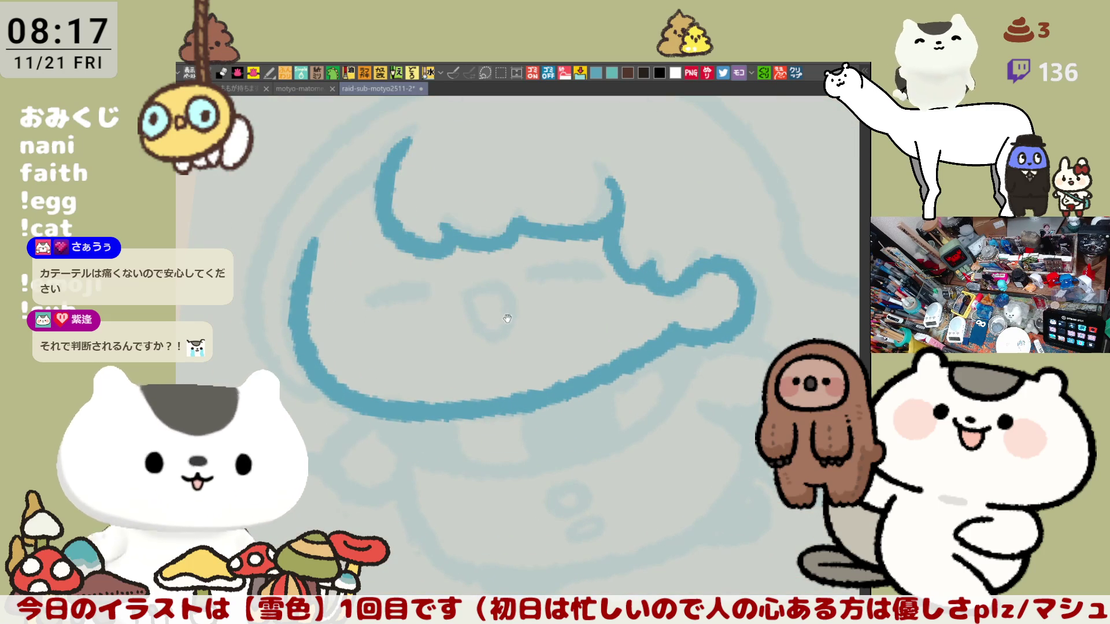
Ink flat left and right closed-eye dashes, then start the oval mouth below them.
drag(502, 314, 496, 291)
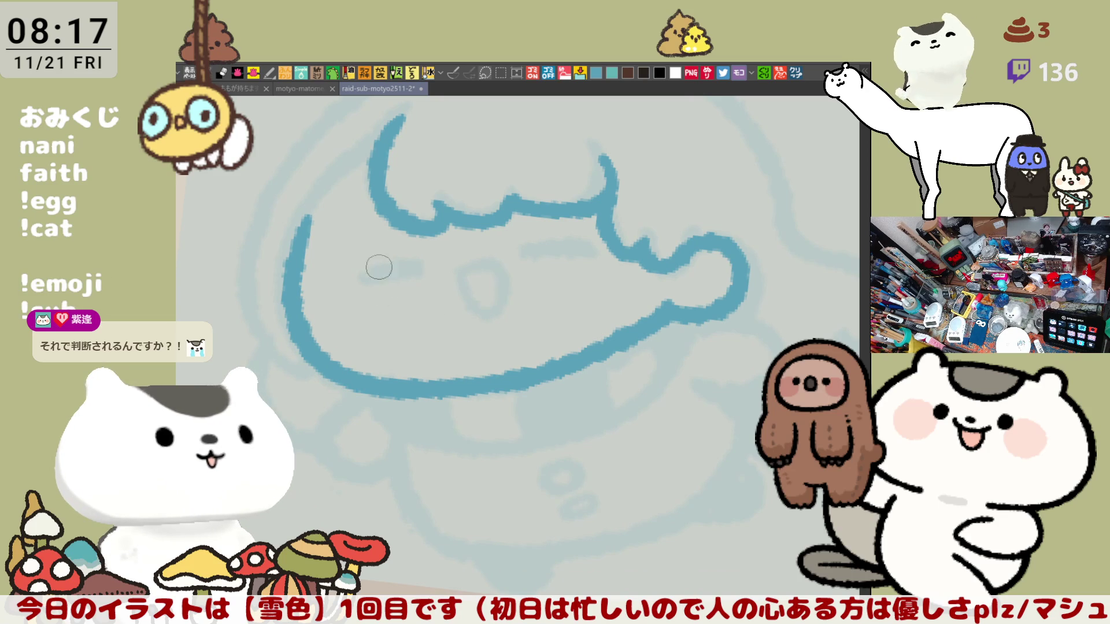
drag(360, 281, 421, 265)
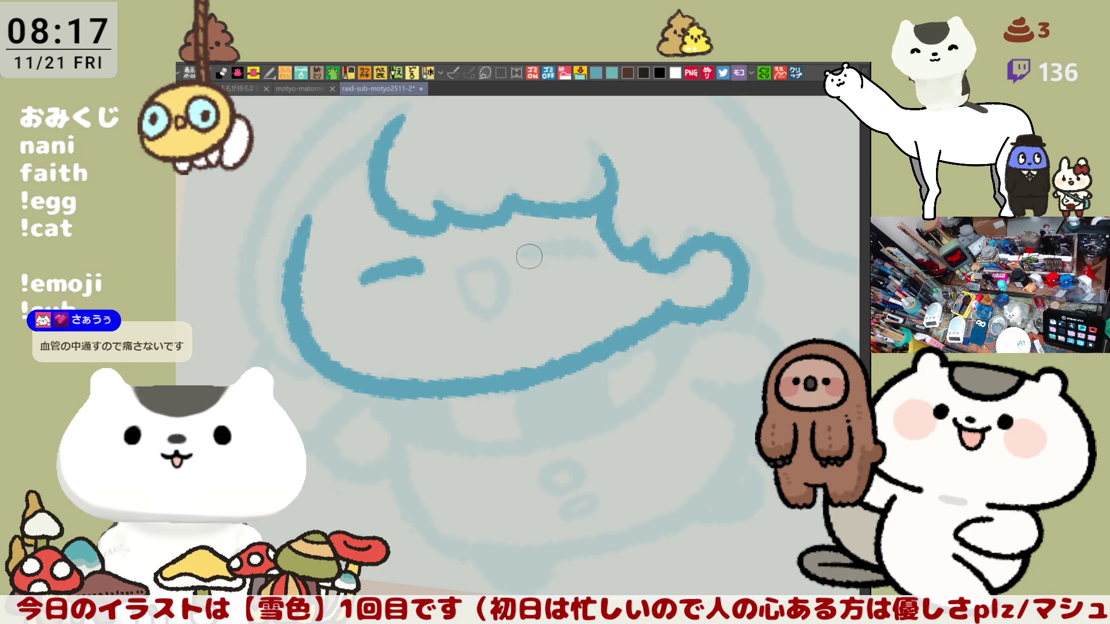
drag(523, 253, 556, 245)
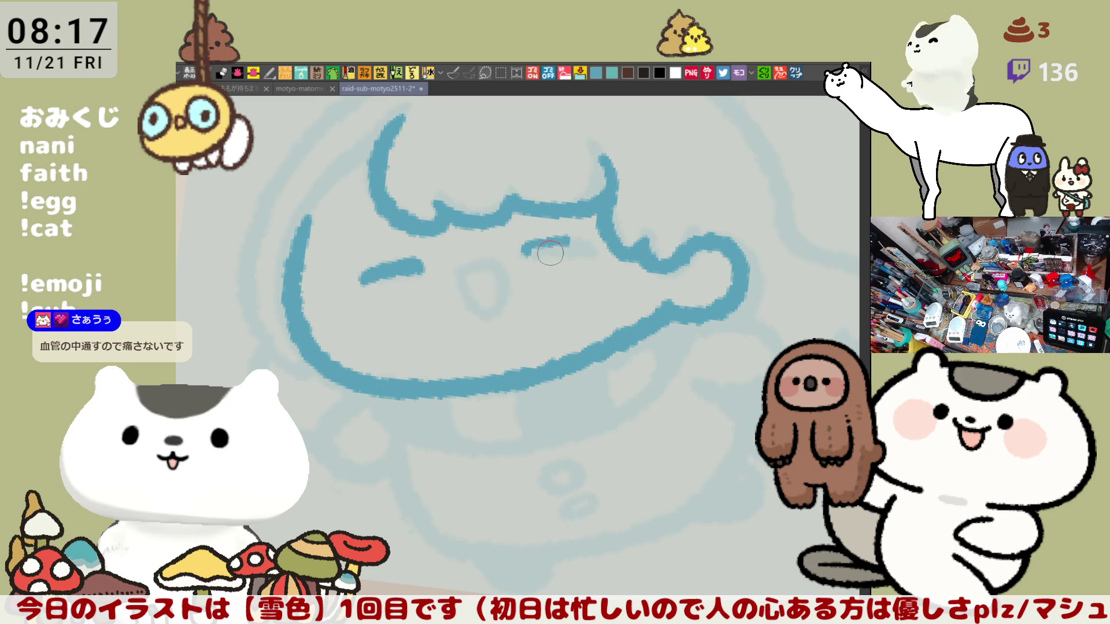
key(ctrl+z)
drag(517, 255, 578, 243)
key(ctrl+z)
key(ctrl+z)
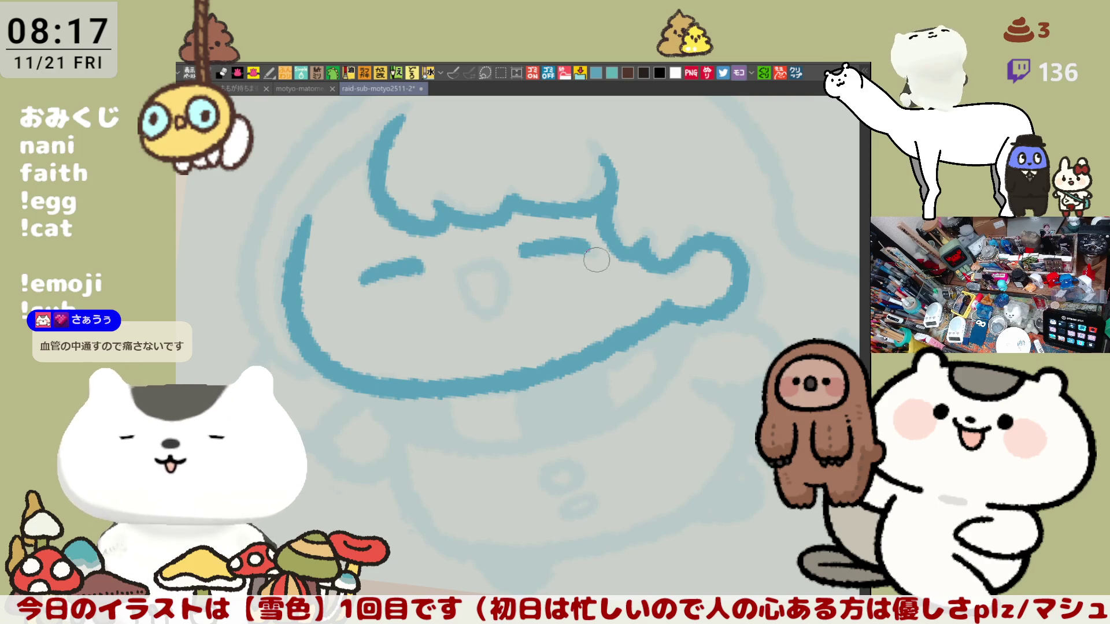
key(ctrl+z)
drag(522, 255, 582, 249)
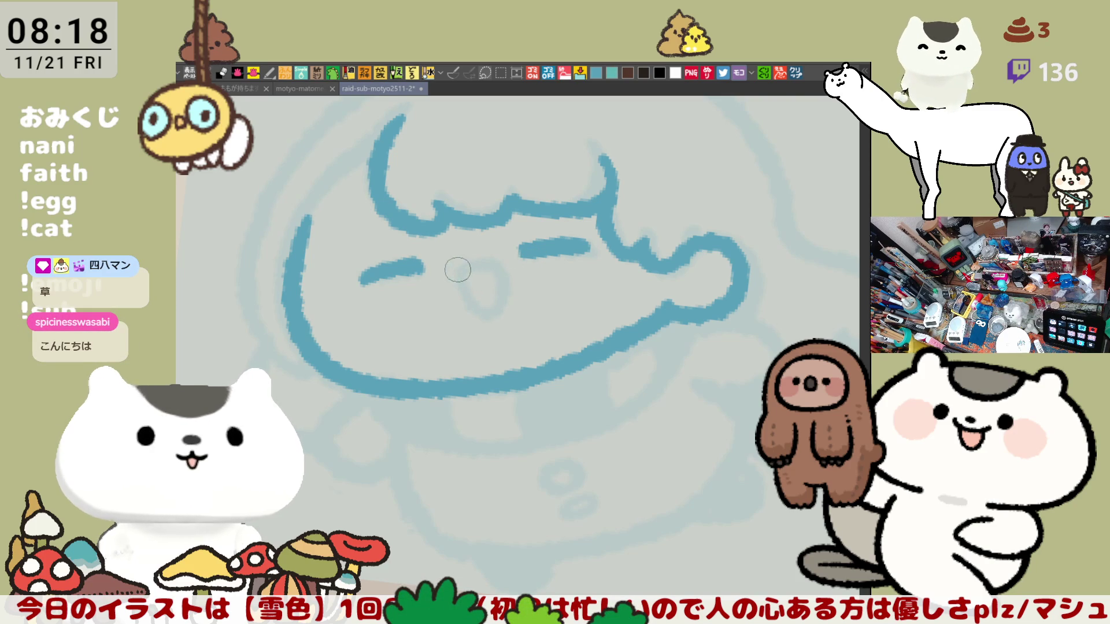
mouse_move(458, 270)
mouse_down()
mouse_move(498, 264)
mouse_move(498, 296)
mouse_move(482, 300)
mouse_up()
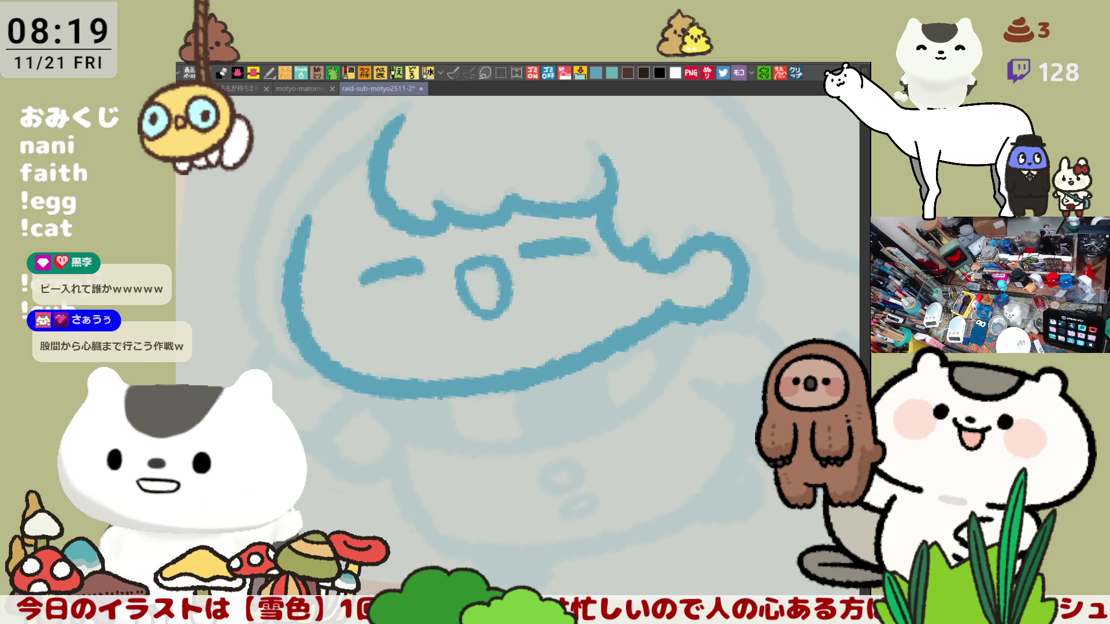
Pan the canvas to bring the lower part of the chibi's face into view.
mouse_move(273, 345)
mouse_down()
mouse_move(376, 373)
mouse_move(436, 489)
mouse_up()
Sketch a blue arc along the lower left of the chibi's face, redoing it several times.
key(ctrl+z)
mouse_move(370, 363)
mouse_down()
mouse_move(366, 441)
mouse_move(439, 487)
mouse_up()
key(ctrl+z)
drag(371, 368, 439, 489)
key(ctrl+z)
mouse_move(363, 372)
mouse_down()
mouse_move(404, 471)
mouse_move(428, 481)
mouse_up()
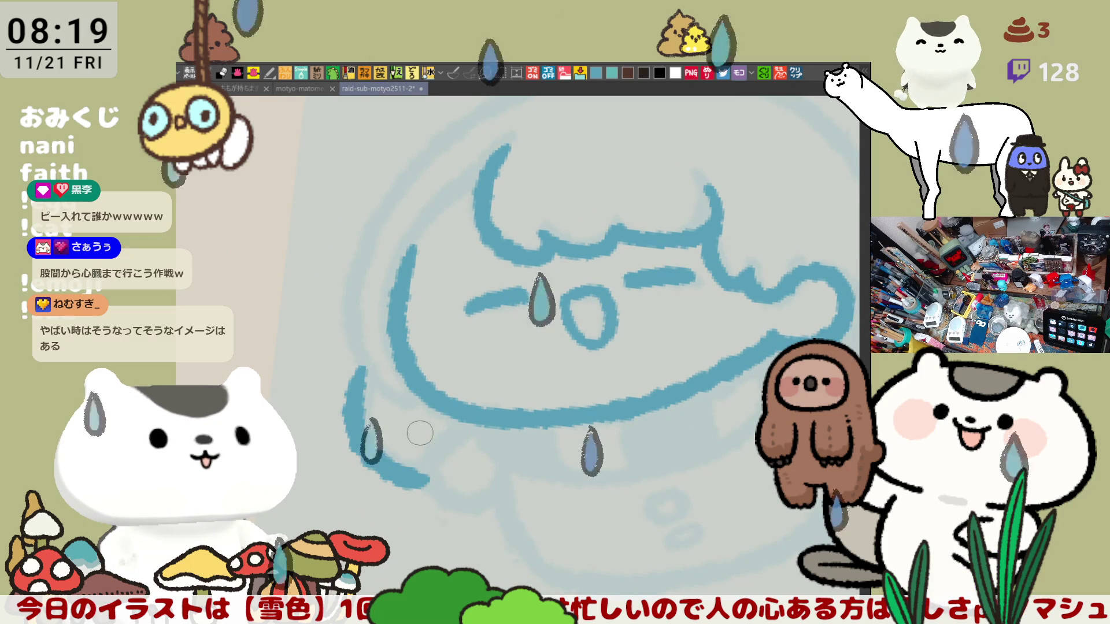
key(ctrl+z)
mouse_move(370, 365)
mouse_down()
mouse_move(355, 415)
mouse_move(439, 479)
mouse_up()
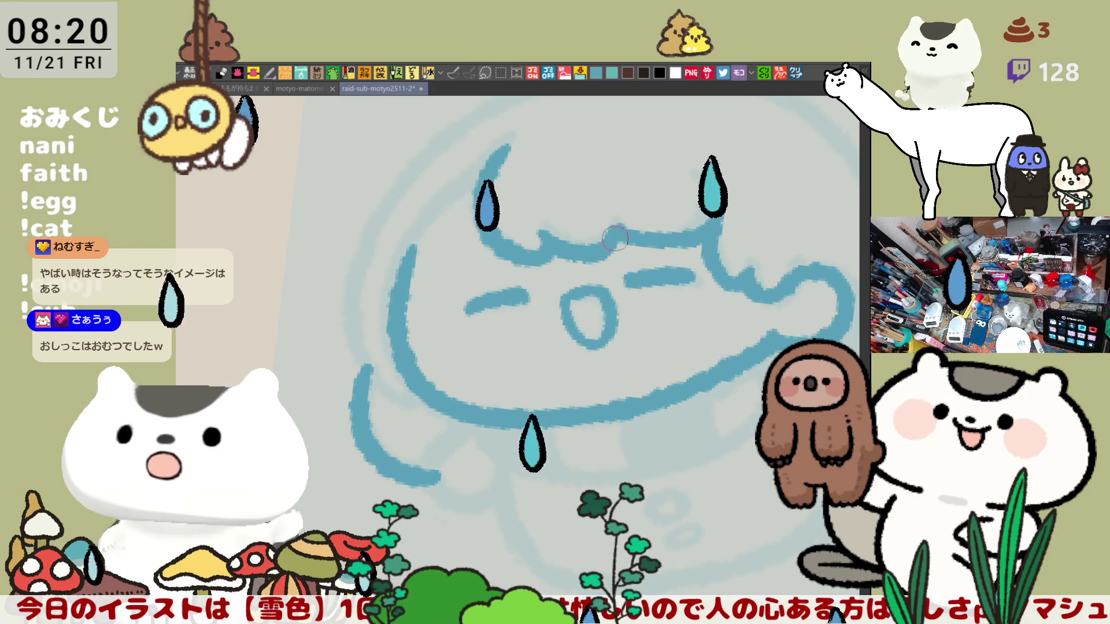
Draw a flatter lower jaw curve beneath the face, retrying until it sits right.
drag(557, 248, 517, 190)
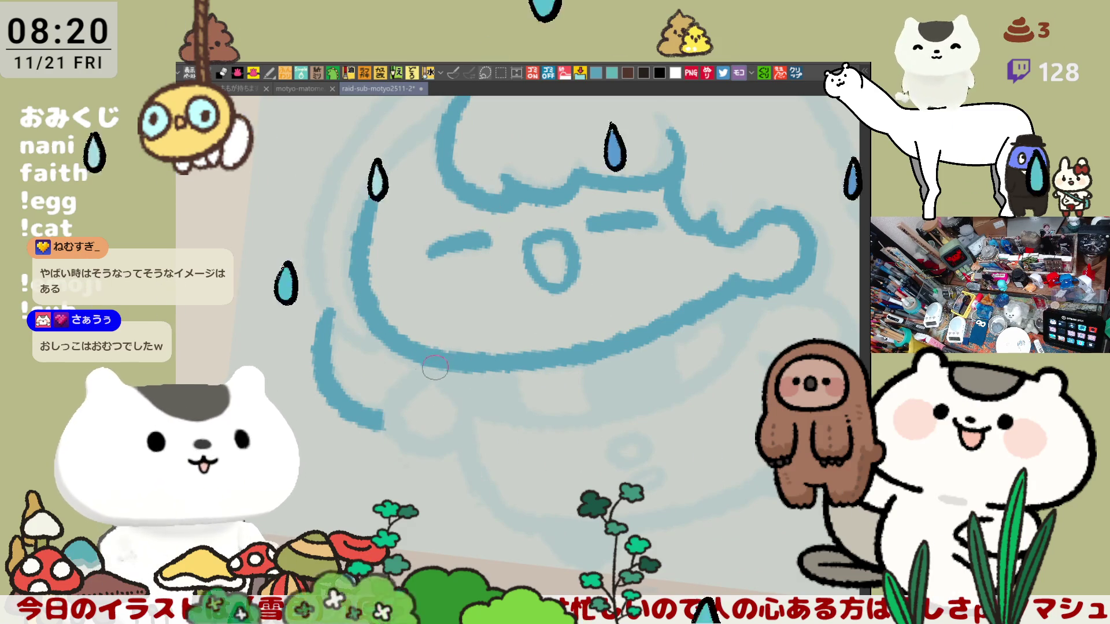
mouse_move(432, 368)
mouse_down()
mouse_move(399, 413)
mouse_move(456, 444)
mouse_up()
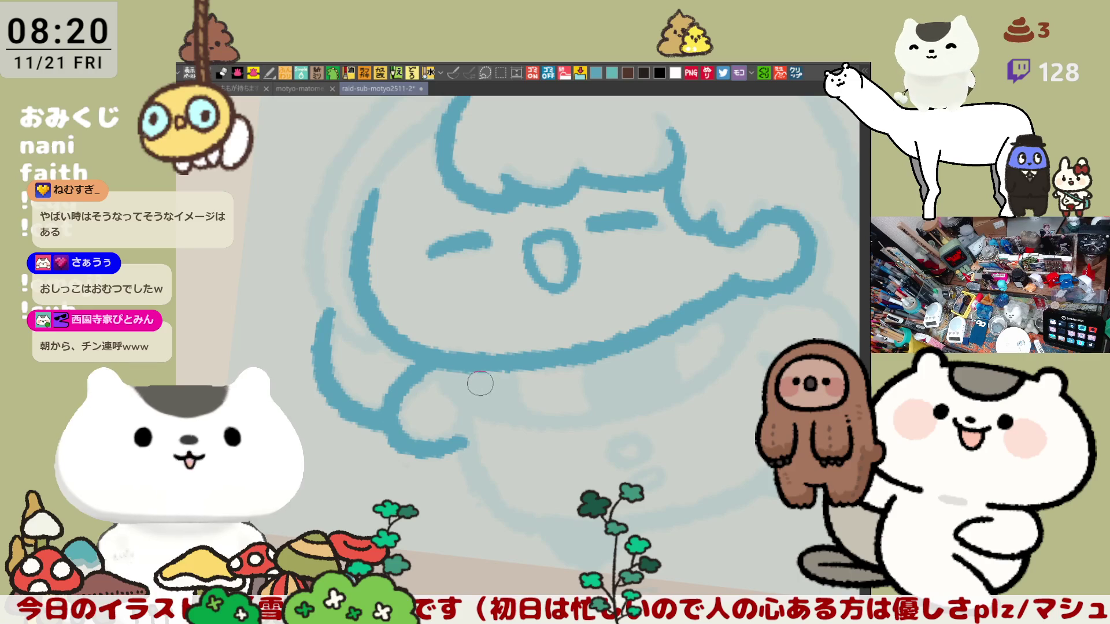
mouse_move(434, 365)
mouse_down()
mouse_move(549, 433)
mouse_move(461, 463)
mouse_up()
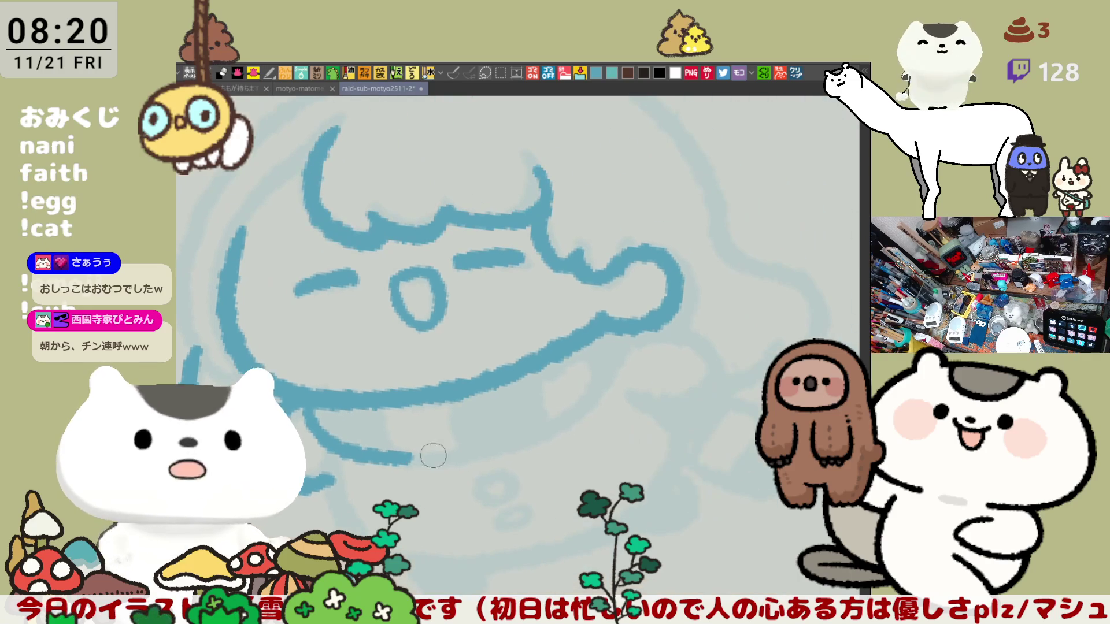
key(ctrl+z)
mouse_move(340, 439)
mouse_down()
mouse_move(441, 460)
mouse_move(520, 448)
mouse_up()
key(ctrl+z)
drag(342, 442, 465, 456)
key(ctrl+z)
mouse_move(341, 441)
mouse_down()
mouse_move(508, 462)
mouse_move(558, 412)
mouse_up()
key(ctrl+z)
mouse_move(319, 400)
mouse_down()
mouse_move(453, 449)
mouse_move(523, 417)
mouse_up()
key(ctrl+z)
drag(321, 405, 515, 424)
key(ctrl+z)
mouse_move(347, 446)
mouse_down()
mouse_move(430, 463)
mouse_move(480, 454)
mouse_up()
Try extending the jaw line up-right to the upper jaw curl, then mirror the canvas horizontally.
mouse_move(405, 462)
mouse_down()
mouse_move(641, 347)
mouse_move(650, 330)
mouse_up()
key(ctrl+z)
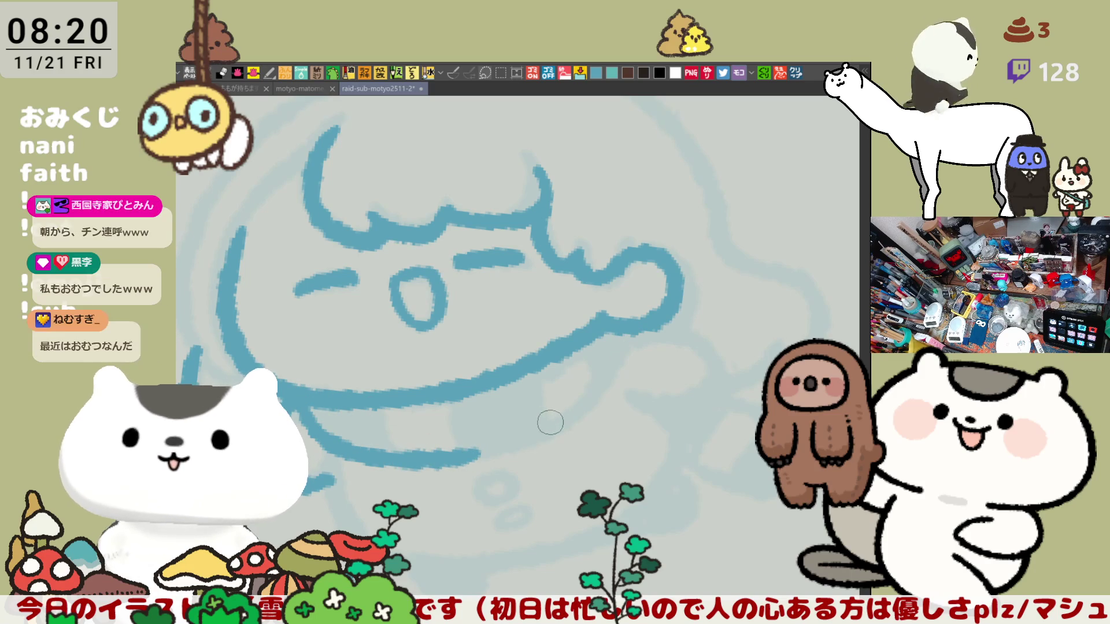
mouse_move(470, 457)
mouse_down()
mouse_move(578, 412)
mouse_move(621, 327)
mouse_up()
key(ctrl+z)
drag(473, 459, 641, 332)
key(ctrl+z)
mouse_move(468, 463)
mouse_down()
mouse_move(606, 391)
mouse_move(629, 367)
mouse_move(497, 442)
mouse_move(638, 319)
mouse_up()
key(ctrl+z)
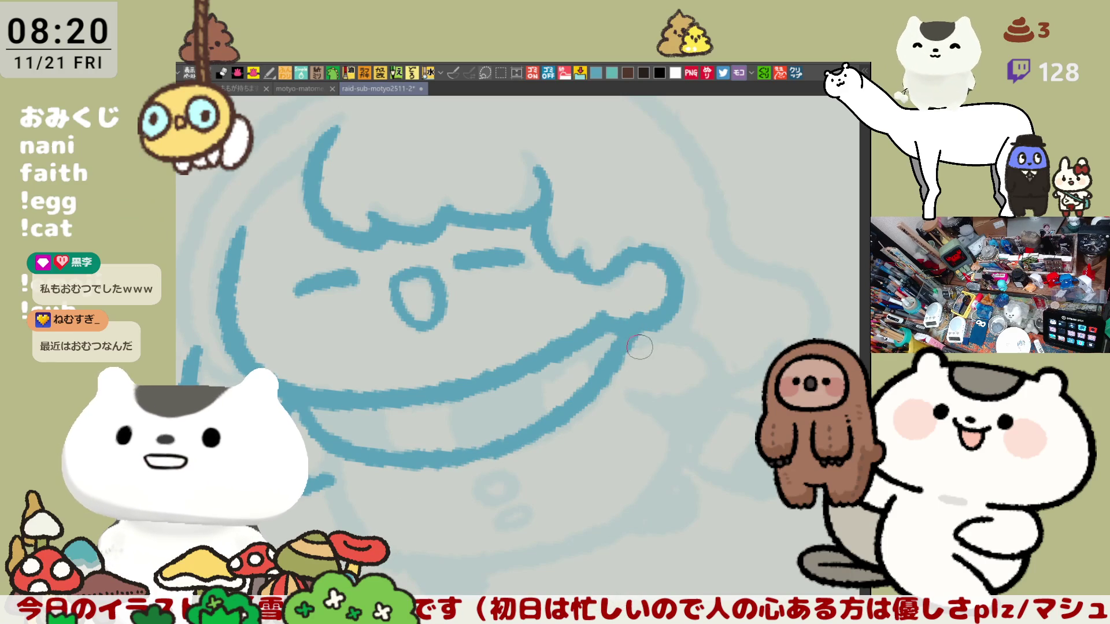
key(ctrl+z)
drag(463, 454, 638, 324)
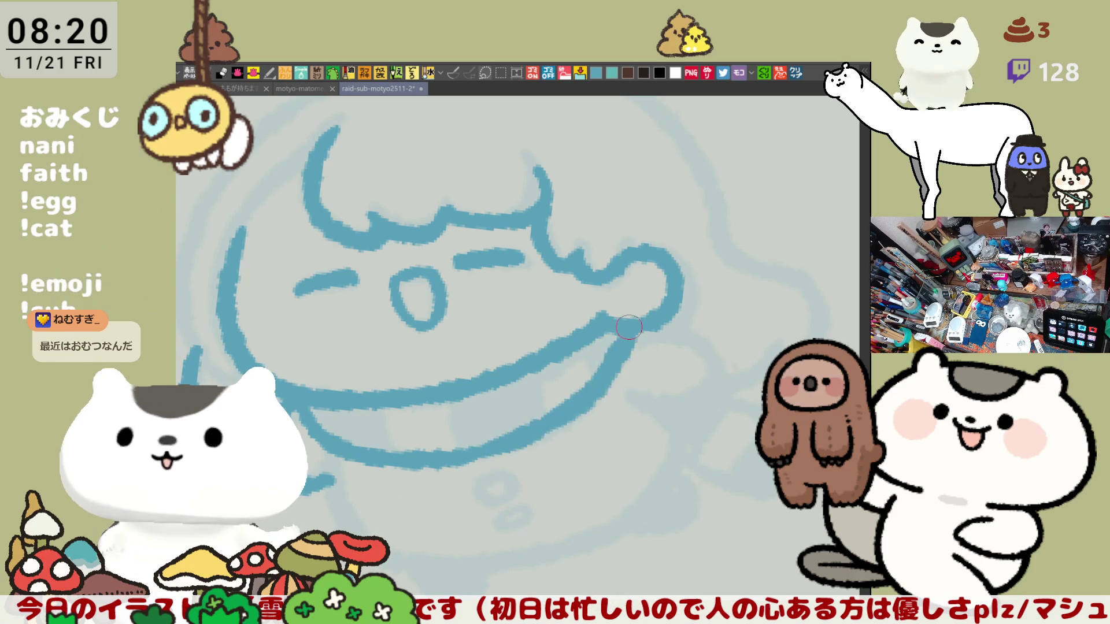
key(ctrl+z)
drag(459, 454, 627, 329)
key(ctrl+z)
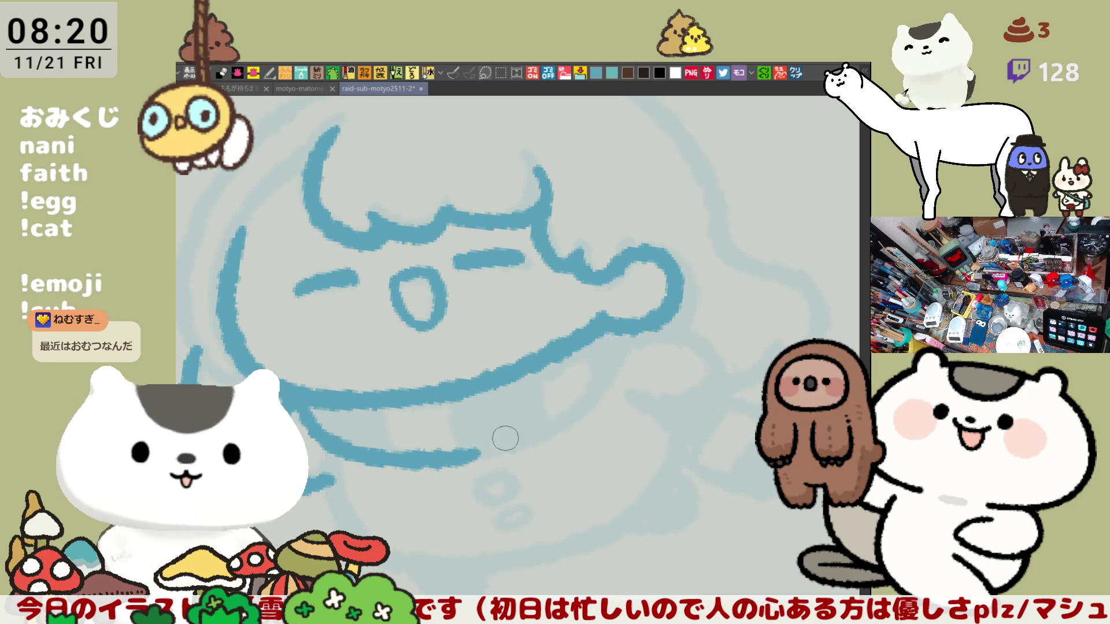
drag(457, 457, 643, 316)
key(ctrl+z)
key(h)
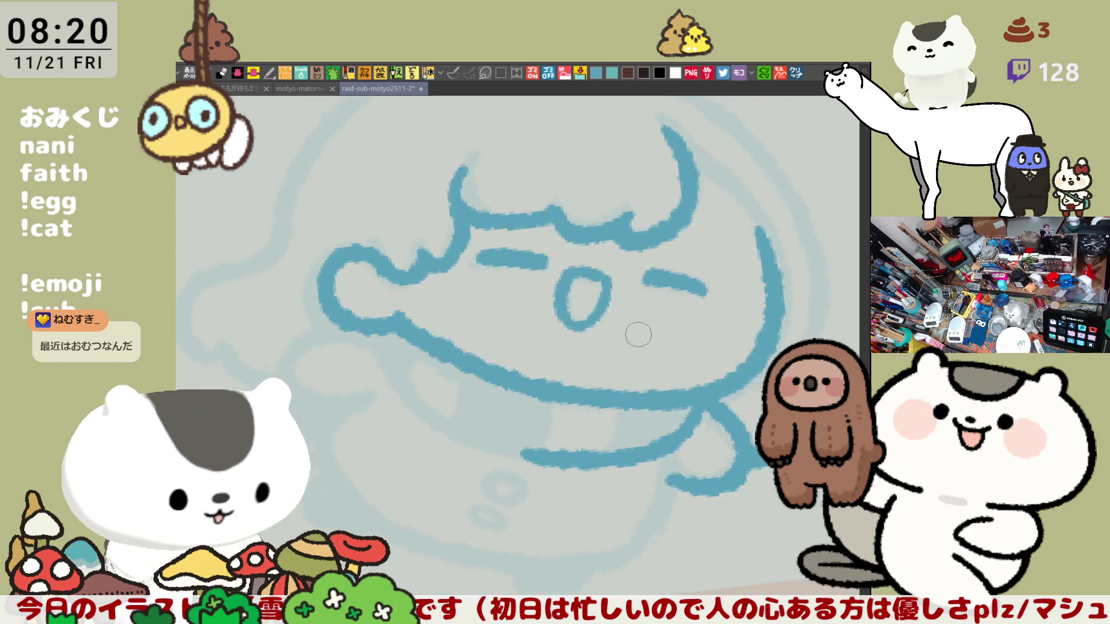
Draw a short hooked blue curve hanging from the mouth's left end.
mouse_move(381, 316)
mouse_down()
mouse_move(439, 411)
mouse_move(545, 458)
mouse_up()
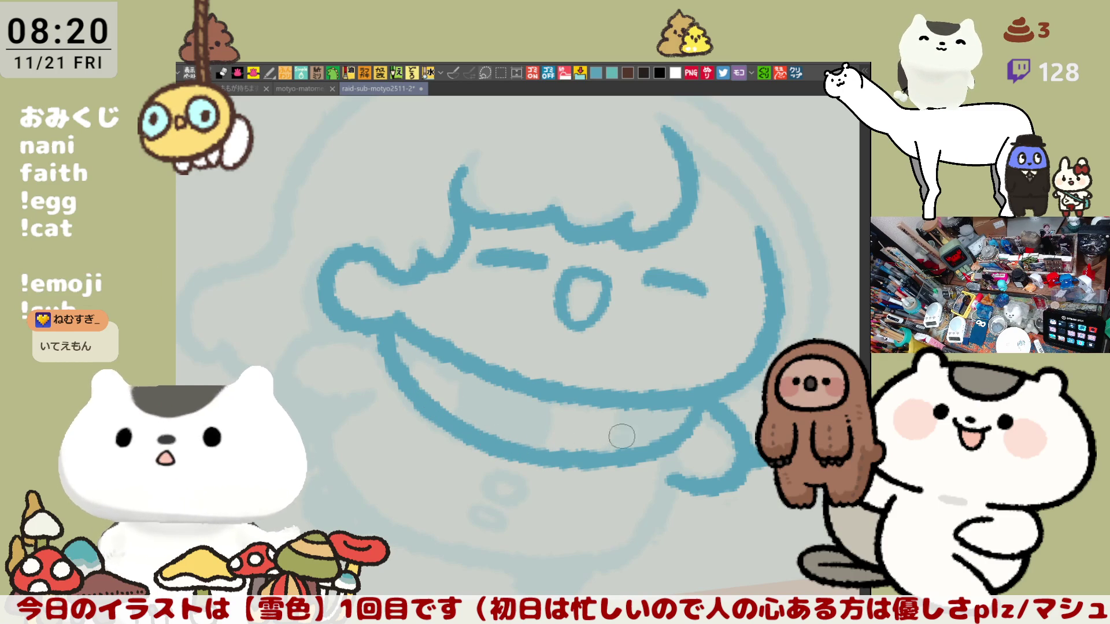
drag(637, 458, 590, 414)
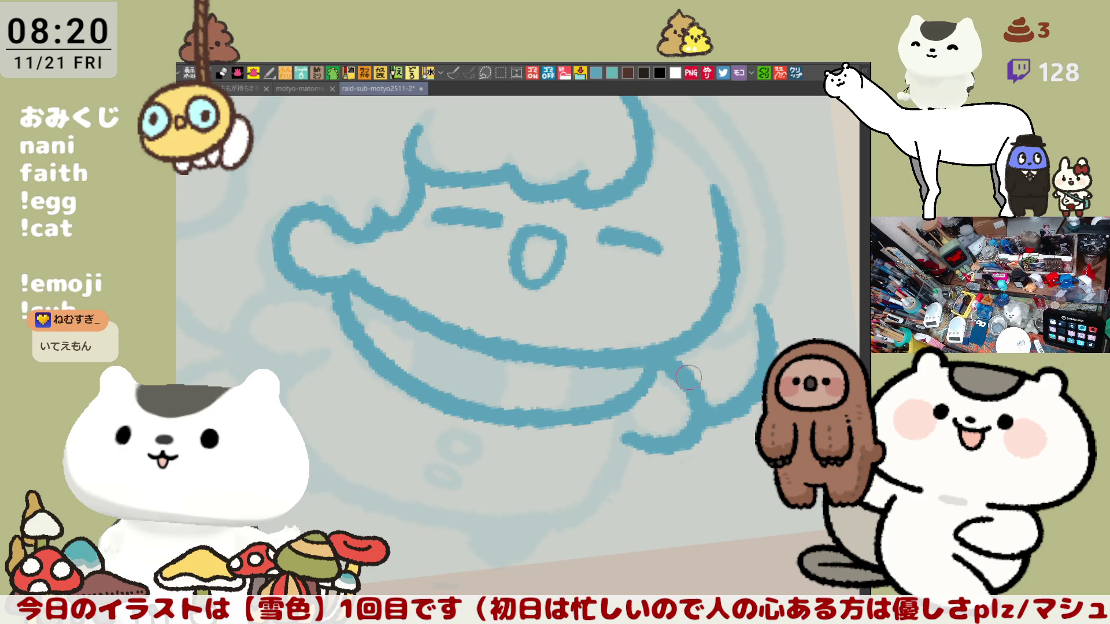
drag(306, 382, 399, 385)
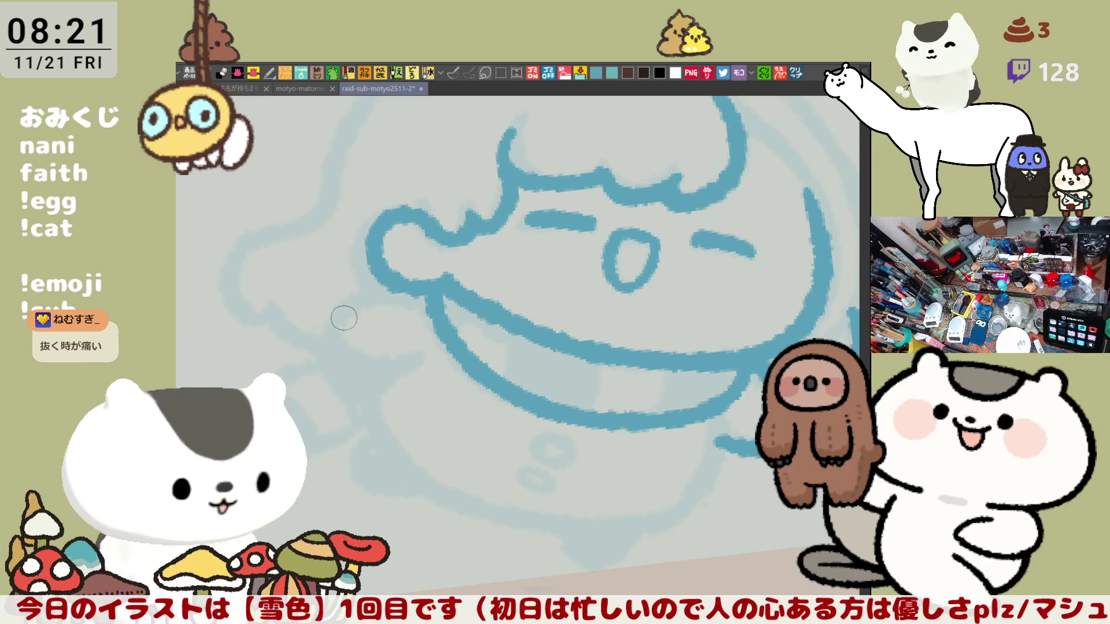
drag(343, 309, 341, 365)
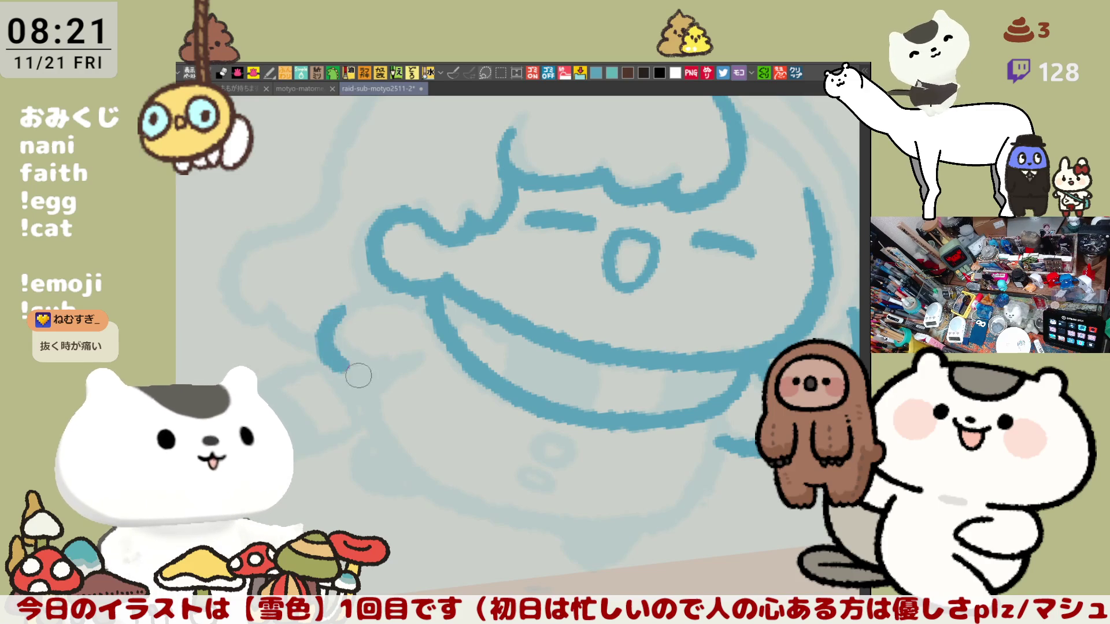
key(ctrl+z)
drag(344, 307, 341, 366)
key(ctrl+z)
mouse_move(354, 299)
mouse_down()
mouse_move(359, 366)
mouse_move(407, 374)
mouse_up()
key(ctrl+z)
drag(352, 297, 409, 372)
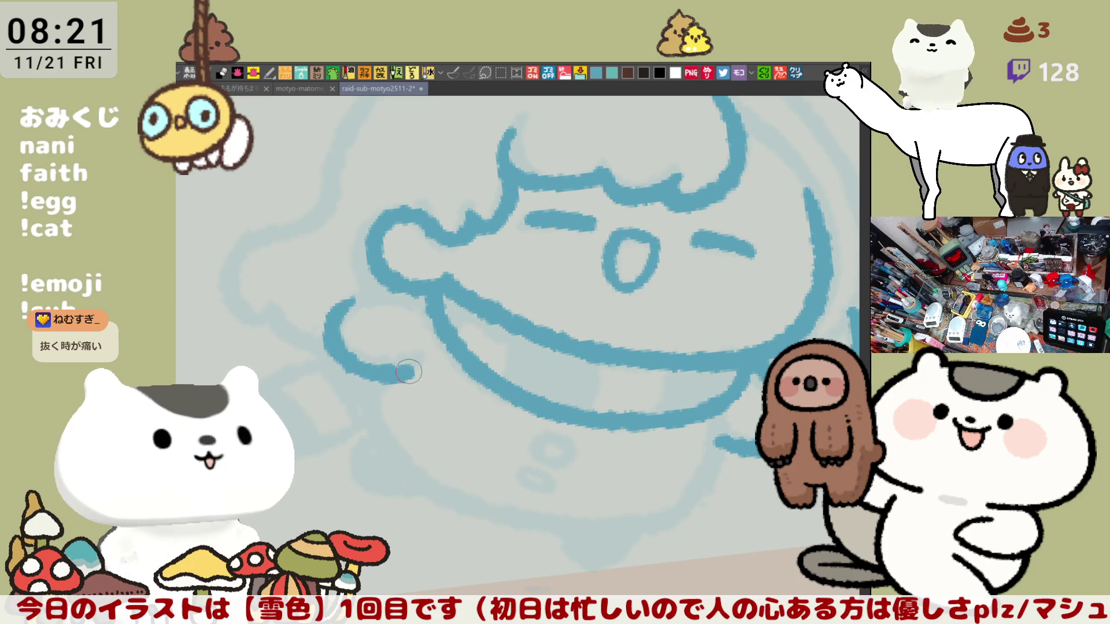
key(ctrl+z)
mouse_move(354, 297)
mouse_down()
mouse_move(329, 346)
mouse_move(410, 370)
mouse_up()
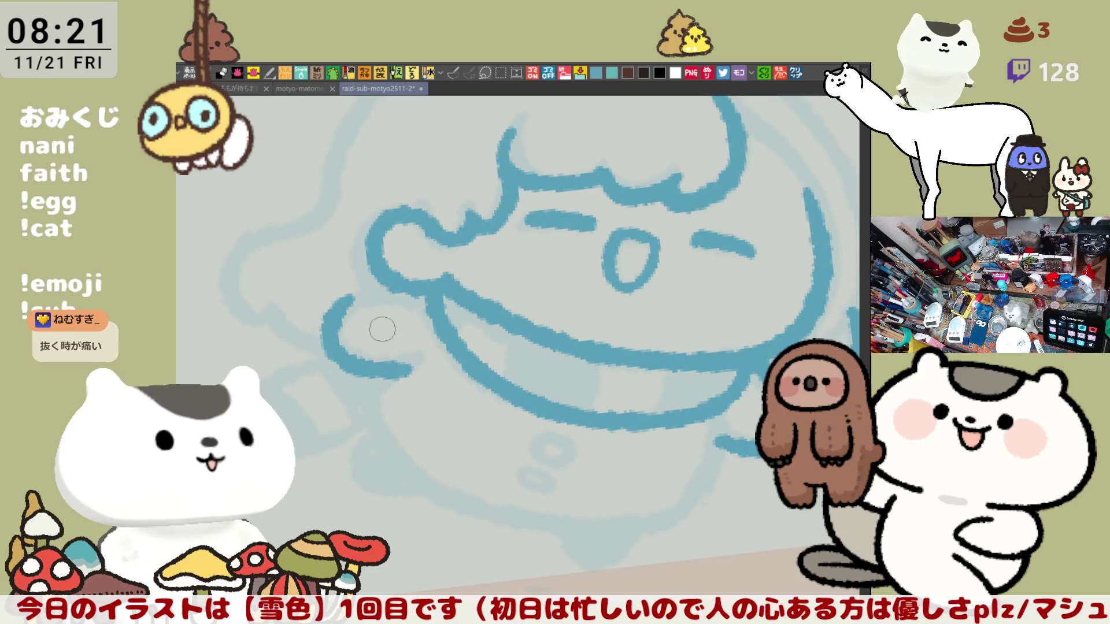
Attempt a line joining the curve's top to the mouth line, leaving it unjoined.
drag(341, 305, 408, 287)
key(ctrl+z)
drag(340, 306, 411, 287)
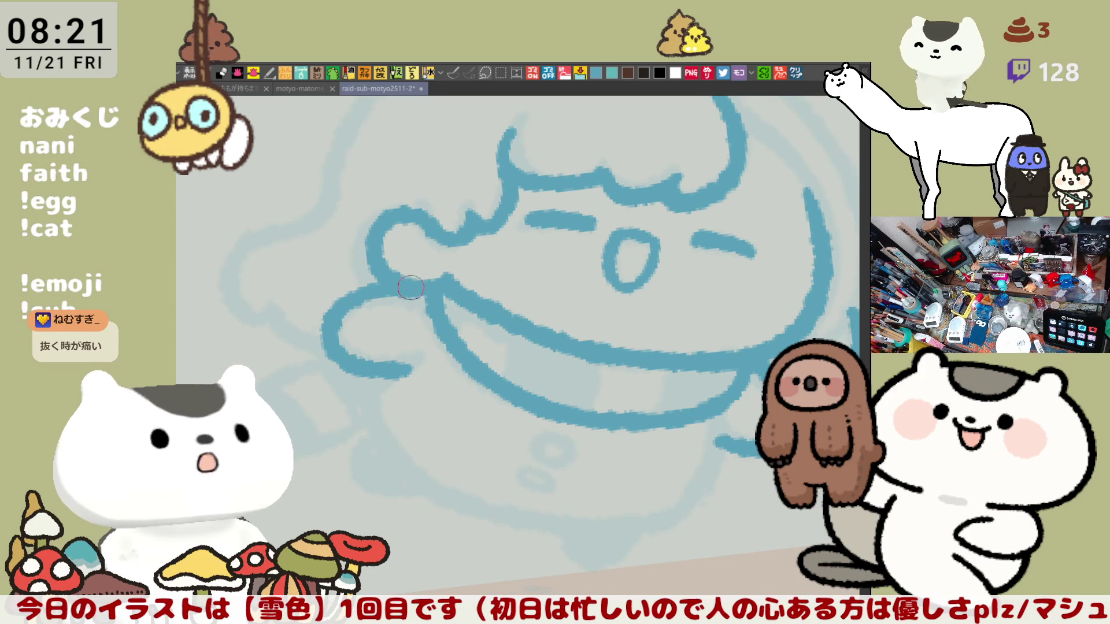
key(ctrl+z)
drag(341, 305, 411, 287)
key(ctrl+z)
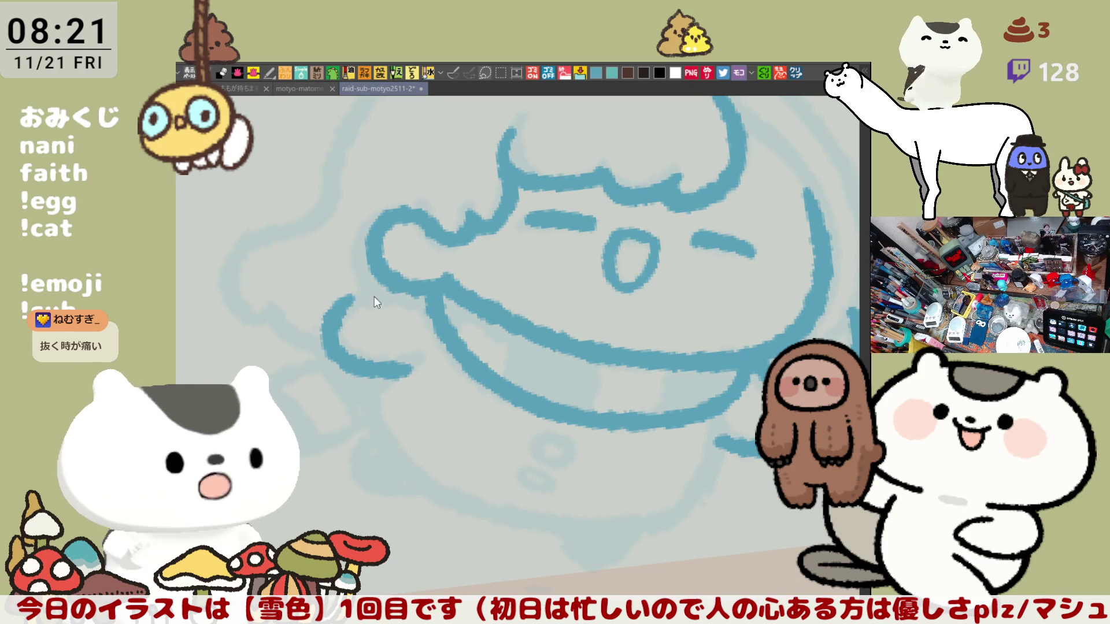
drag(344, 307, 412, 287)
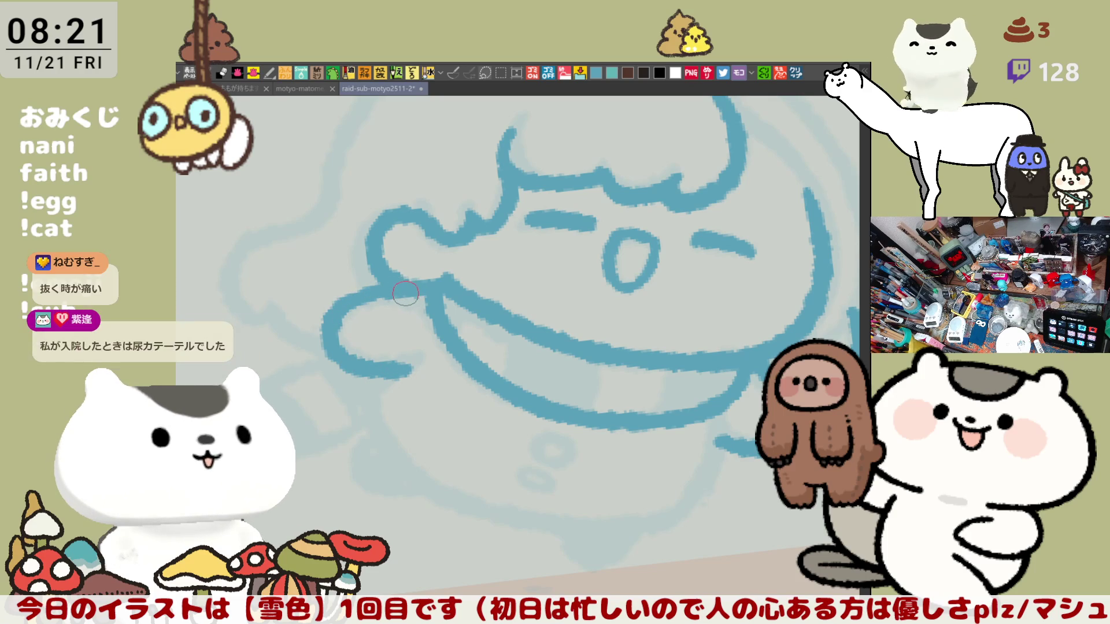
key(ctrl+z)
drag(341, 306, 411, 287)
key(ctrl+z)
drag(338, 326, 400, 286)
key(ctrl+z)
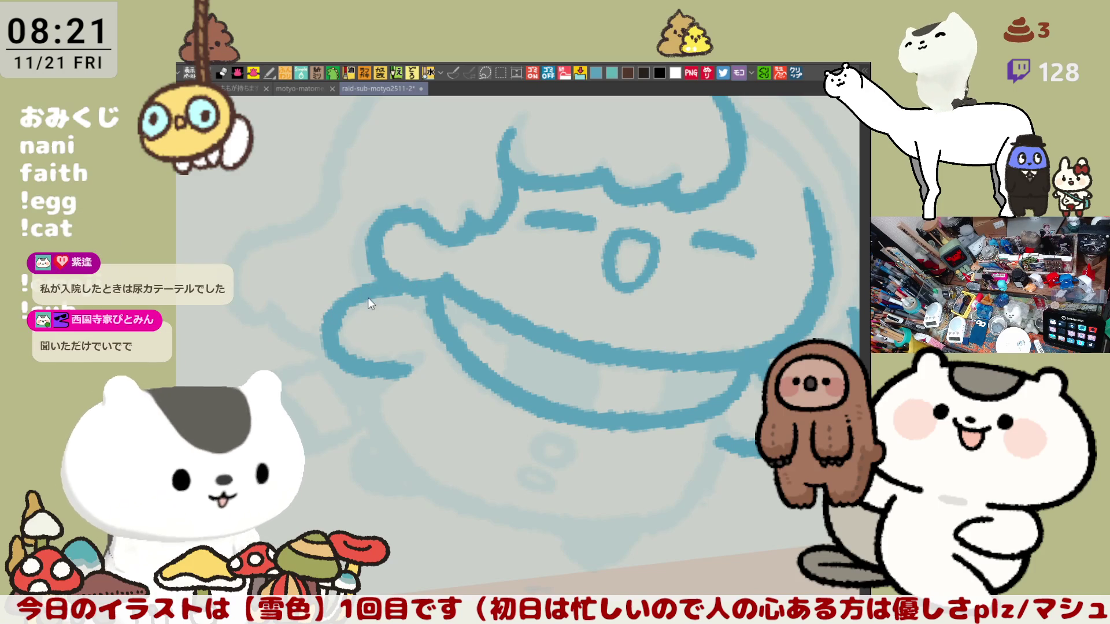
key(ctrl+z)
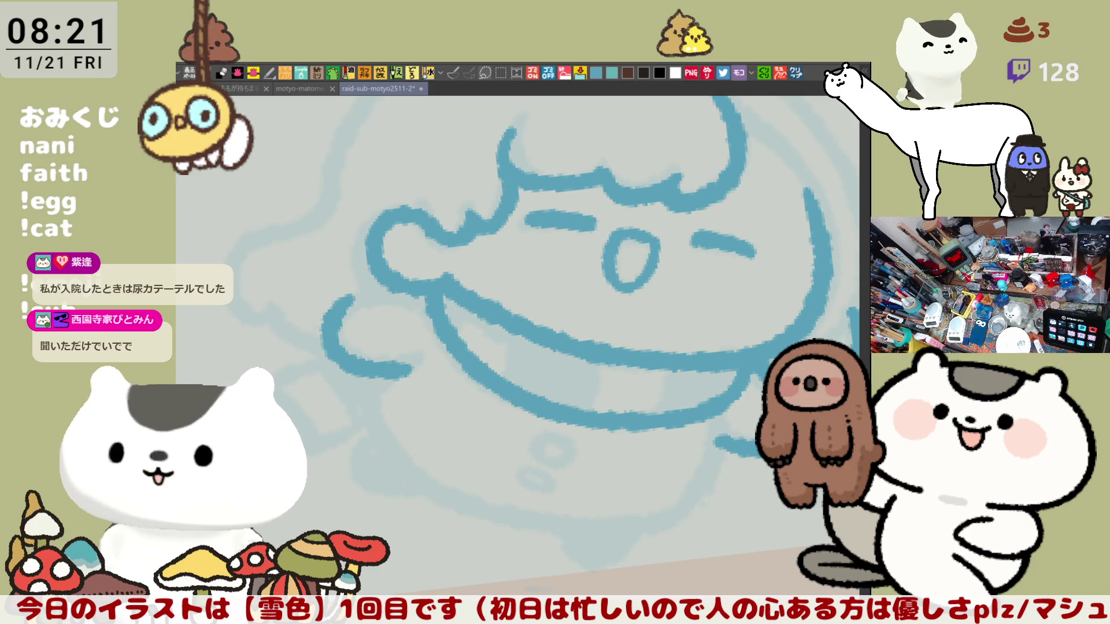
Join the lower-left curve smoothly into the chibi's mouth line.
mouse_move(515, 367)
mouse_down()
mouse_move(388, 264)
mouse_move(479, 272)
mouse_move(462, 276)
mouse_up()
key(ctrl+z)
mouse_move(381, 300)
mouse_down()
mouse_move(439, 259)
mouse_move(455, 266)
mouse_up()
key(ctrl+z)
mouse_move(380, 298)
mouse_down()
mouse_move(456, 263)
mouse_move(479, 265)
mouse_up()
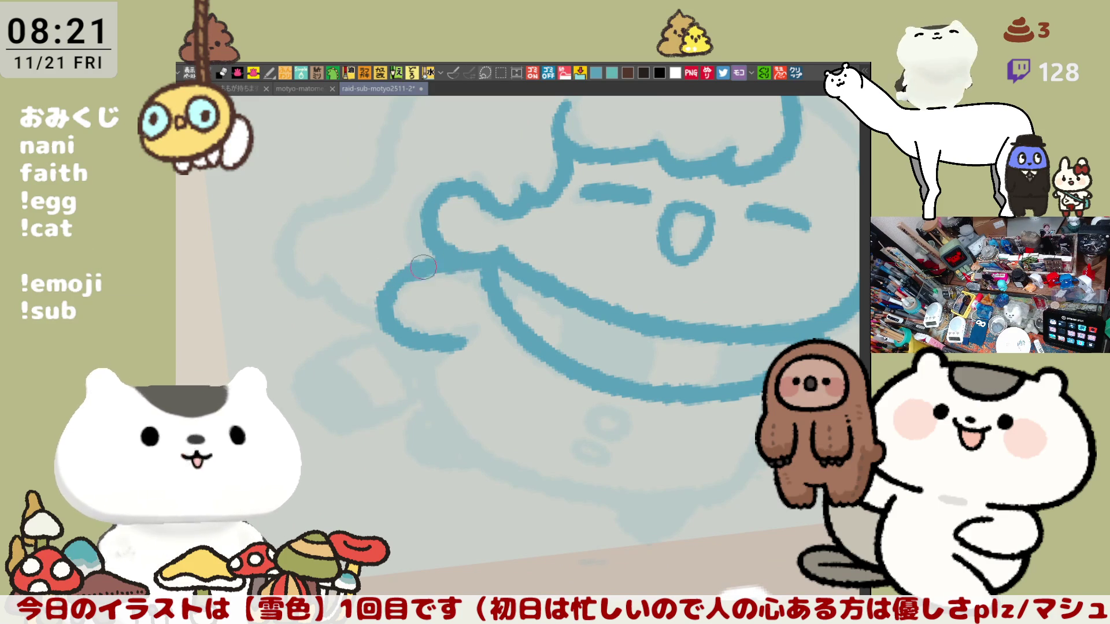
key(ctrl+z)
drag(394, 284, 474, 273)
drag(394, 292, 423, 270)
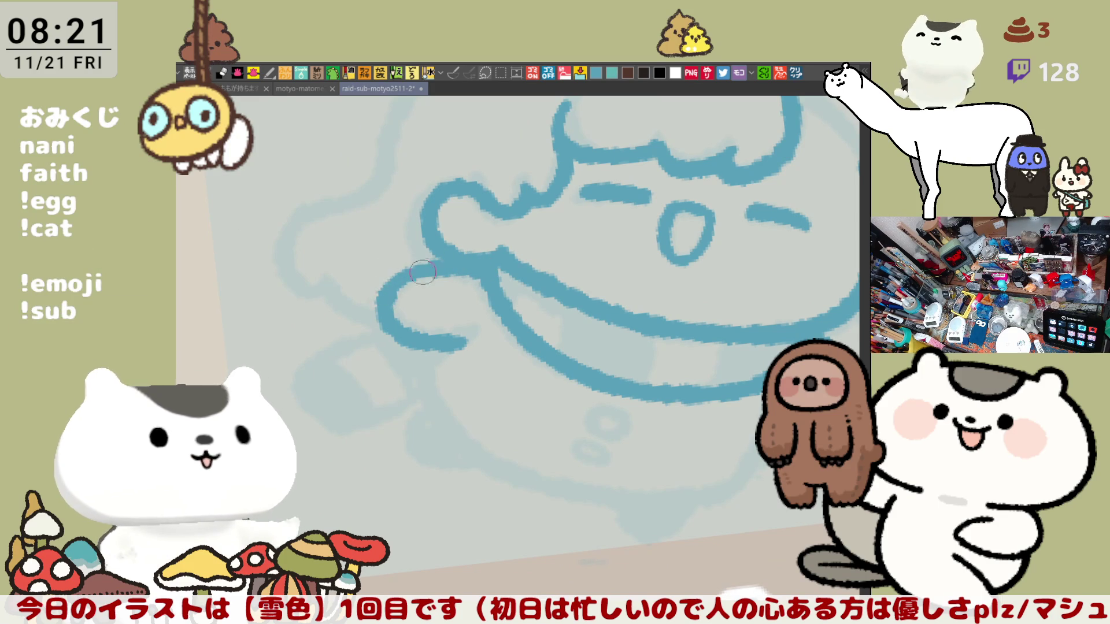
Mirror the canvas and draw the first tooth divider under the mouth line.
key(h)
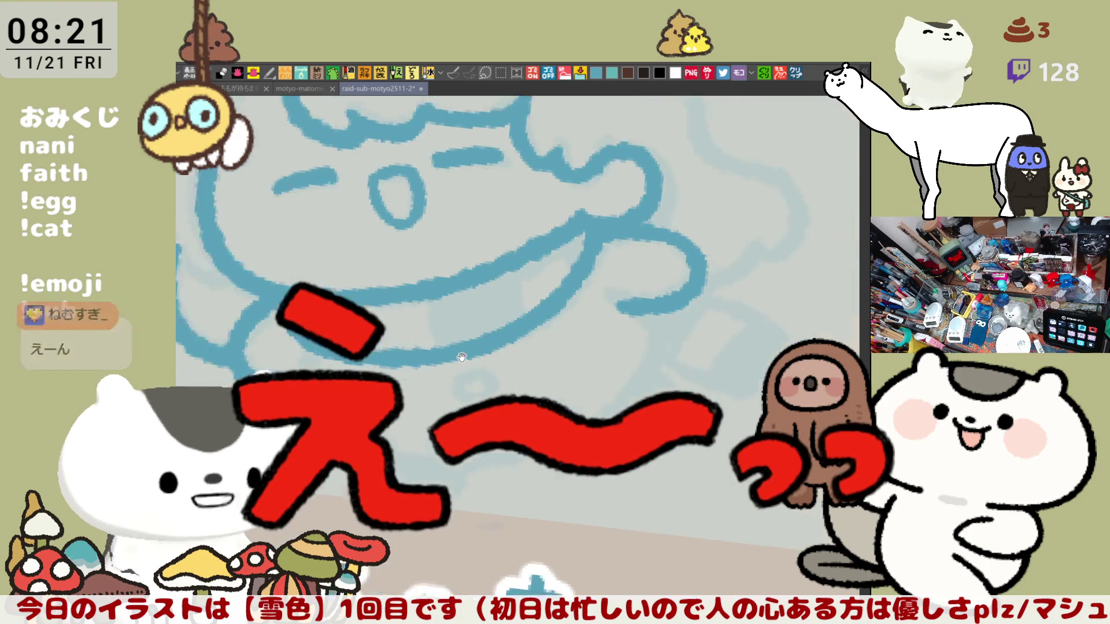
drag(411, 321, 420, 363)
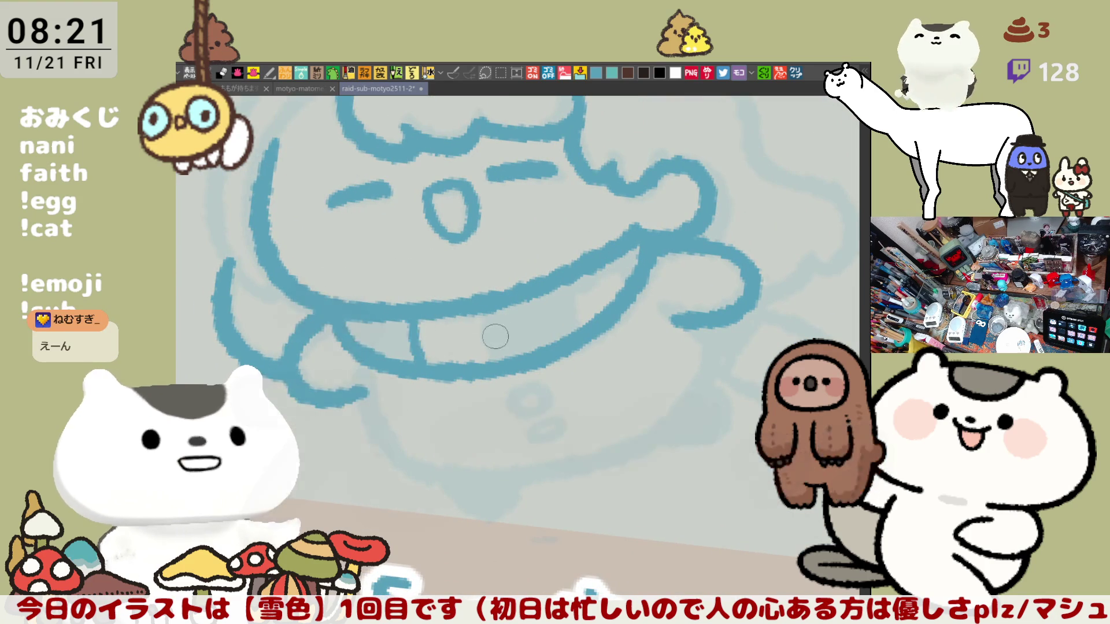
drag(478, 312, 491, 353)
key(ctrl+z)
drag(471, 315, 490, 351)
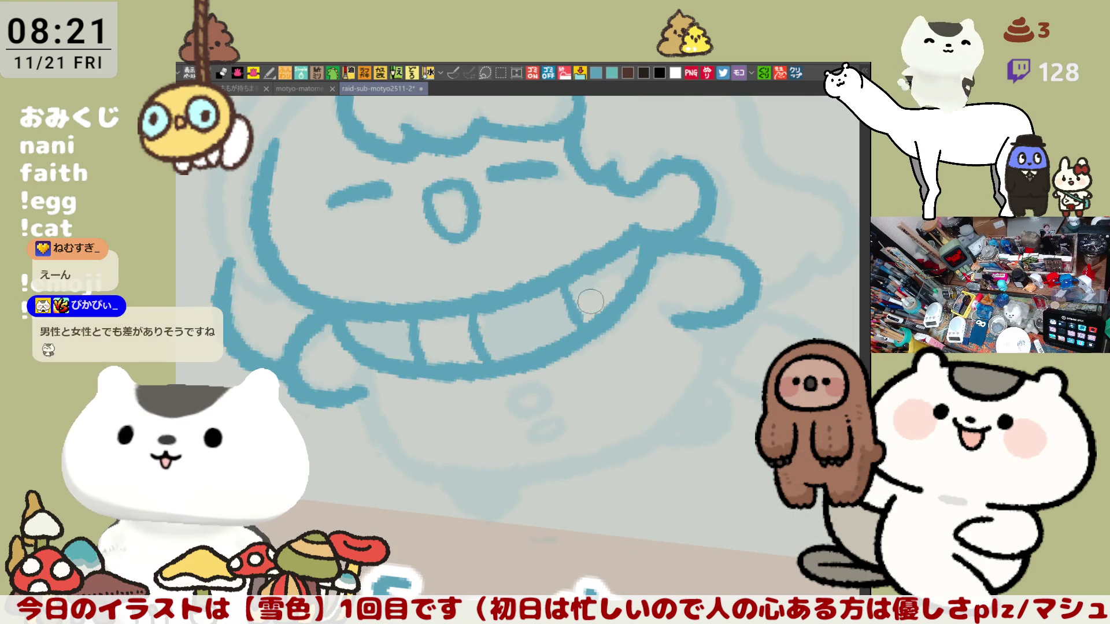
key(ctrl+z)
key(ctrl+z)
drag(406, 321, 401, 361)
key(ctrl+z)
drag(404, 319, 400, 362)
Add slanted tooth dividers further right along the grin.
drag(463, 313, 471, 363)
key(ctrl+z)
drag(467, 315, 473, 363)
key(ctrl+z)
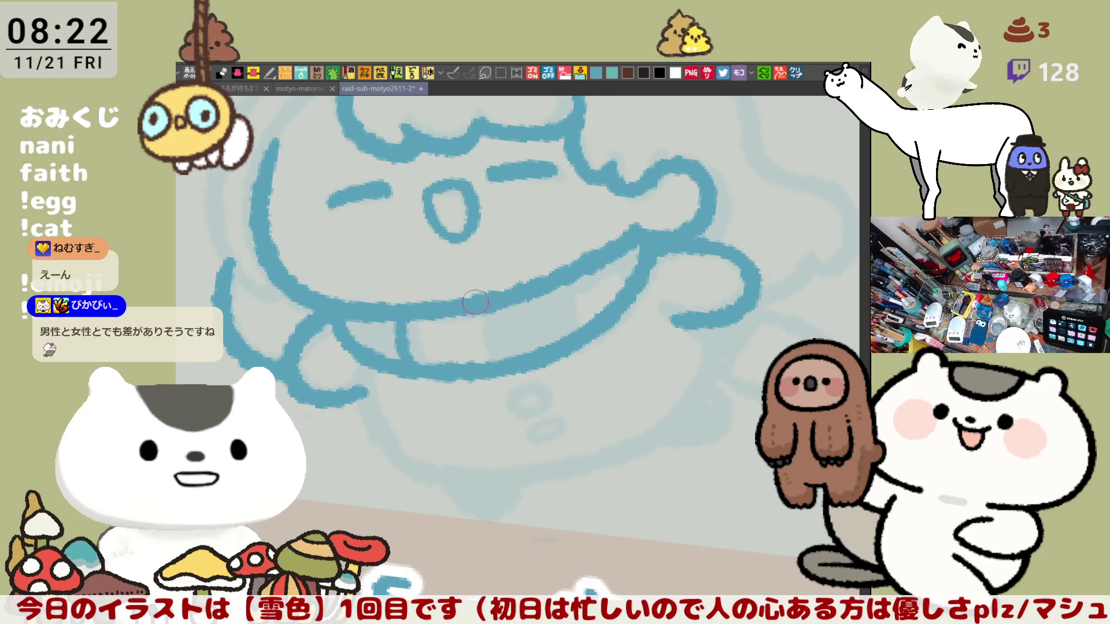
drag(471, 315, 495, 358)
drag(569, 284, 589, 318)
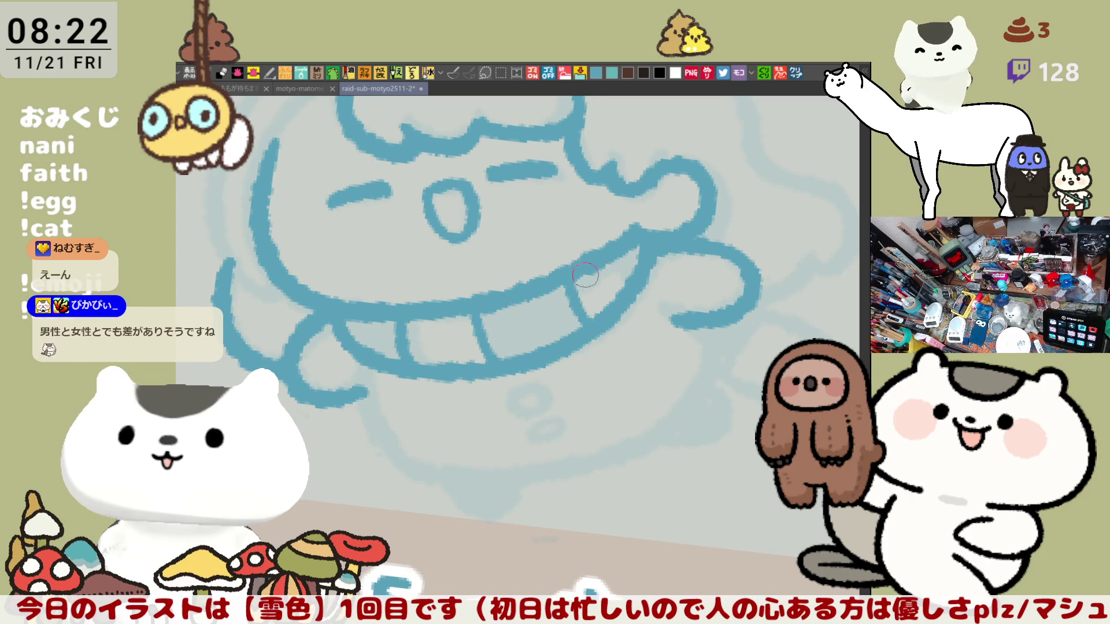
key(ctrl+z)
key(ctrl+z)
drag(474, 315, 497, 364)
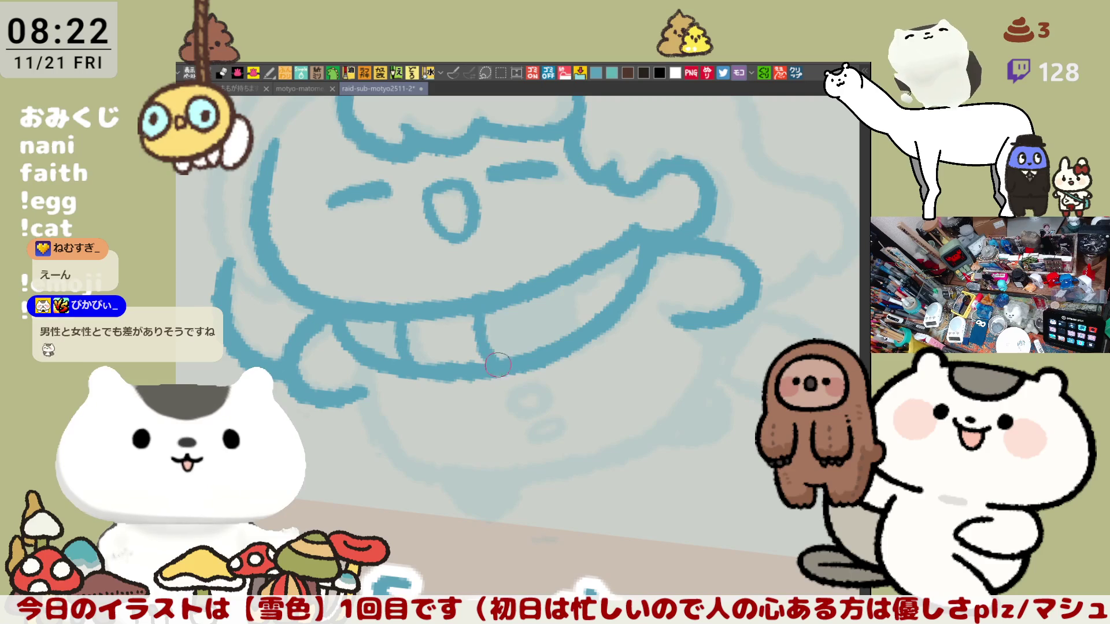
drag(579, 272, 593, 319)
key(ctrl+z)
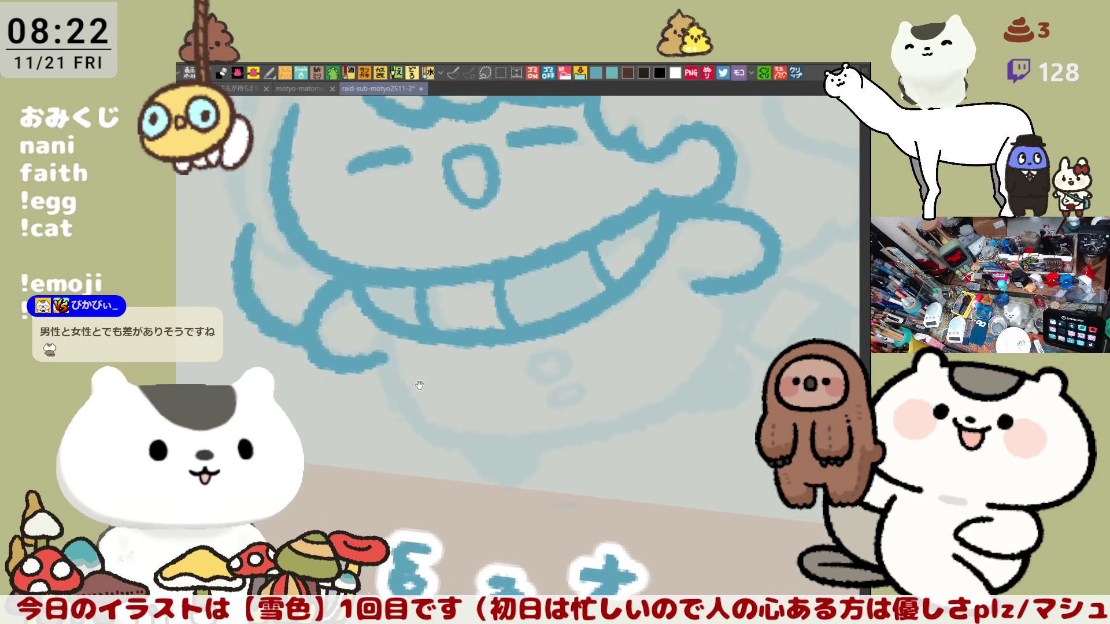
Attempt the blue curve under the teeth and the mouth's rising bottom curve, undoing each try.
drag(392, 316, 423, 425)
key(ctrl+z)
drag(403, 320, 427, 428)
key(ctrl+z)
mouse_move(393, 327)
mouse_down()
mouse_move(451, 436)
mouse_move(529, 431)
mouse_move(636, 384)
mouse_up()
key(ctrl+z)
key(ctrl+z)
key(ctrl+z)
mouse_move(428, 430)
mouse_down()
mouse_move(659, 396)
mouse_move(698, 382)
mouse_move(437, 434)
mouse_move(685, 380)
mouse_move(731, 326)
mouse_up()
key(ctrl+z)
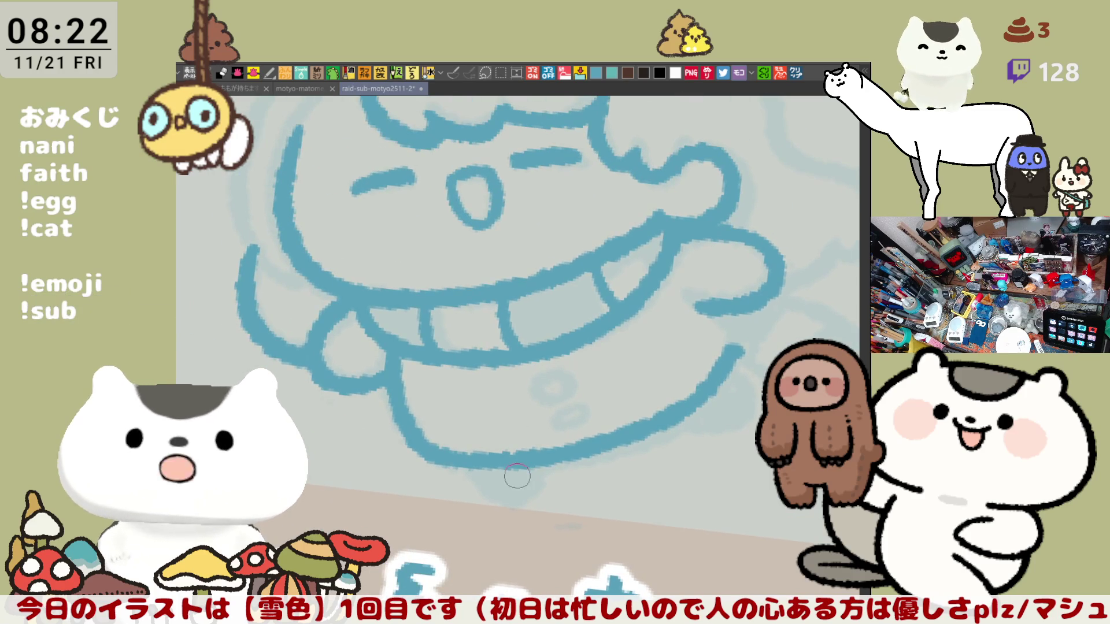
Ink the small rounded lobe below the mouth, retrying until its shape looks right.
mouse_move(474, 460)
mouse_down()
mouse_move(543, 462)
mouse_move(471, 477)
mouse_move(538, 464)
mouse_up()
key(ctrl+z)
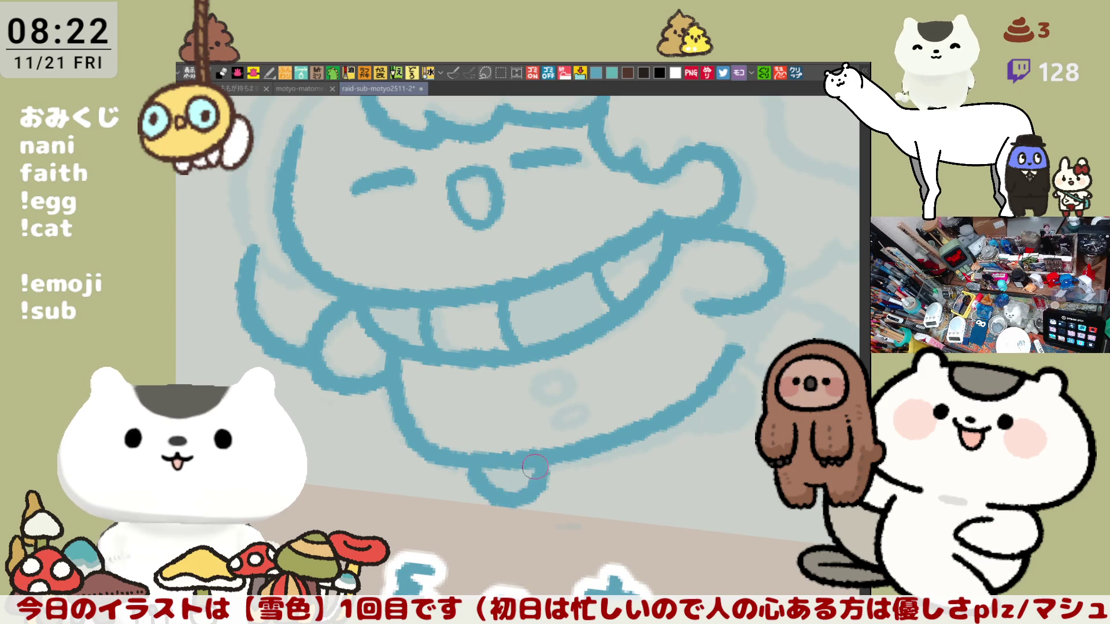
key(ctrl+z)
drag(471, 456, 547, 463)
key(ctrl+z)
drag(471, 456, 545, 462)
key(ctrl+z)
mouse_move(471, 457)
mouse_down()
mouse_move(520, 502)
mouse_move(542, 468)
mouse_up()
key(ctrl+z)
mouse_move(471, 456)
mouse_down()
mouse_move(474, 471)
mouse_move(542, 458)
mouse_up()
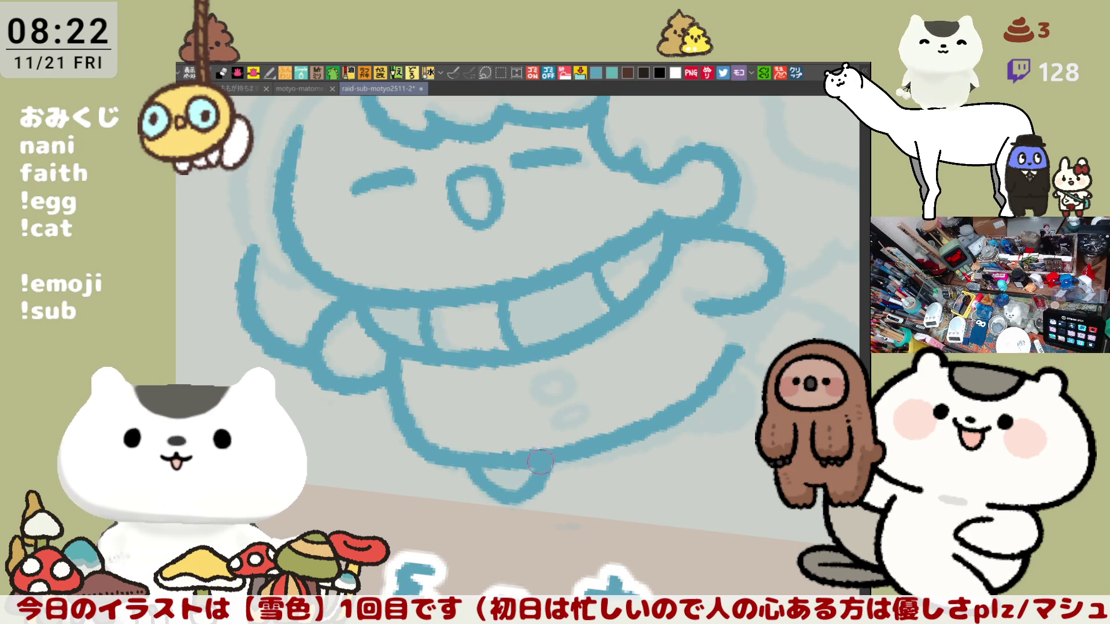
key(ctrl+z)
drag(471, 457, 543, 462)
key(ctrl+z)
drag(471, 456, 547, 458)
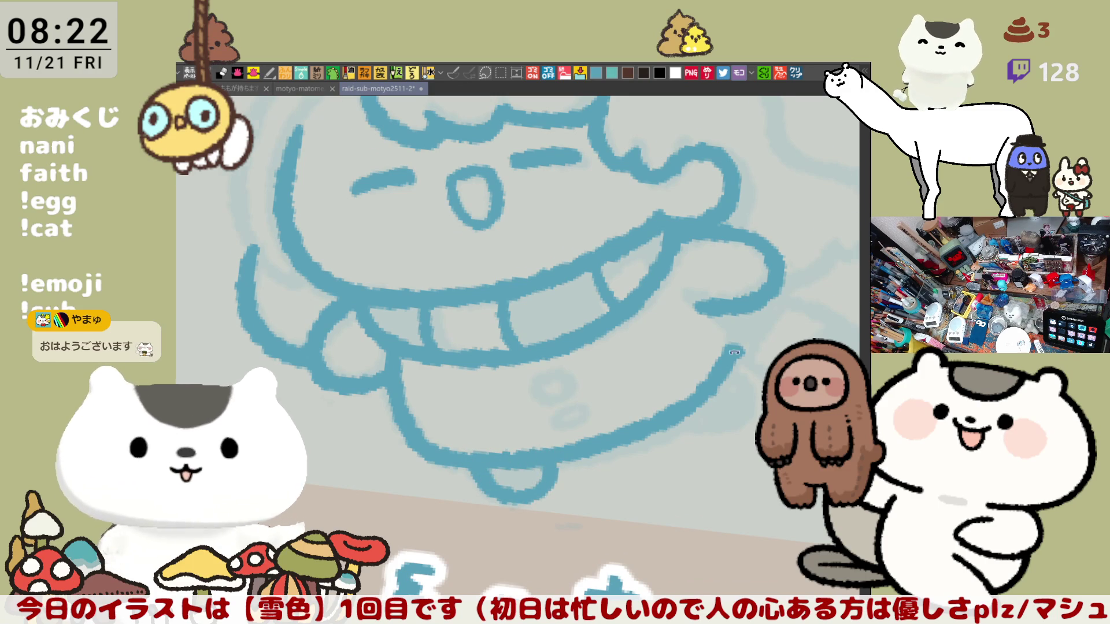
Close the gap in the mouth's left outline, then retry the lower-right outline and loop.
key(asciicircum)
key(asciicircum)
key(asciicircum)
mouse_move(465, 342)
mouse_down()
mouse_move(448, 355)
mouse_move(491, 405)
mouse_up()
drag(456, 336, 480, 416)
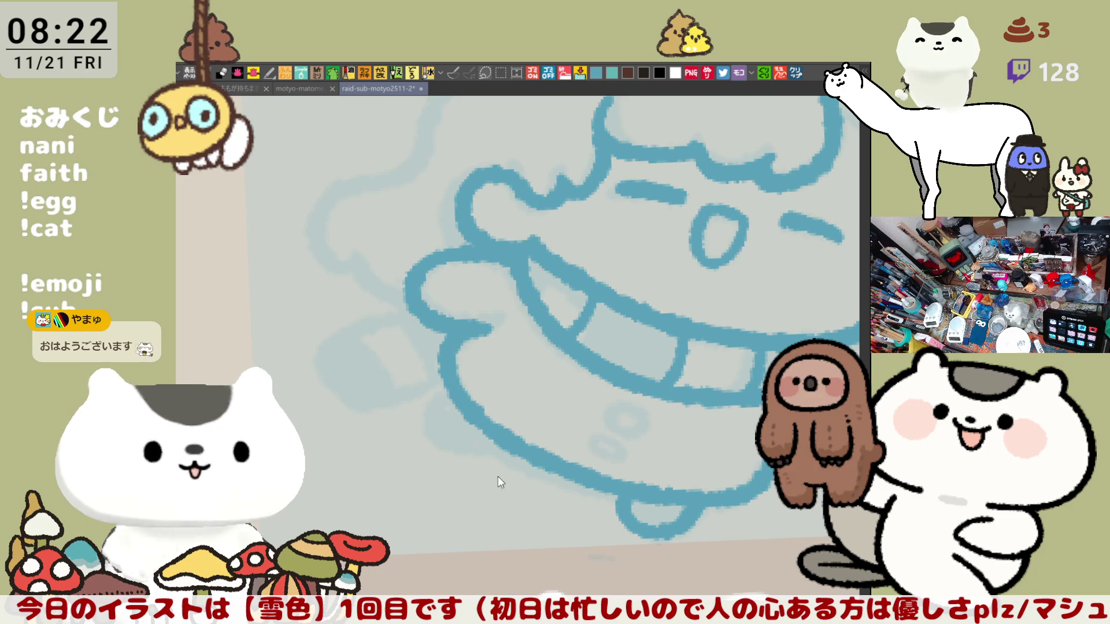
key(h)
mouse_move(611, 391)
mouse_down()
mouse_move(578, 445)
mouse_move(630, 390)
mouse_move(572, 433)
mouse_move(592, 438)
mouse_move(633, 405)
mouse_move(618, 398)
mouse_move(631, 397)
mouse_move(569, 434)
mouse_move(618, 388)
mouse_up()
key(ctrl+z)
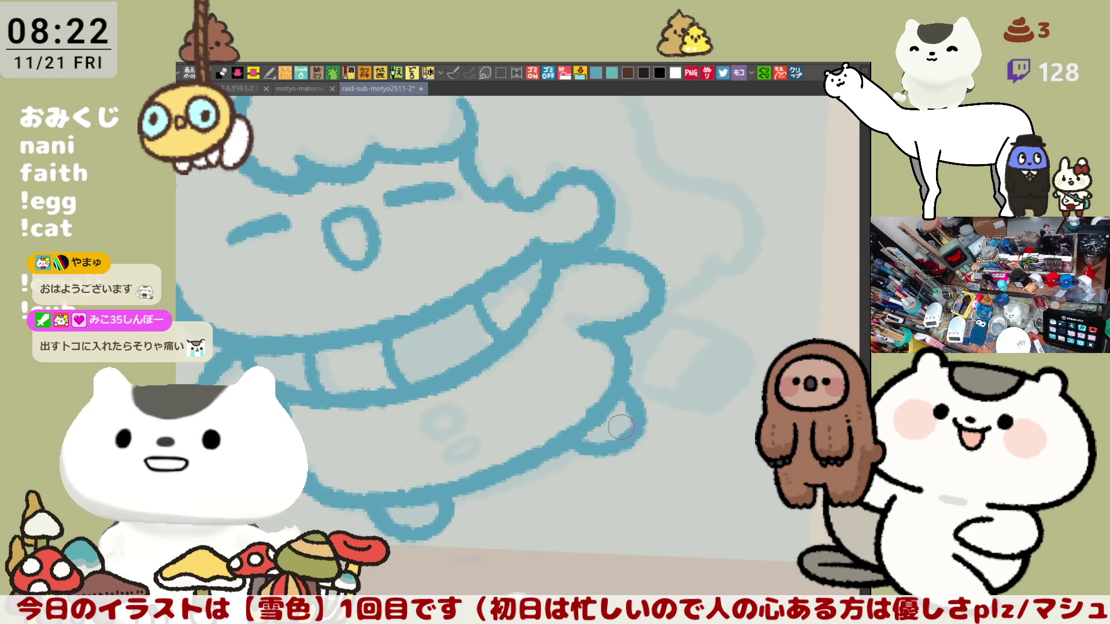
key(ctrl+z)
mouse_move(578, 445)
mouse_down()
mouse_move(636, 405)
mouse_move(578, 437)
mouse_move(717, 510)
mouse_up()
key(ctrl+z)
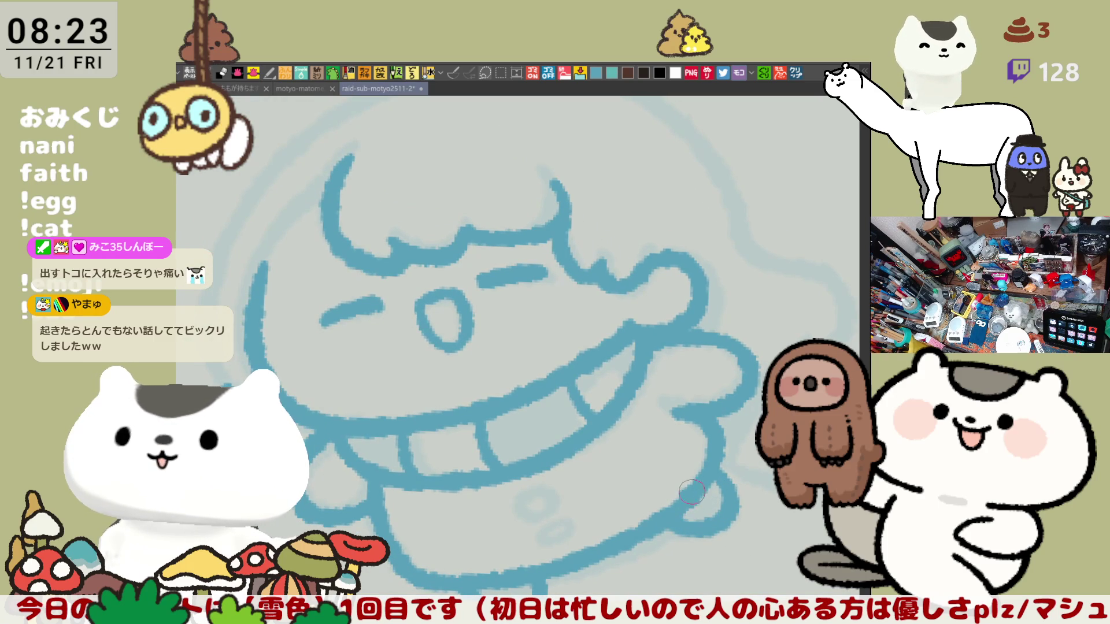
Try inking a small circle and curl below the mouth, then draw a line running right from the chin.
drag(671, 480, 706, 368)
mouse_move(572, 381)
mouse_down()
mouse_move(590, 405)
mouse_move(555, 404)
mouse_move(578, 402)
mouse_up()
key(ctrl+z)
key(ctrl+z)
mouse_move(601, 419)
mouse_down()
mouse_move(578, 440)
mouse_move(669, 396)
mouse_up()
key(ctrl+z)
key(ctrl+z)
key(ctrl+z)
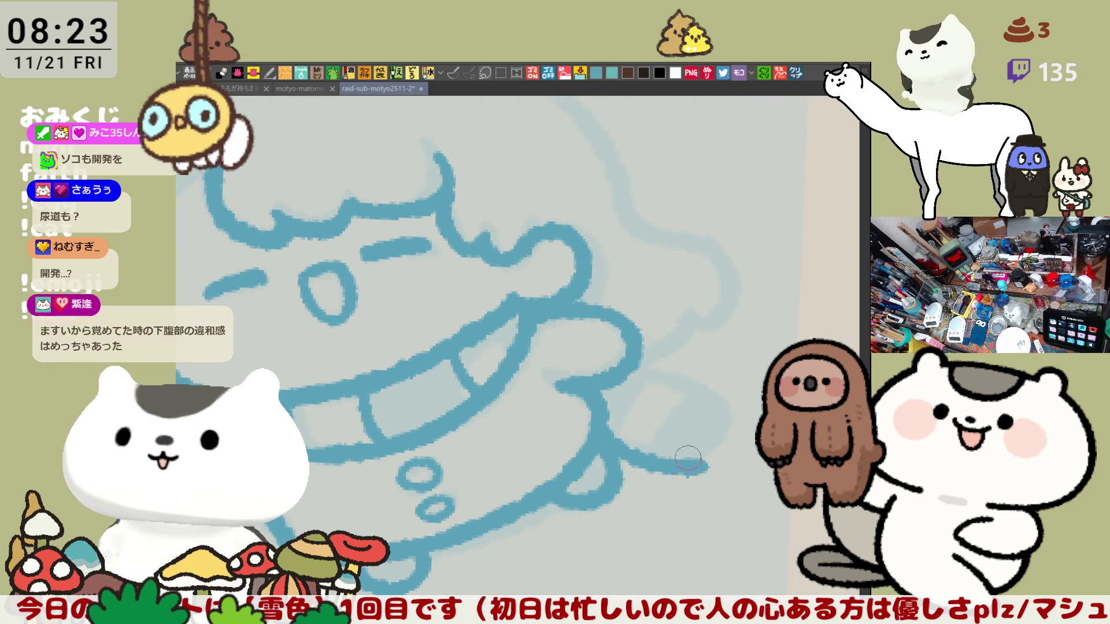
drag(693, 465, 680, 446)
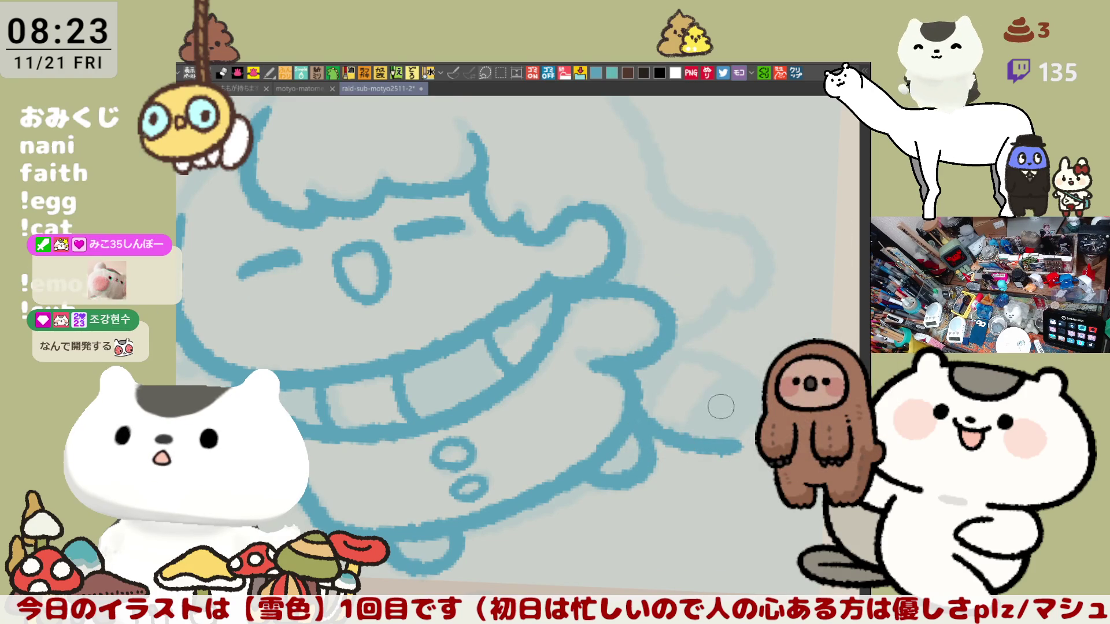
Redraw the long right-hand body line in blue after several undone attempts.
drag(665, 346, 762, 381)
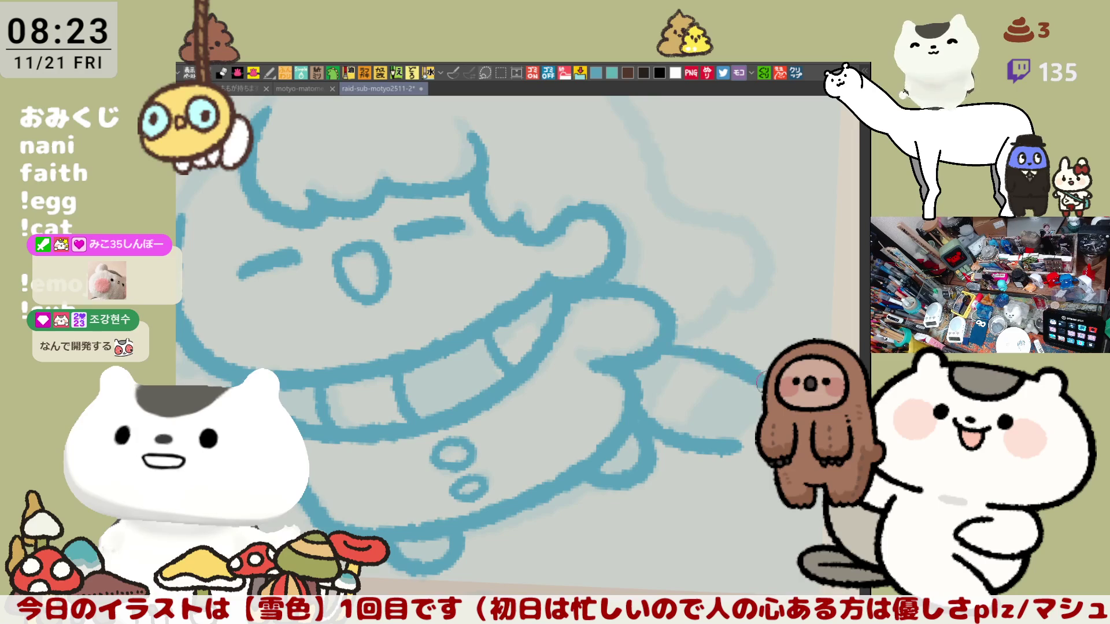
key(ctrl+z)
drag(665, 347, 757, 378)
key(ctrl+z)
mouse_move(659, 353)
mouse_down()
mouse_move(754, 382)
mouse_move(719, 450)
mouse_up()
key(ctrl+z)
key(ctrl+z)
drag(661, 347, 758, 377)
key(ctrl+z)
mouse_move(660, 347)
mouse_down()
mouse_move(759, 377)
mouse_move(726, 448)
mouse_up()
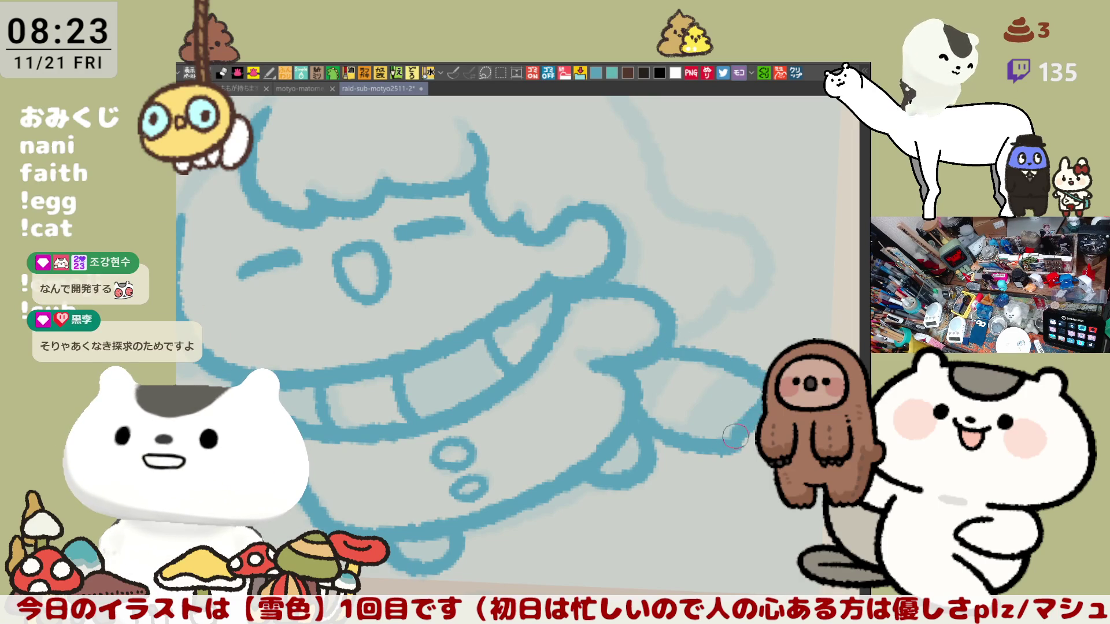
key(ctrl+z)
key(ctrl+z)
drag(661, 347, 754, 372)
key(ctrl+z)
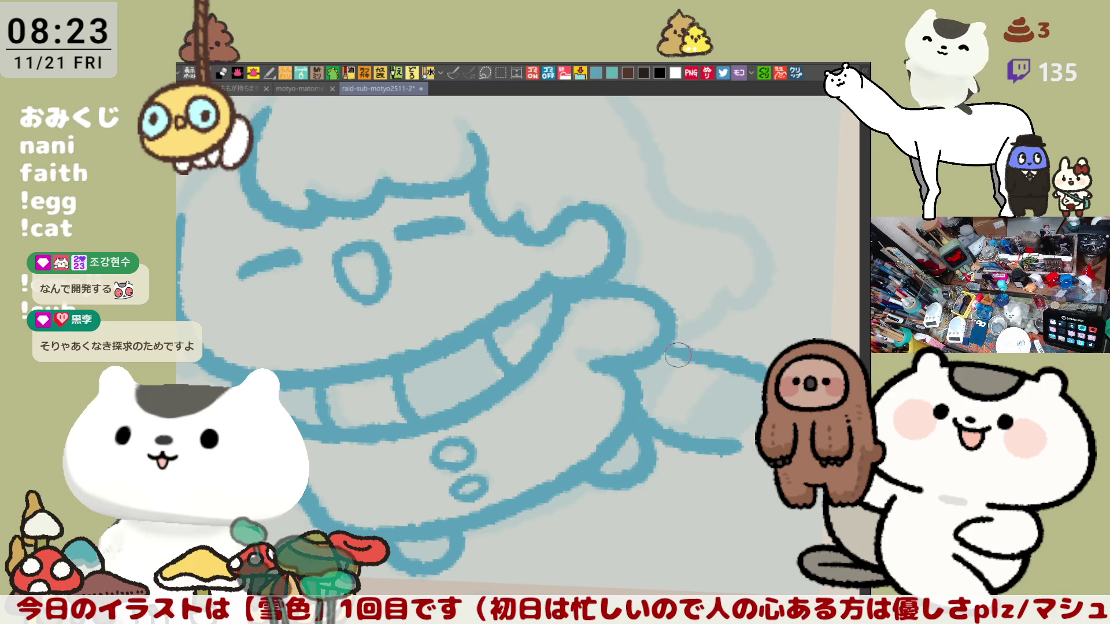
key(ctrl+z)
mouse_move(661, 346)
mouse_down()
mouse_move(754, 372)
mouse_move(734, 443)
mouse_up()
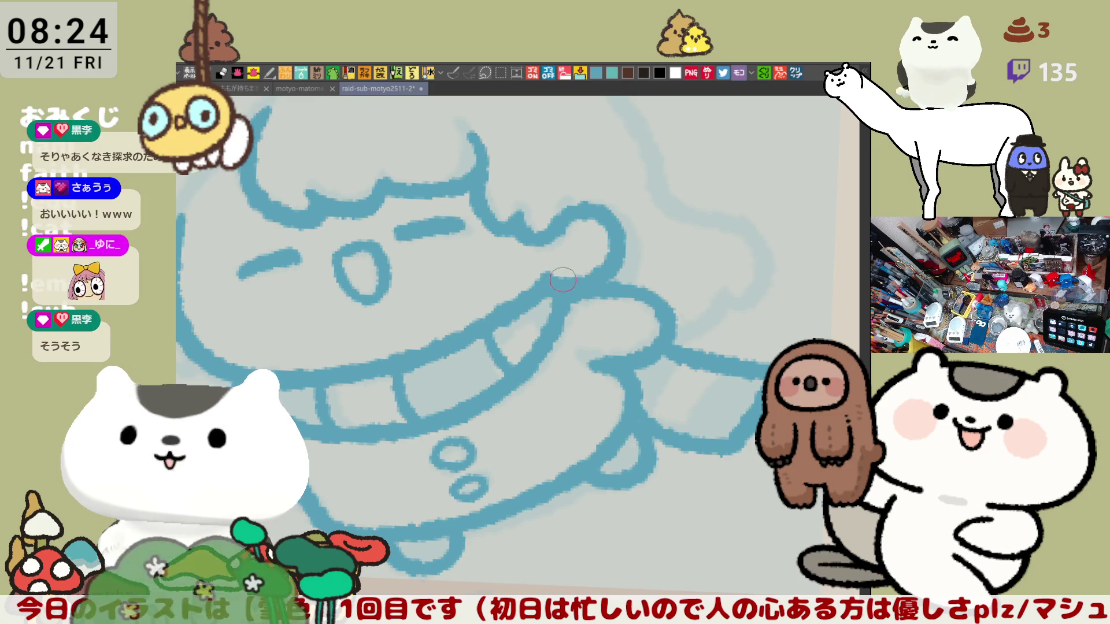
Turn the canvas so the face is upright and attempt the curved left-hand line.
mouse_move(595, 280)
mouse_down()
mouse_move(535, 250)
mouse_move(485, 347)
mouse_up()
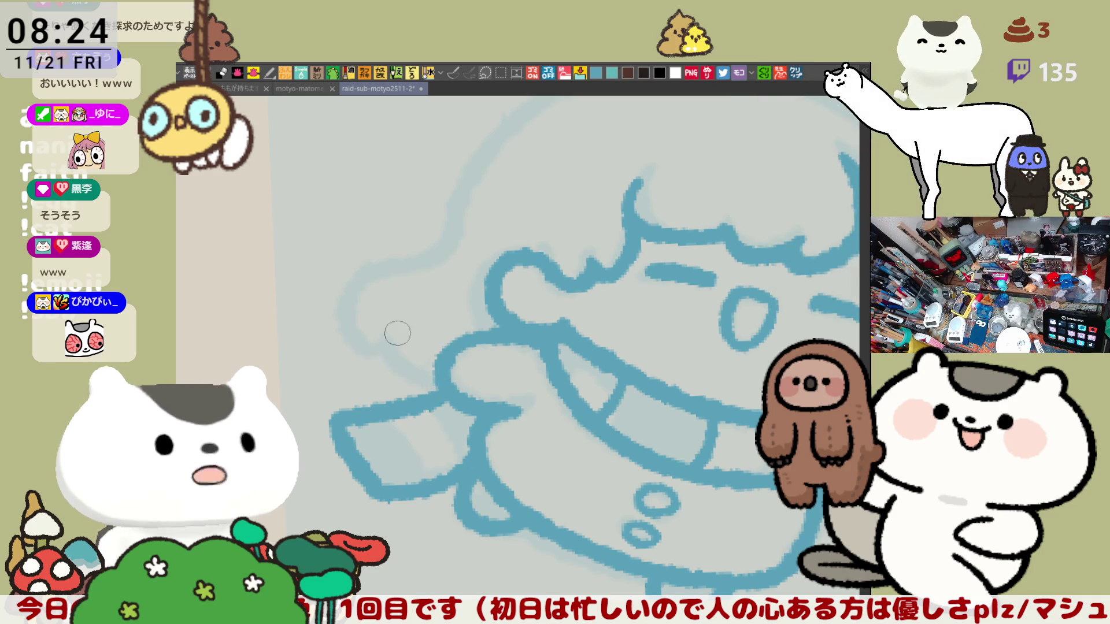
mouse_move(399, 333)
mouse_down()
mouse_move(579, 251)
mouse_move(527, 367)
mouse_up()
drag(488, 399, 537, 424)
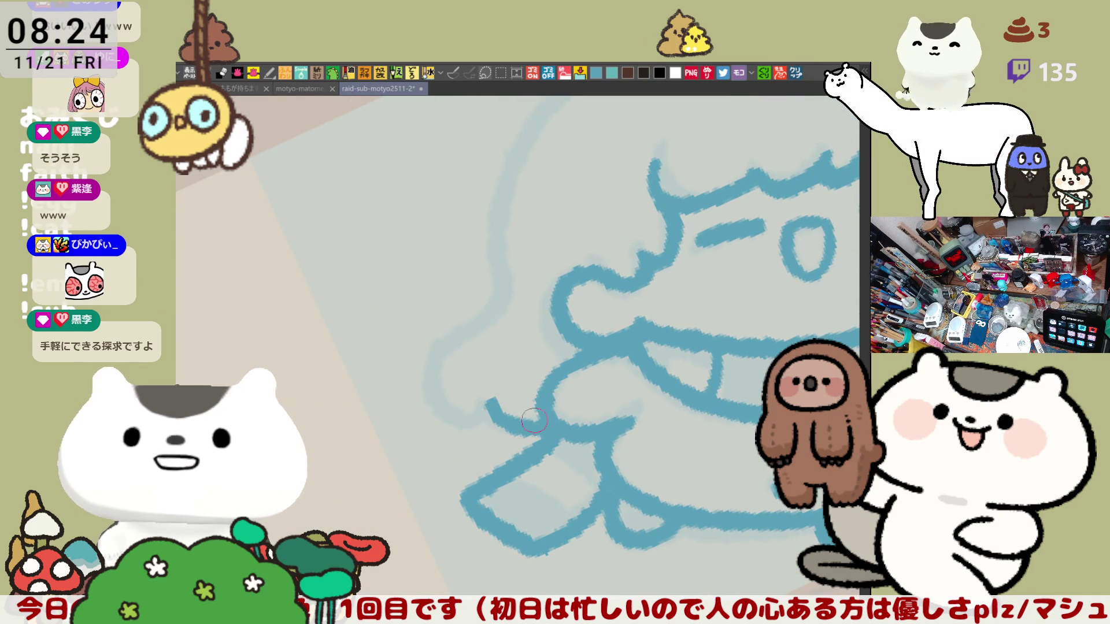
key(ctrl+z)
mouse_move(477, 398)
mouse_down()
mouse_move(538, 427)
mouse_move(555, 419)
mouse_up()
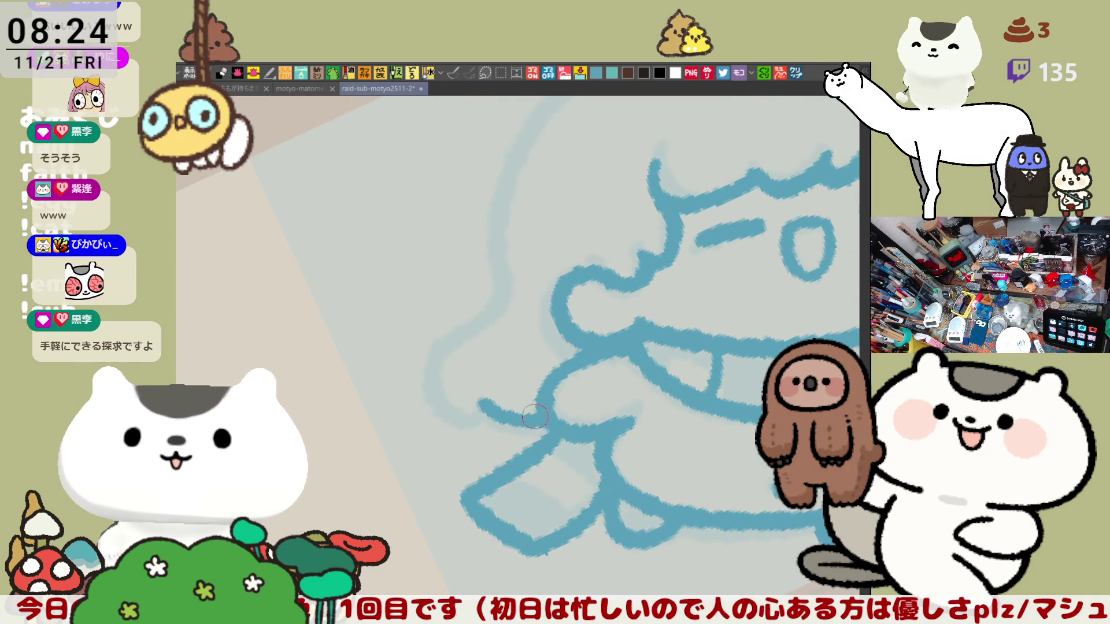
key(ctrl+z)
drag(477, 400, 549, 427)
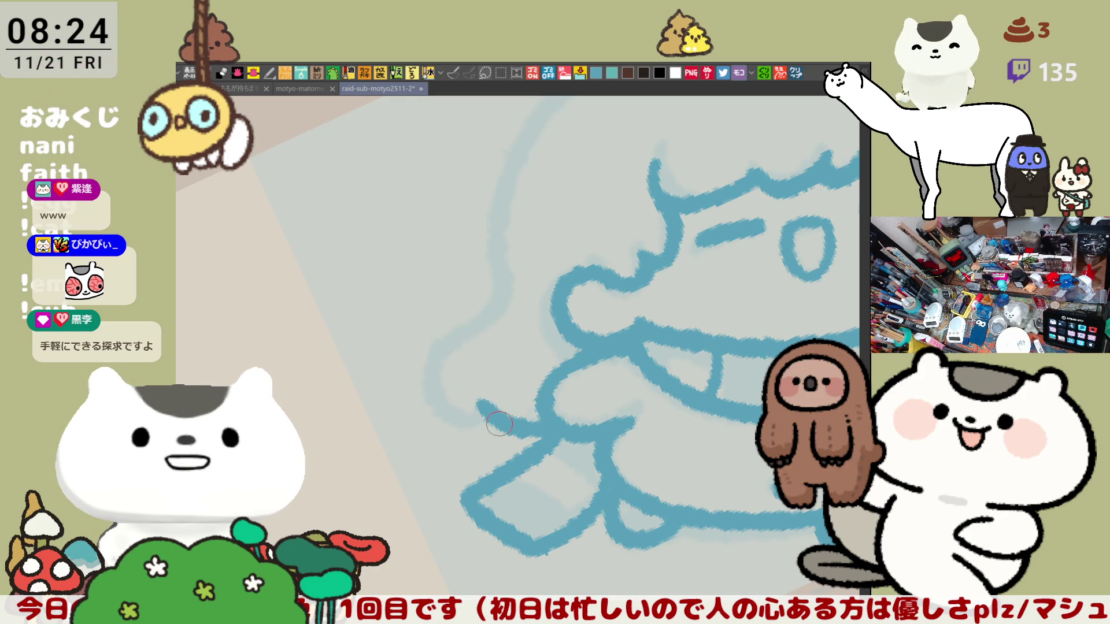
key(ctrl+z)
Keep redrawing the left hand's curved line, finishing with a short stroke at the hand.
mouse_move(479, 398)
mouse_down()
mouse_move(488, 415)
mouse_move(566, 423)
mouse_up()
key(ctrl+z)
drag(475, 398, 542, 427)
key(ctrl+z)
drag(477, 399, 560, 419)
key(ctrl+z)
mouse_move(481, 404)
mouse_down()
mouse_move(511, 431)
mouse_move(521, 420)
mouse_up()
mouse_move(438, 388)
mouse_down()
mouse_move(449, 408)
mouse_move(486, 407)
mouse_up()
key(ctrl+z)
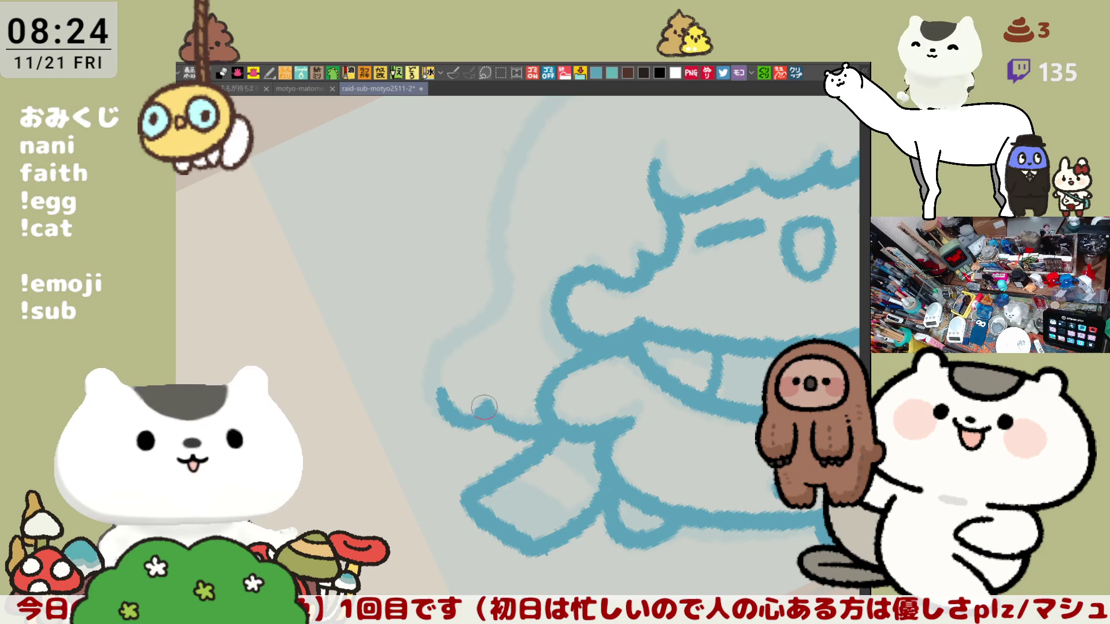
Rotate the canvas and ink the curved left side of the body as one long line.
drag(591, 325, 548, 441)
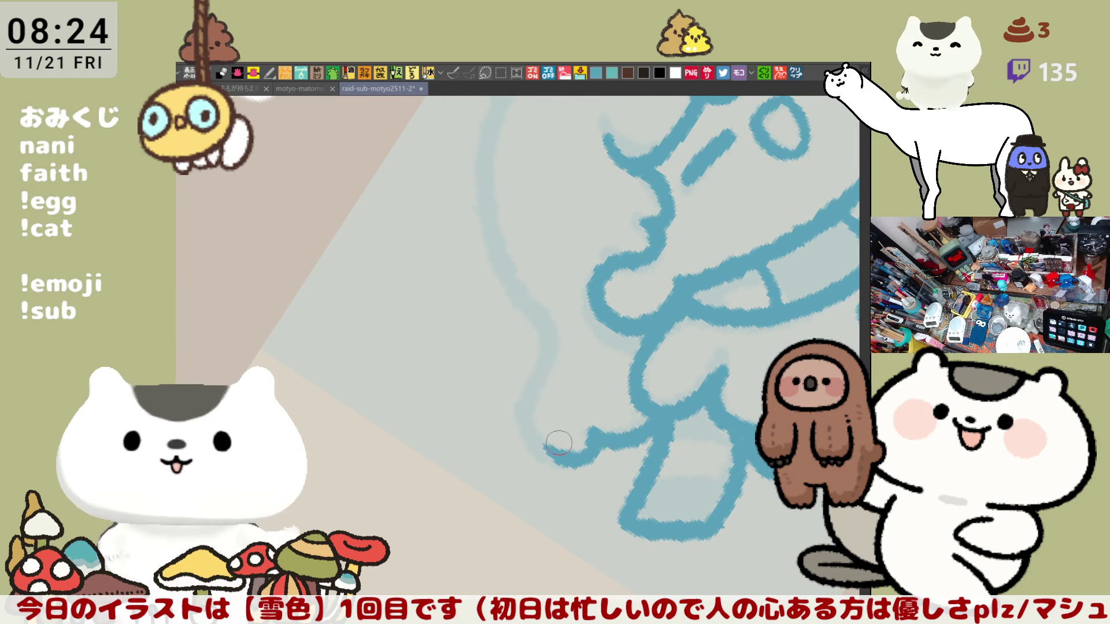
mouse_move(556, 334)
mouse_down()
mouse_move(543, 447)
mouse_move(575, 457)
mouse_move(528, 376)
mouse_move(565, 454)
mouse_up()
key(ctrl+z)
key(ctrl+z)
drag(550, 337, 574, 454)
key(ctrl+z)
mouse_move(556, 334)
mouse_down()
mouse_move(521, 408)
mouse_move(564, 458)
mouse_up()
key(ctrl+z)
drag(549, 334, 560, 457)
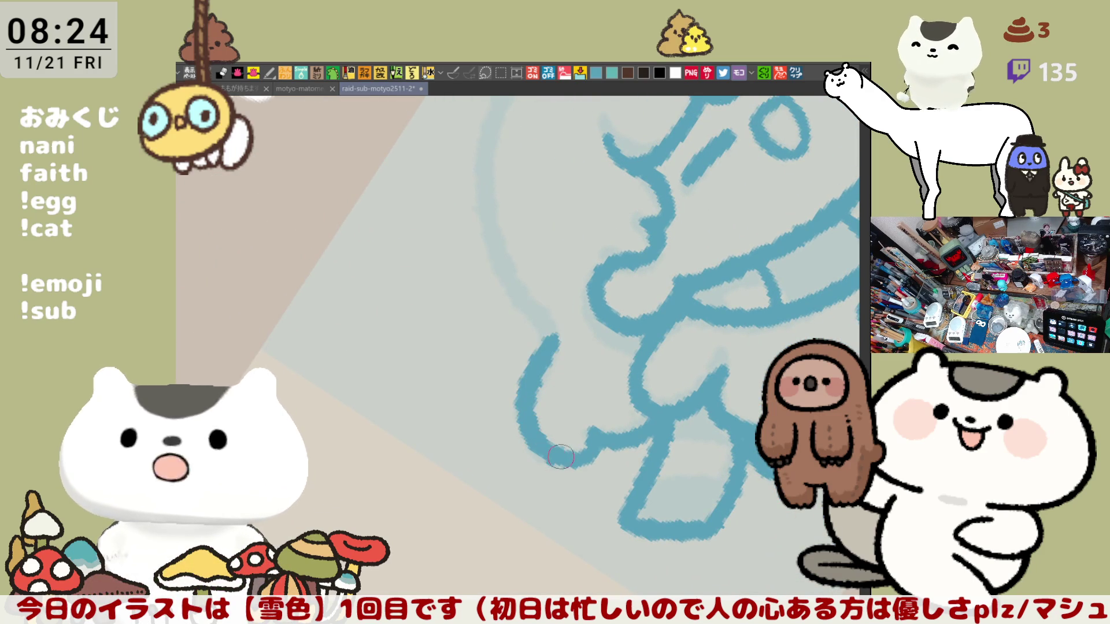
Reorient the canvas and ink the curved left edge of the hood.
drag(578, 389, 674, 304)
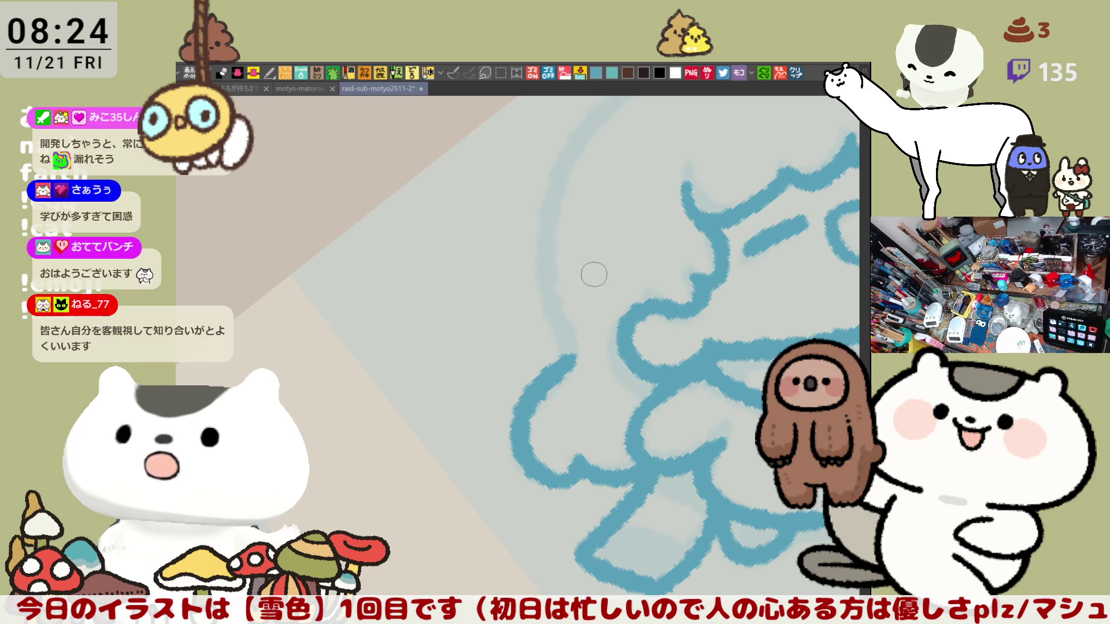
key(minus)
drag(554, 252, 529, 419)
key(ctrl+z)
mouse_move(555, 253)
mouse_down()
mouse_move(540, 443)
mouse_move(555, 465)
mouse_up()
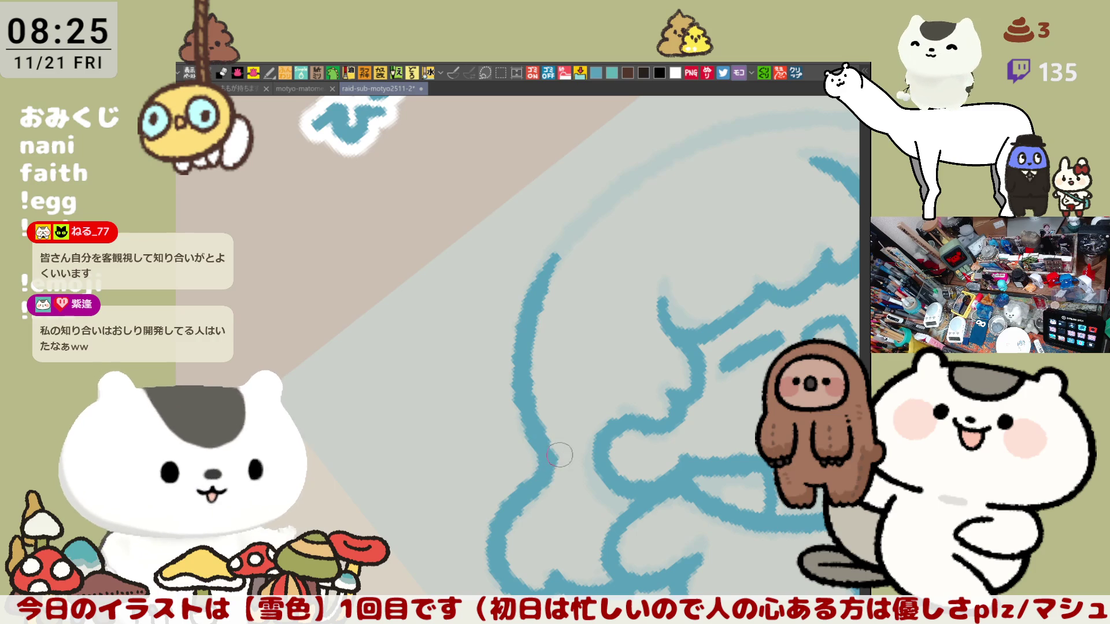
drag(557, 431, 554, 463)
Remove the stray mark and ink the left face outline in blue after several retries.
key(ctrl+z)
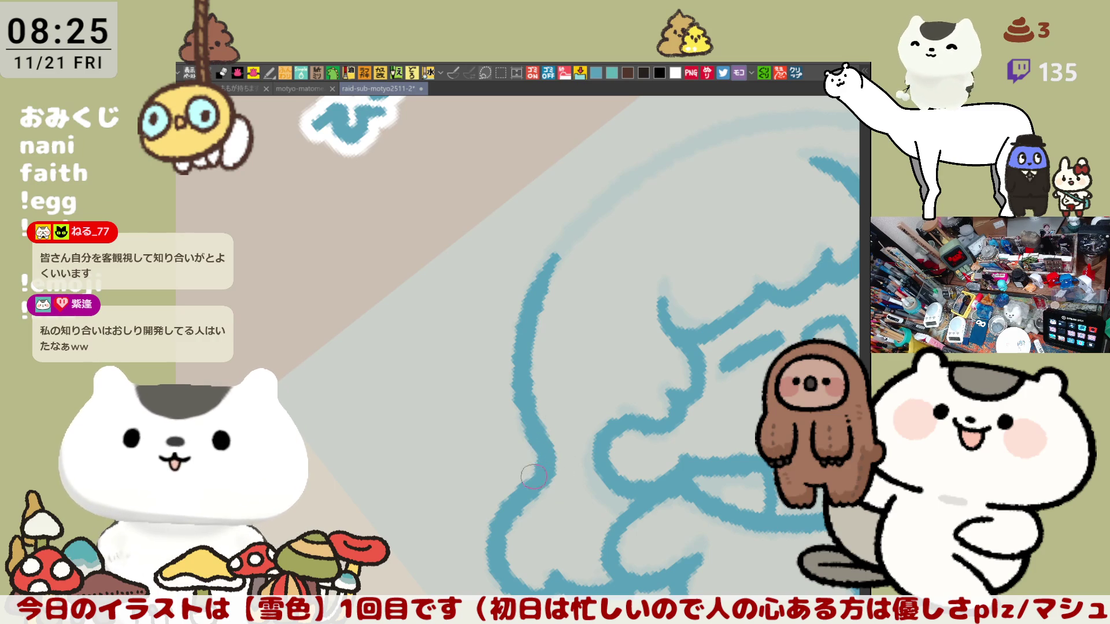
key(minus)
key(minus)
key(minus)
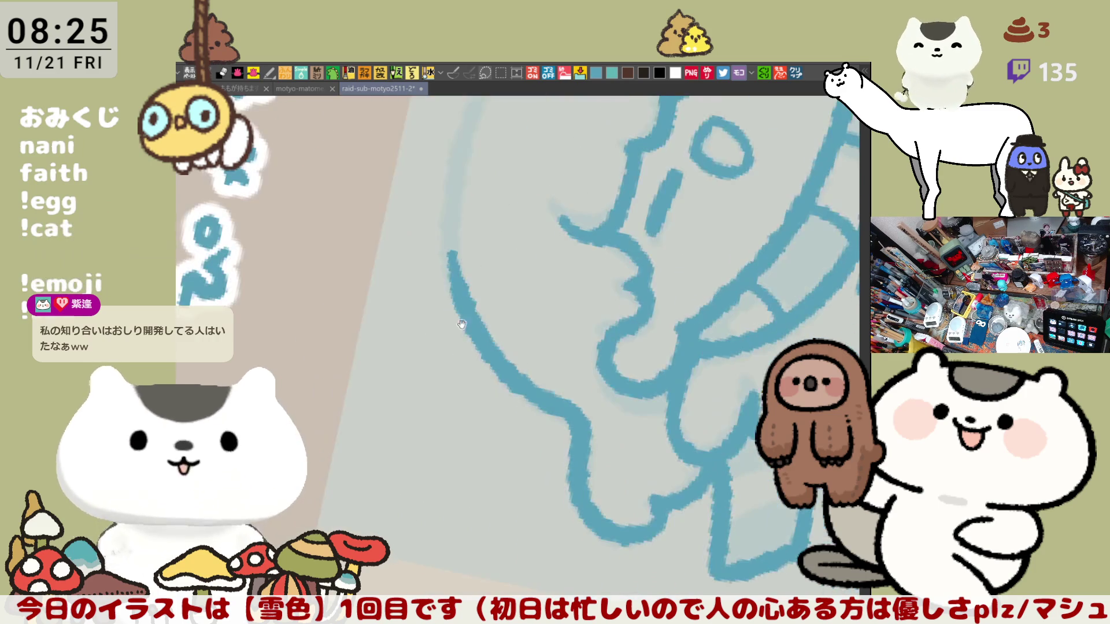
key(asciicircum)
key(asciicircum)
key(asciicircum)
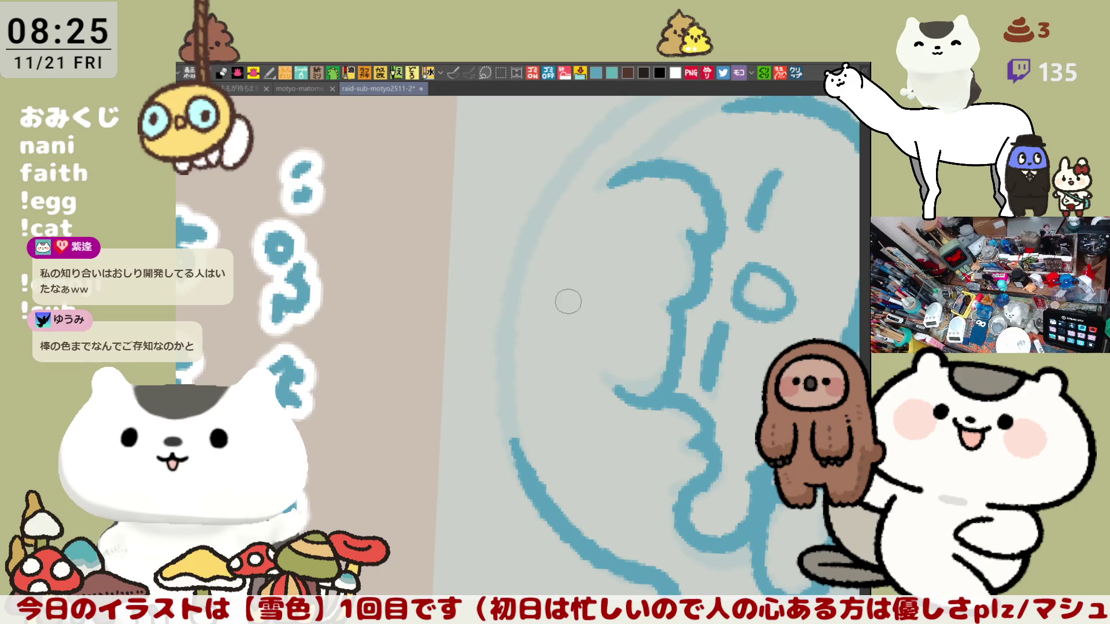
drag(524, 241, 496, 363)
key(ctrl+z)
drag(513, 255, 523, 456)
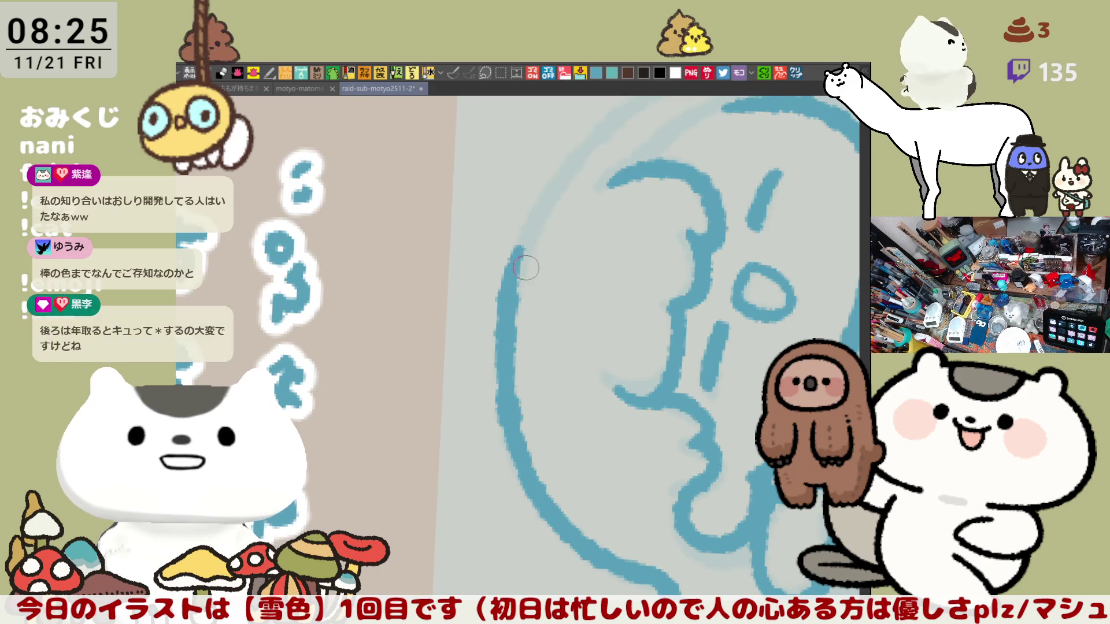
key(ctrl+z)
drag(526, 238, 512, 442)
key(ctrl+z)
drag(517, 245, 525, 471)
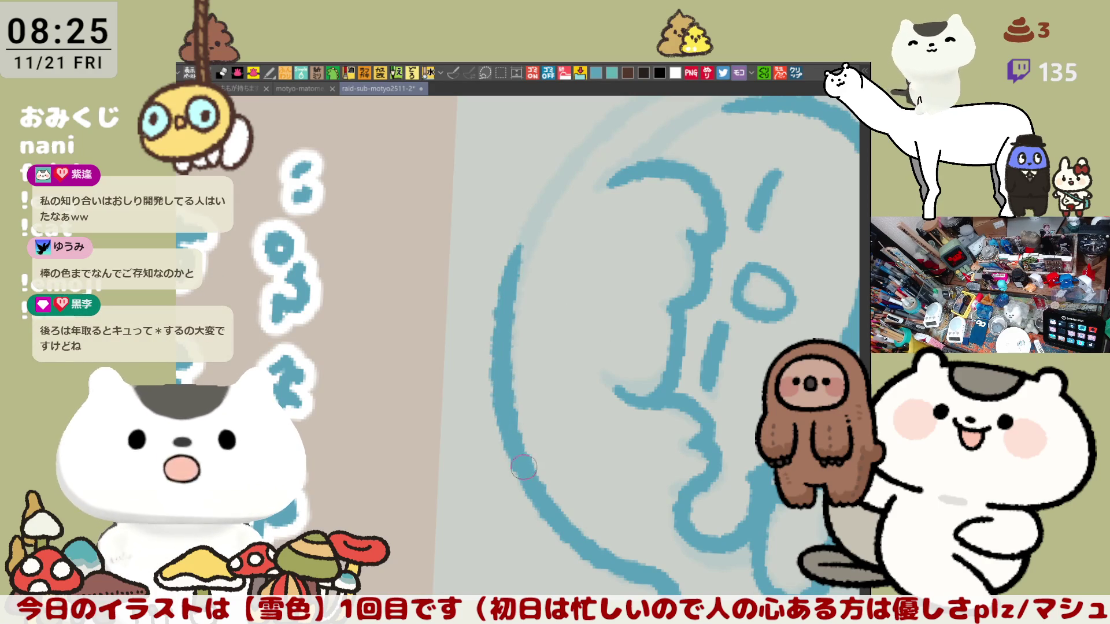
Ink the top curve of the head outline, then pan across the canvas.
mouse_move(582, 305)
mouse_down()
mouse_move(713, 384)
mouse_move(723, 345)
mouse_move(584, 339)
mouse_up()
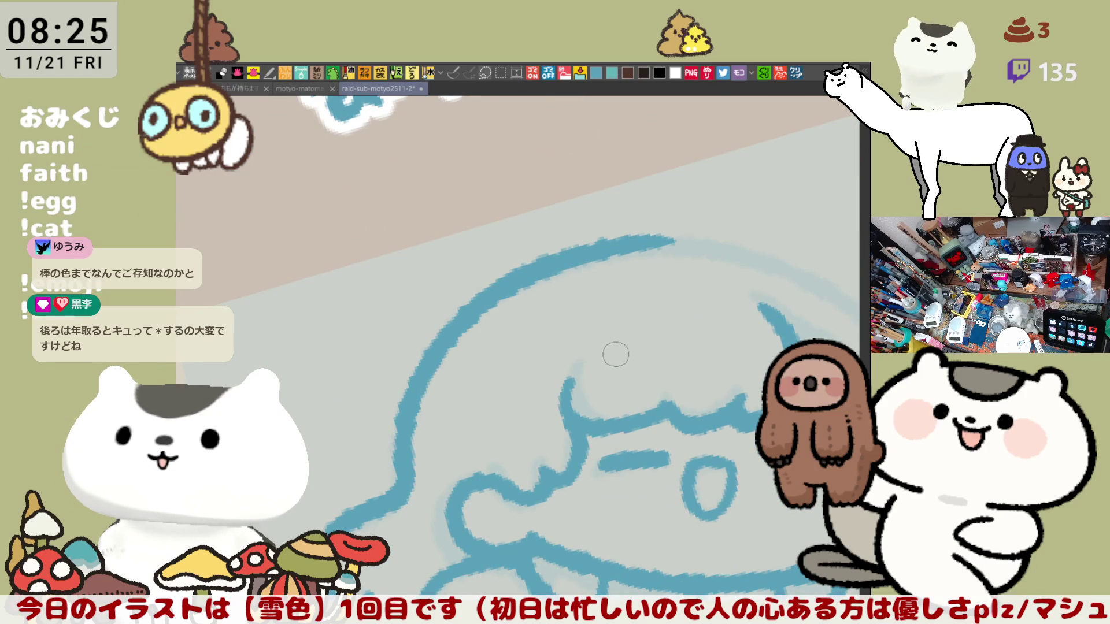
mouse_move(601, 303)
mouse_down()
mouse_move(524, 268)
mouse_move(704, 212)
mouse_move(648, 219)
mouse_move(423, 164)
mouse_move(523, 165)
mouse_move(595, 184)
mouse_up()
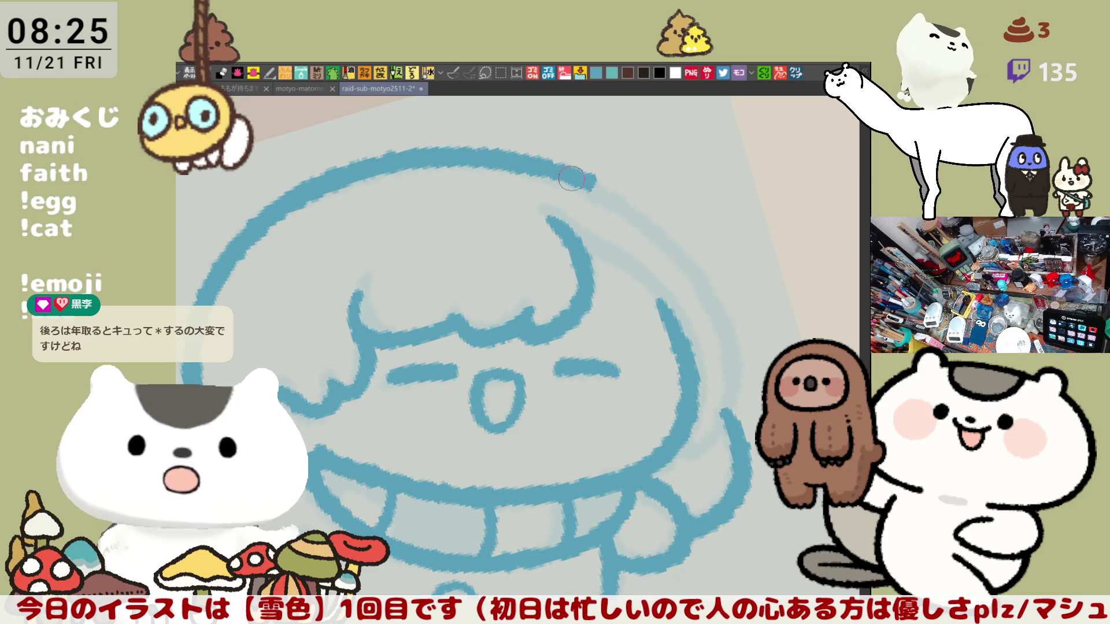
drag(594, 184, 720, 304)
key(ctrl+z)
drag(595, 185, 735, 322)
scroll(515, 369, down, 2)
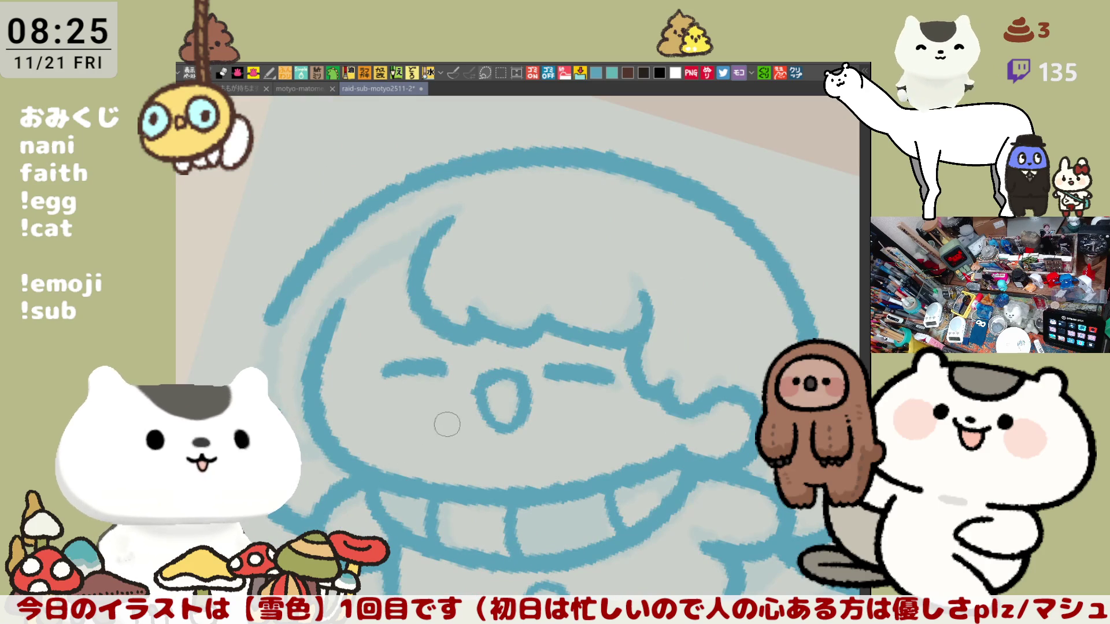
mouse_move(387, 430)
mouse_down()
mouse_move(507, 458)
mouse_move(523, 411)
mouse_up()
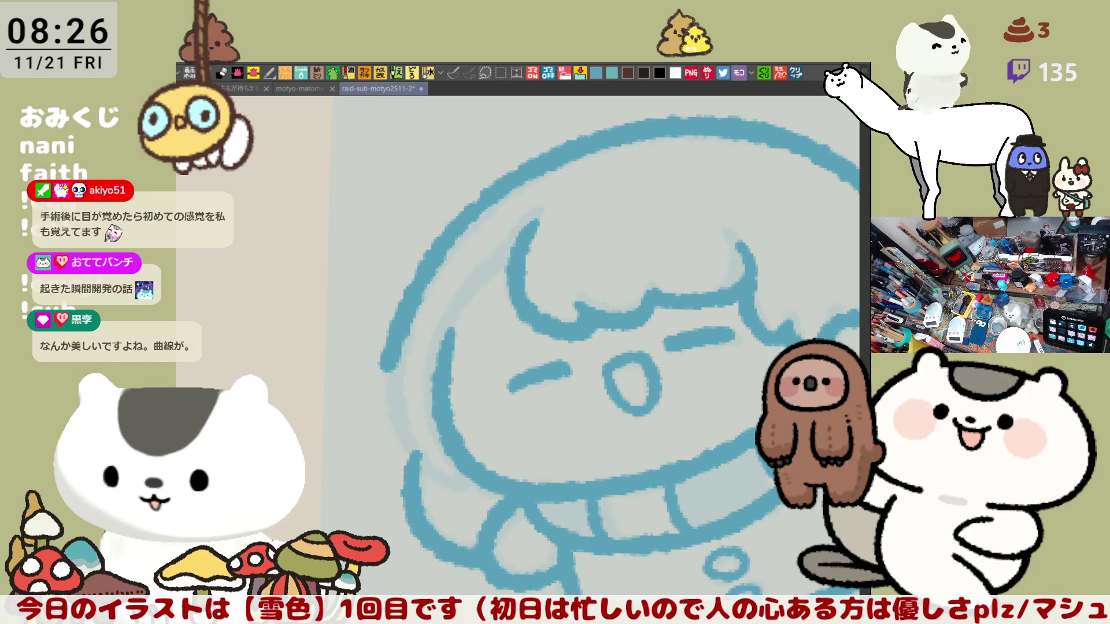
drag(498, 347, 546, 356)
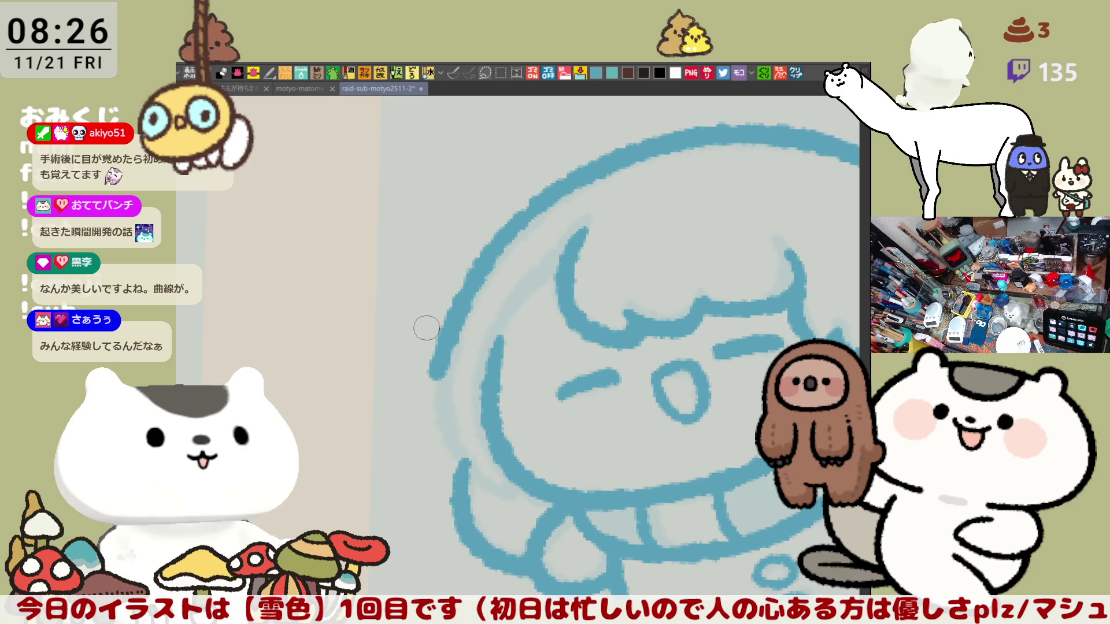
drag(411, 334, 572, 443)
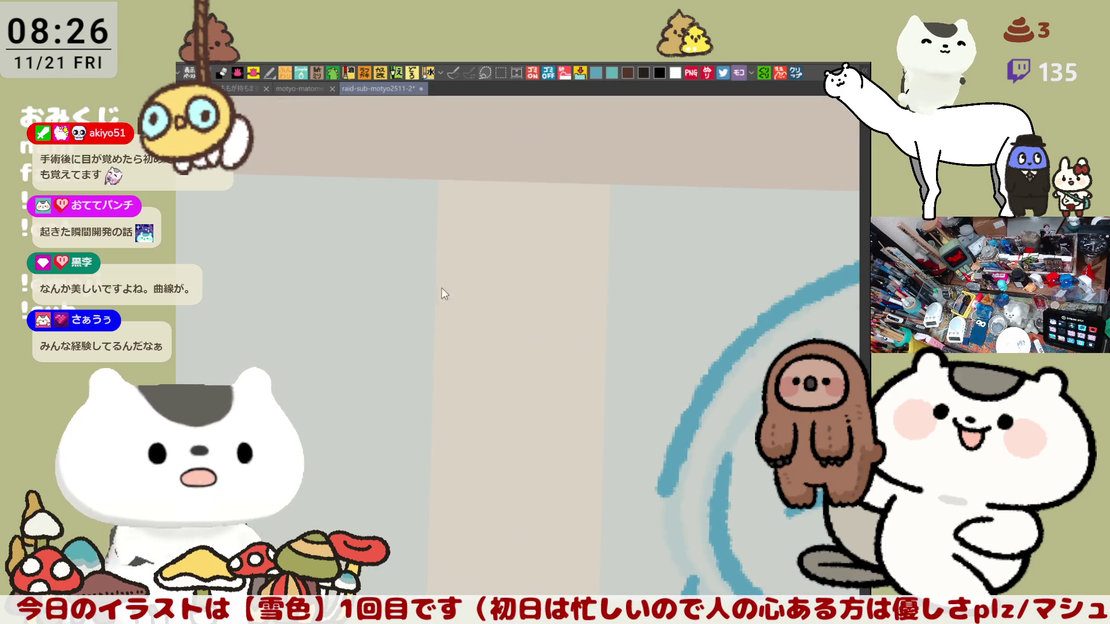
mouse_move(377, 290)
mouse_down()
mouse_move(520, 229)
mouse_move(416, 274)
mouse_move(401, 317)
mouse_move(439, 362)
mouse_up()
mouse_move(500, 278)
mouse_down()
mouse_move(508, 329)
mouse_move(493, 341)
mouse_up()
key(ctrl+z)
key(ctrl+z)
key(ctrl+z)
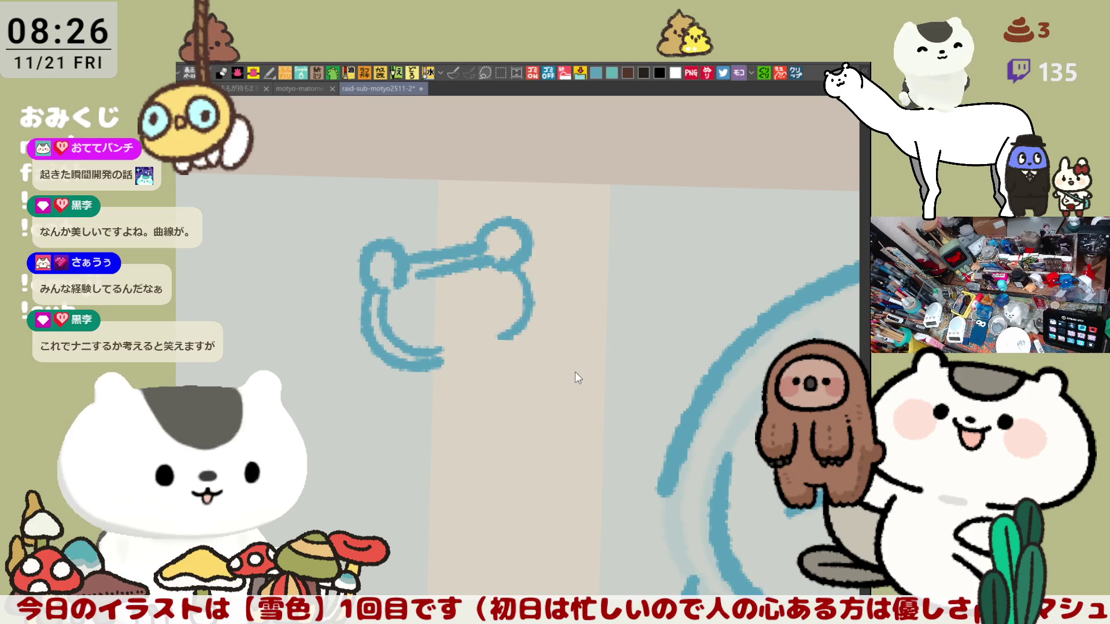
key(ctrl+z)
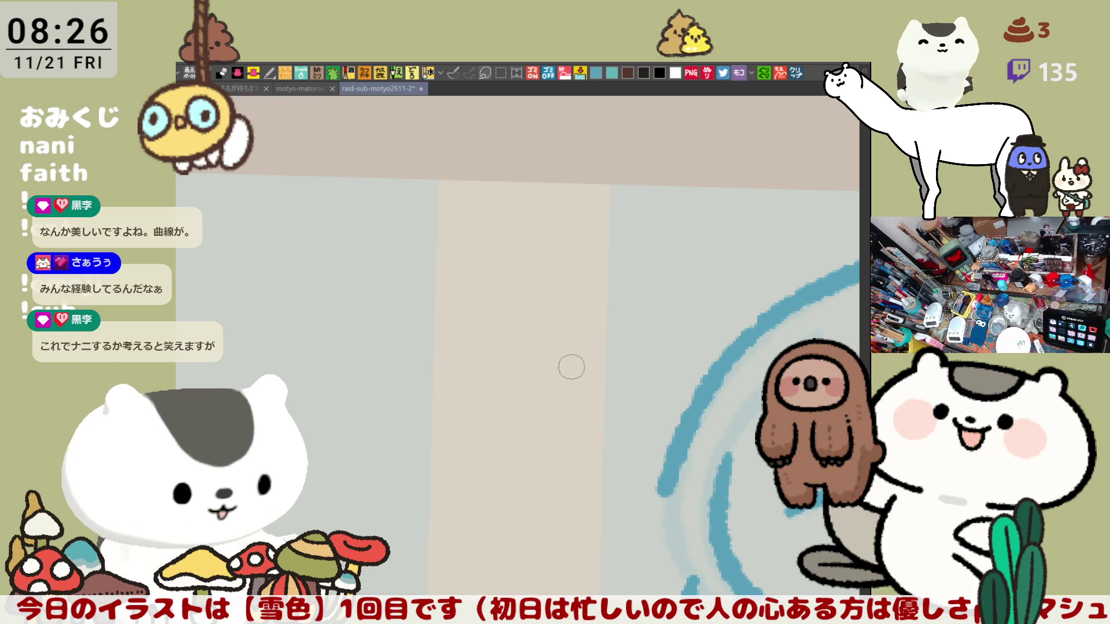
mouse_move(333, 288)
mouse_down()
mouse_move(381, 241)
mouse_move(379, 268)
mouse_move(461, 231)
mouse_move(438, 202)
mouse_up()
mouse_move(375, 180)
mouse_down()
mouse_move(387, 151)
mouse_move(392, 227)
mouse_move(412, 248)
mouse_move(436, 321)
mouse_move(431, 341)
mouse_move(444, 338)
mouse_up()
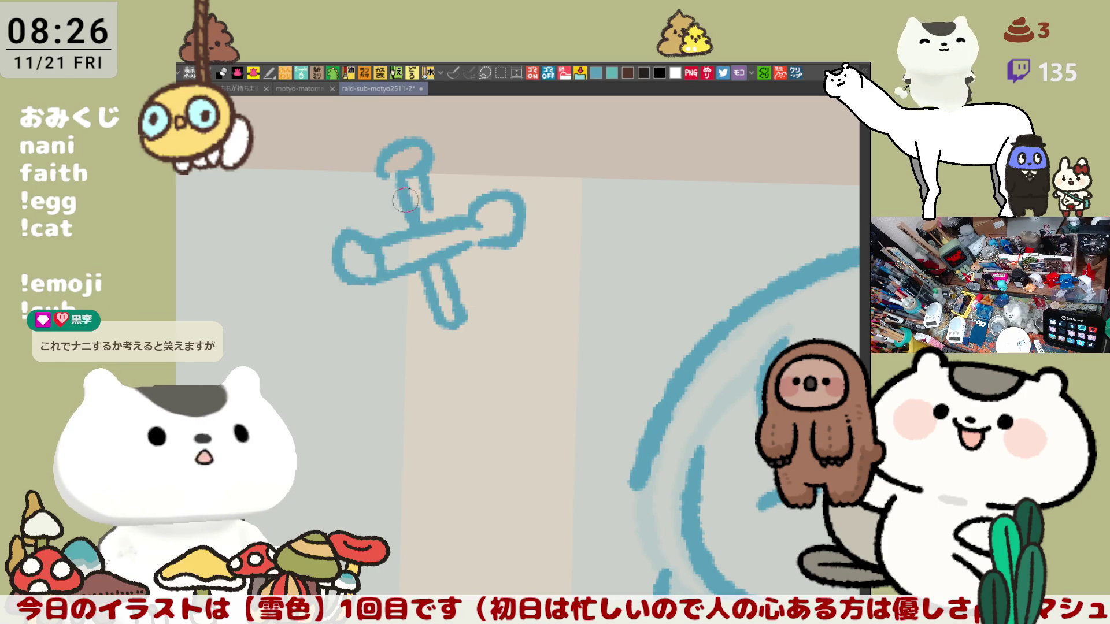
key(ctrl+z)
key(ctrl+z)
key(ctrl+z)
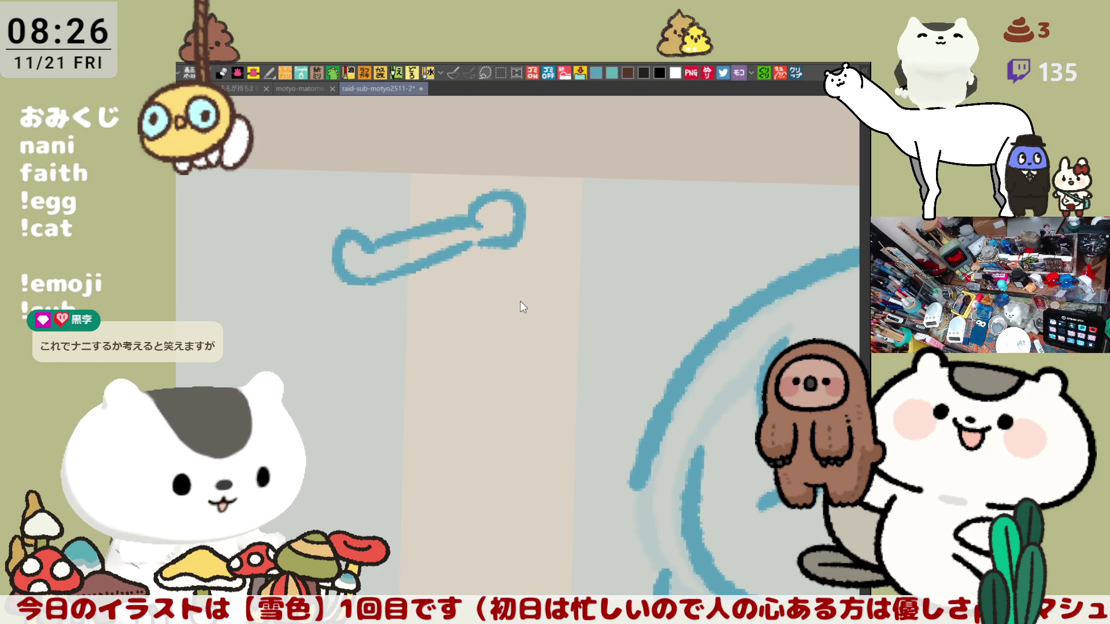
key(ctrl+z)
key(ctrl+z)
key(ctrl+z)
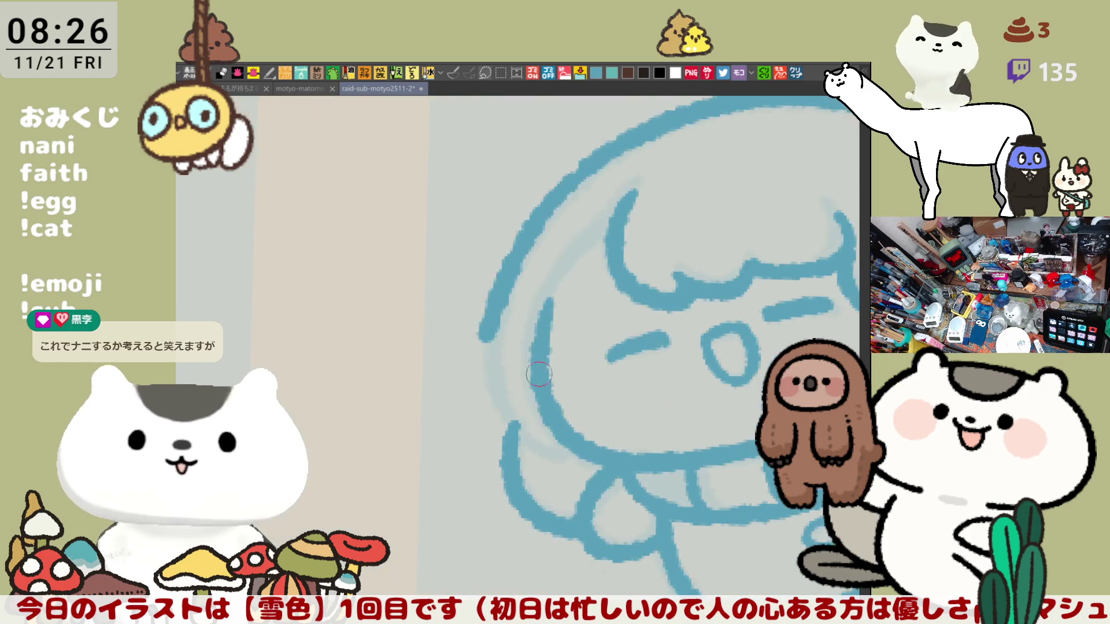
Redraw the face's left outline down toward the chin as a cleaner stroke.
key(ctrl+z)
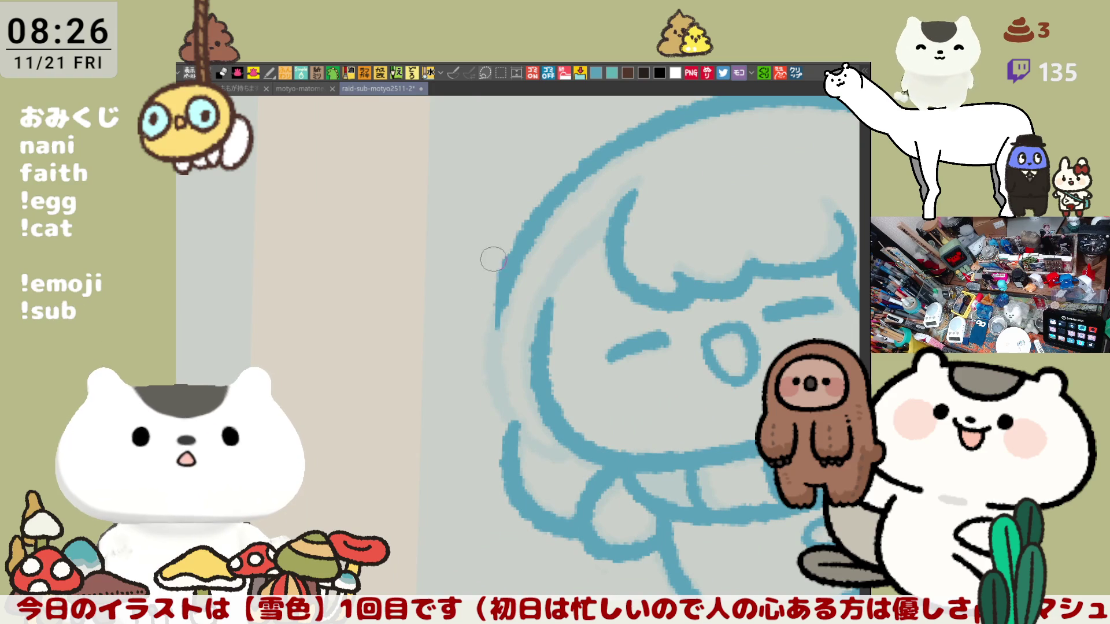
drag(512, 275, 500, 399)
key(ctrl+z)
drag(523, 228, 513, 412)
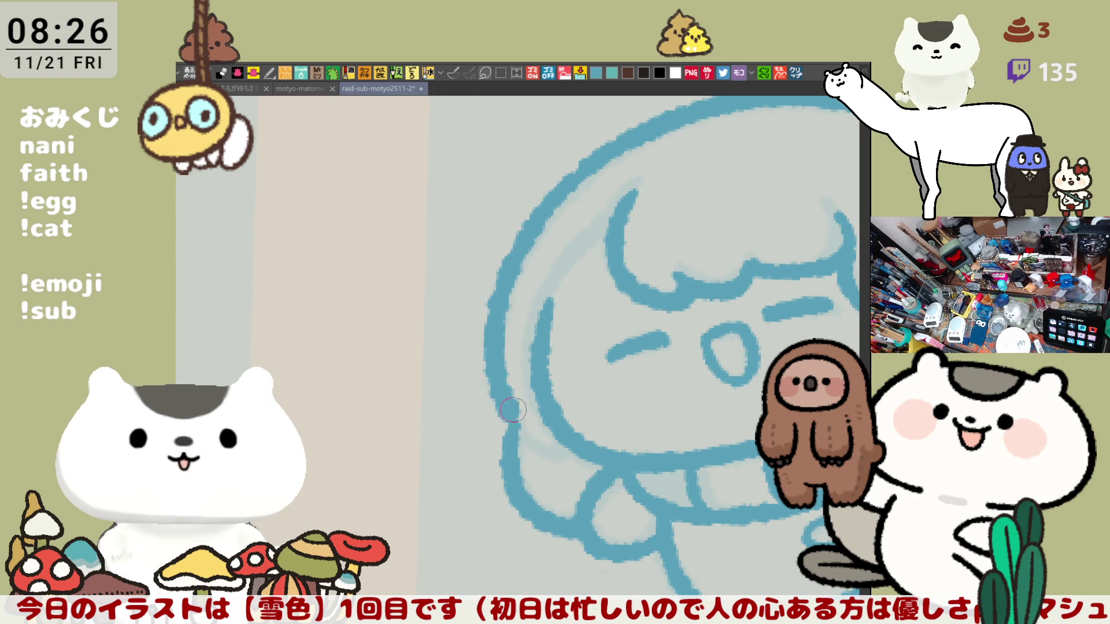
drag(520, 222, 496, 325)
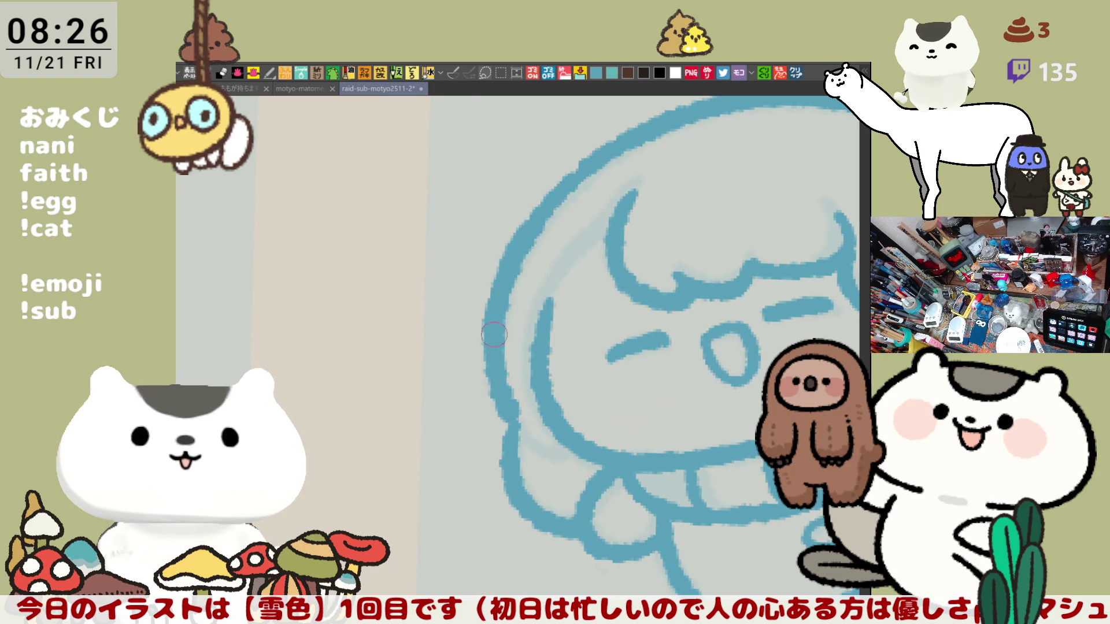
Redraw the hood's upper-left edge, then turn the view upright and zoom out to the whole character.
scroll(493, 337, down, 3)
key(minus)
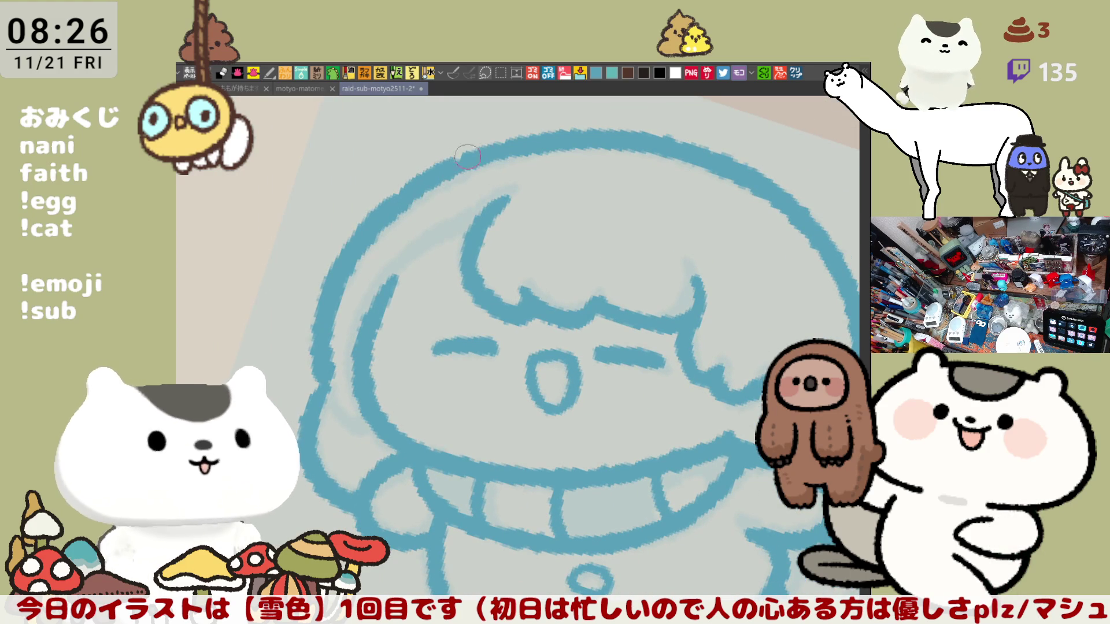
drag(426, 189, 488, 149)
key(ctrl+z)
drag(426, 188, 483, 155)
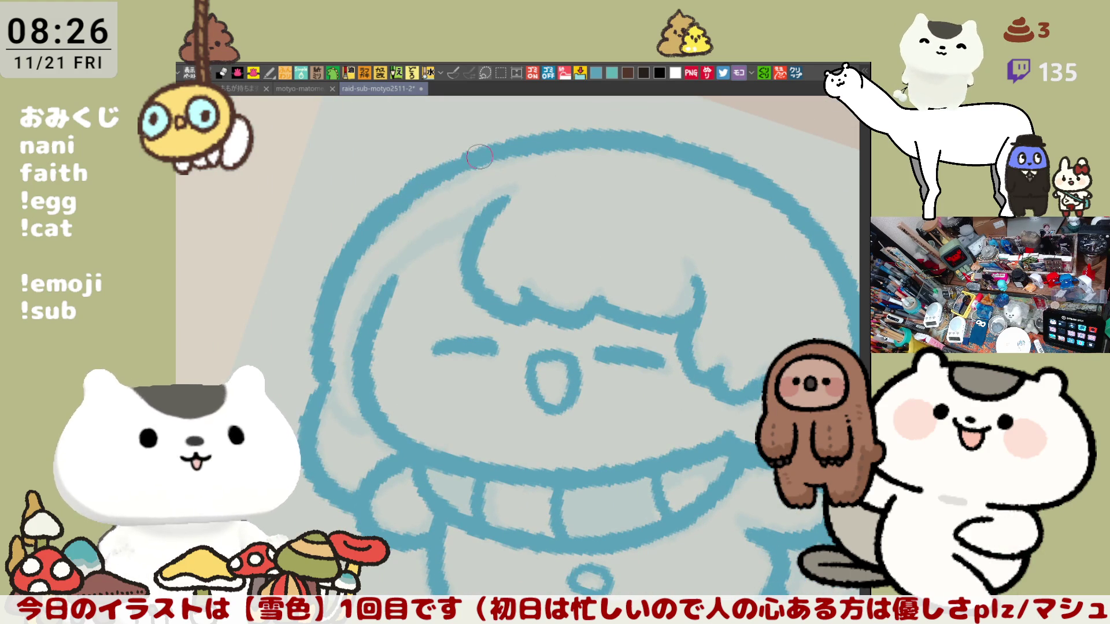
key(minus)
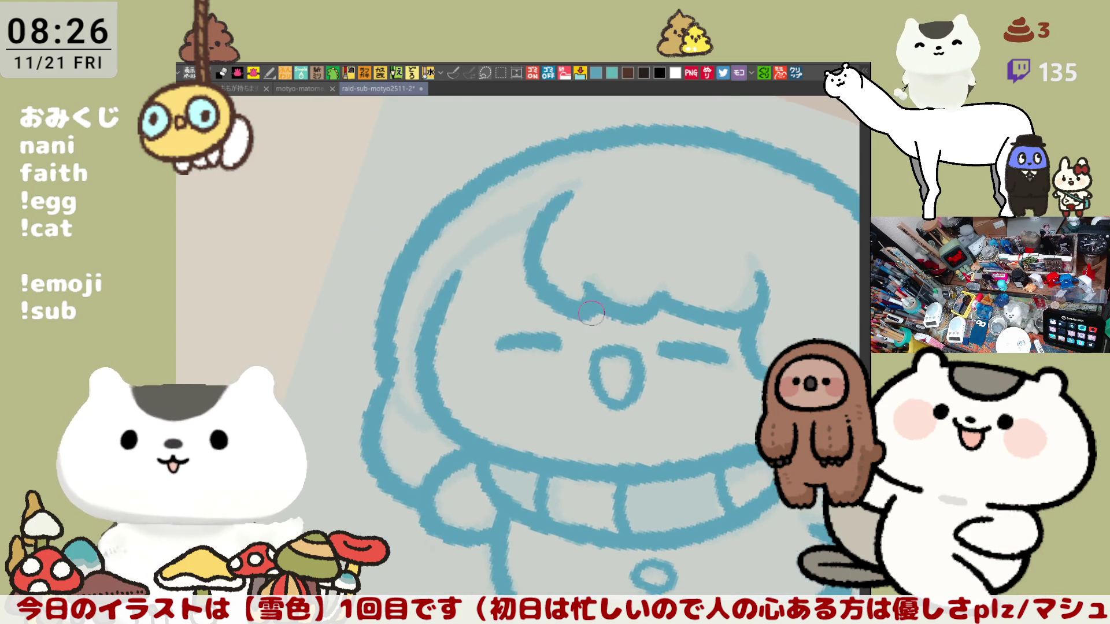
scroll(600, 233, up, 3)
key(minus)
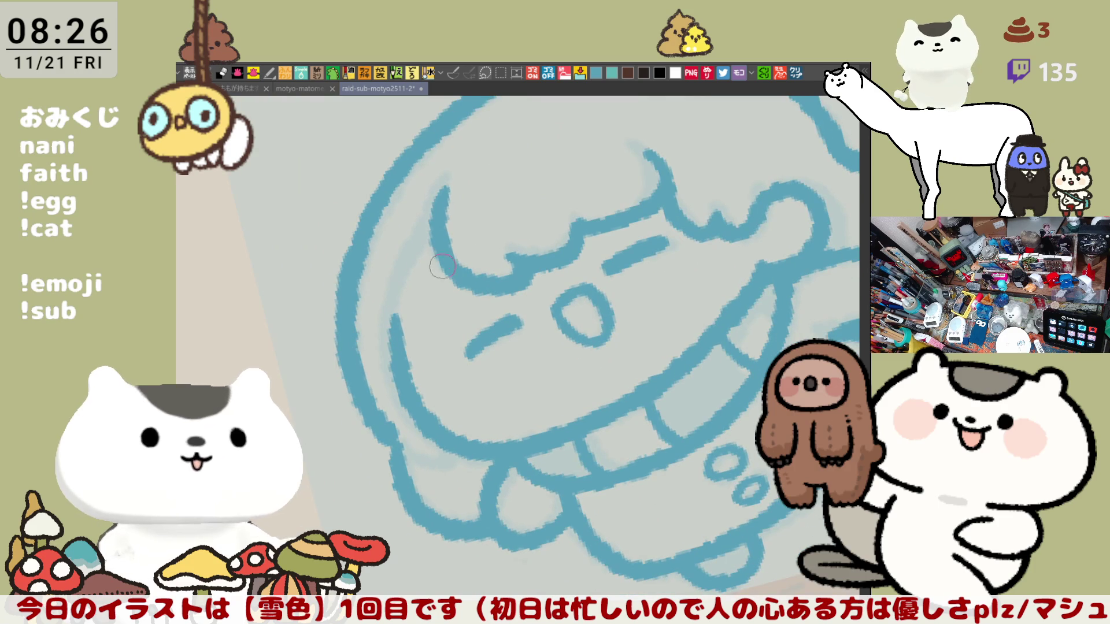
drag(429, 257, 716, 250)
key(ctrl+minus)
key(ctrl+minus)
key(ctrl+minus)
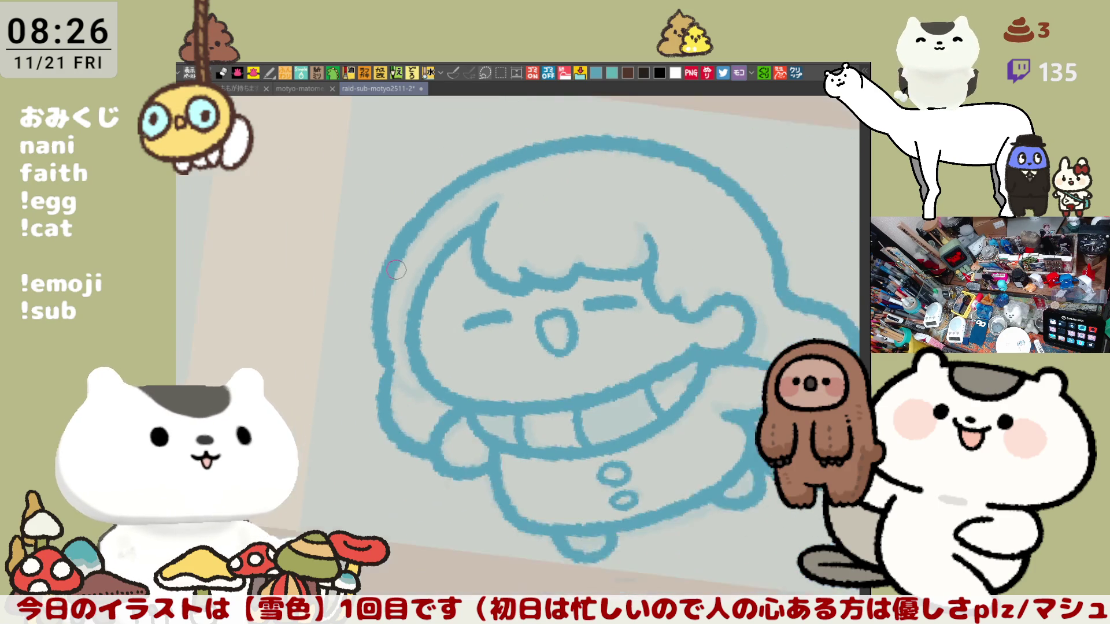
scroll(451, 291, up, 3)
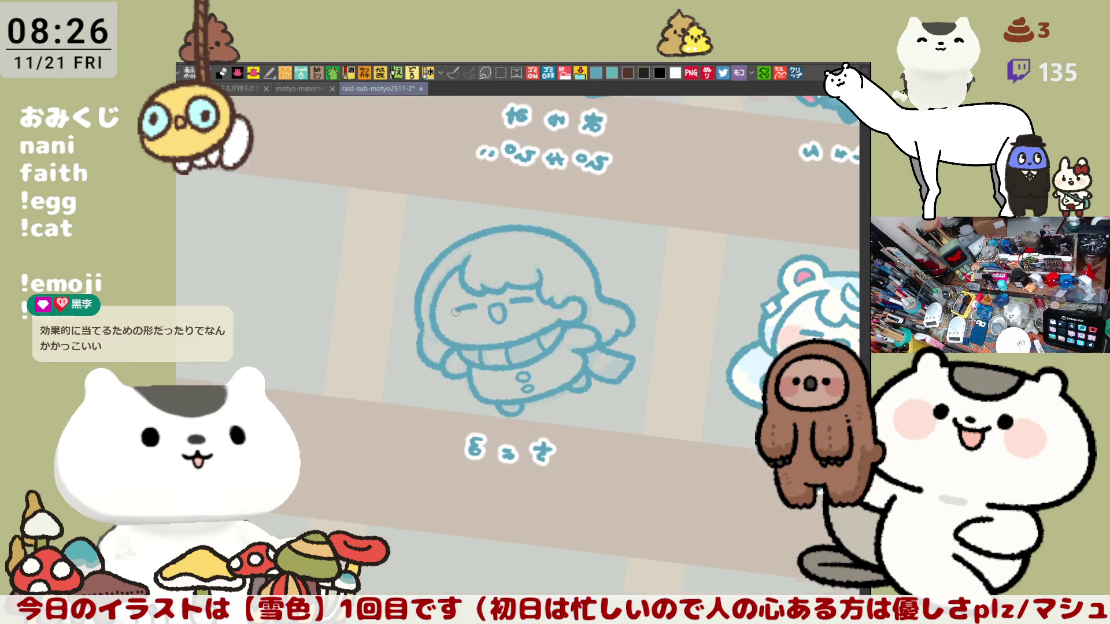
scroll(479, 307, up, 3)
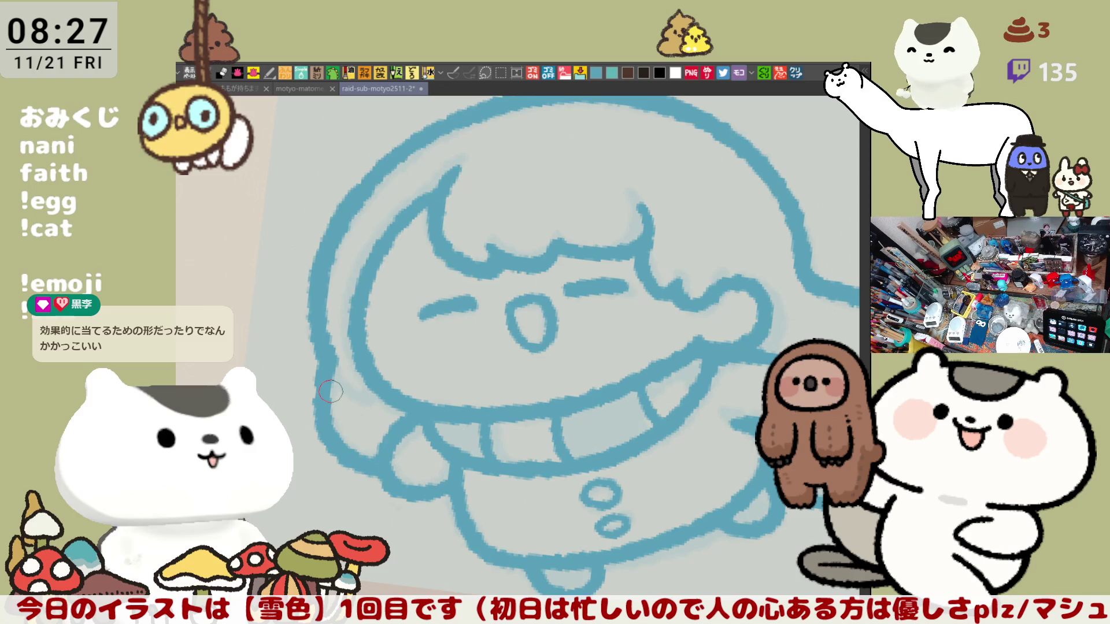
scroll(634, 477, down, 5)
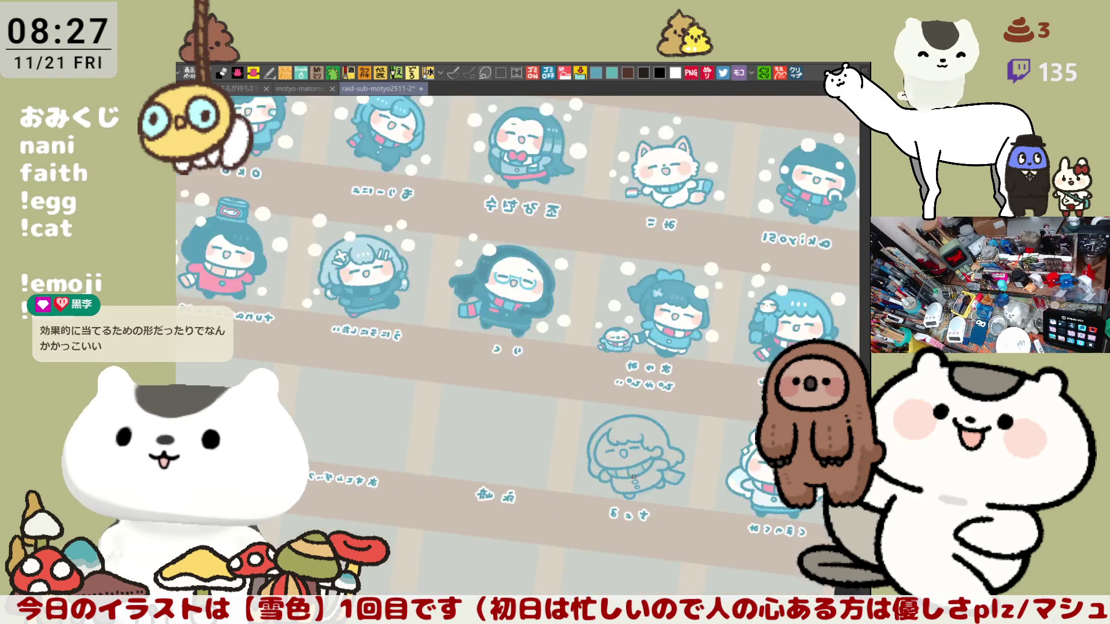
scroll(634, 478, down, 2)
scroll(634, 477, up, 7)
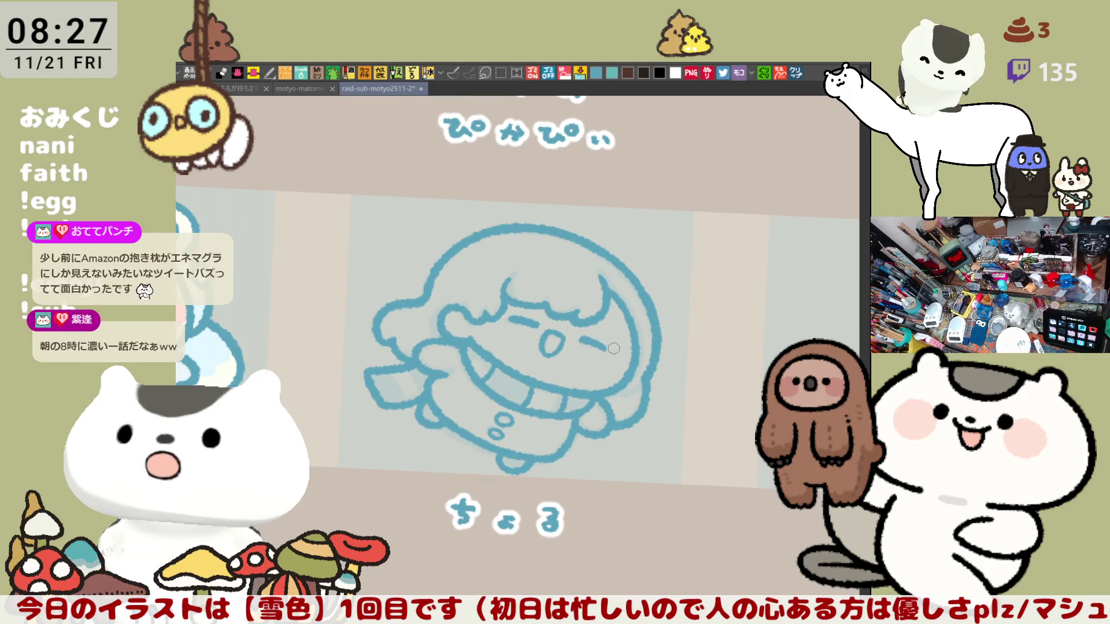
drag(570, 312, 621, 330)
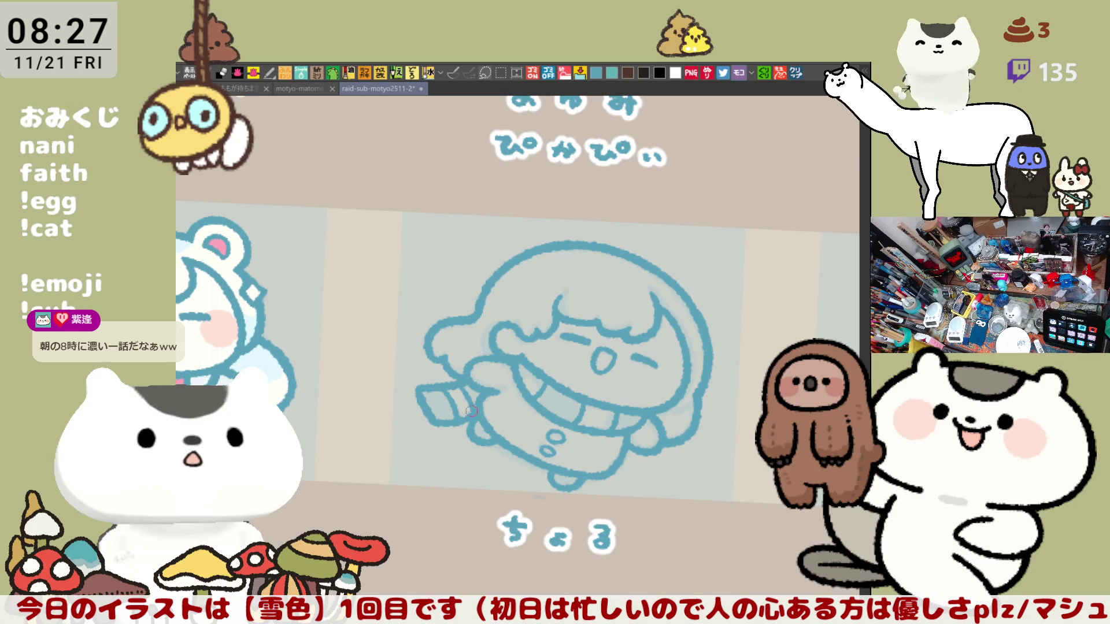
drag(749, 432, 692, 451)
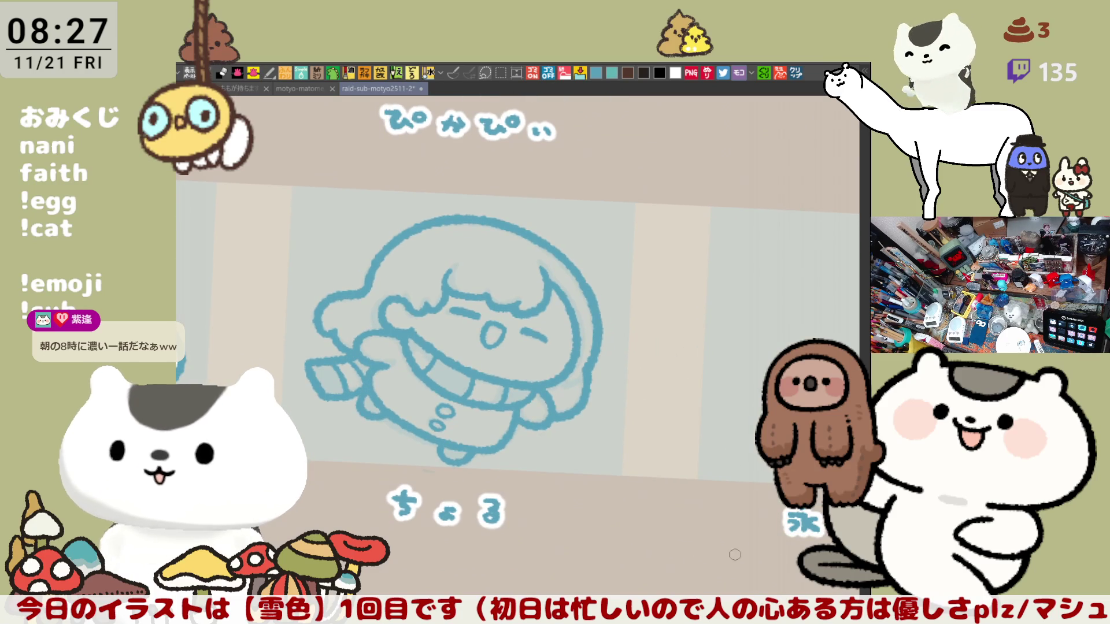
scroll(786, 561, left, 3)
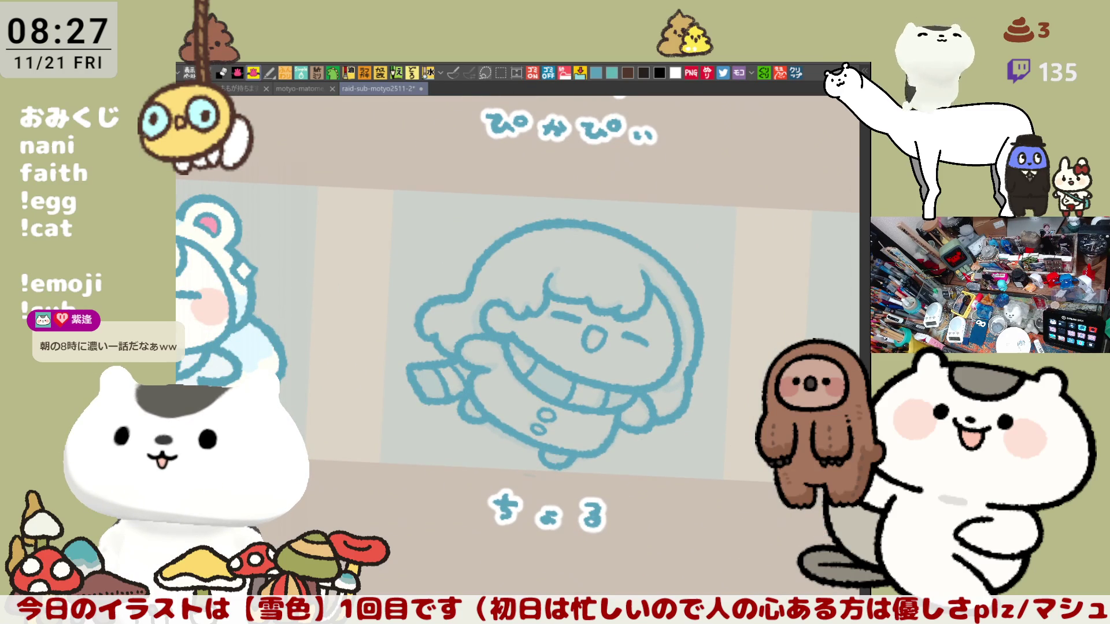
Lasso-fill the hooded chibi's interior with flat blue, then remove the blue from the face so it shows white.
mouse_move(607, 190)
mouse_down()
mouse_move(664, 474)
mouse_move(612, 194)
mouse_up()
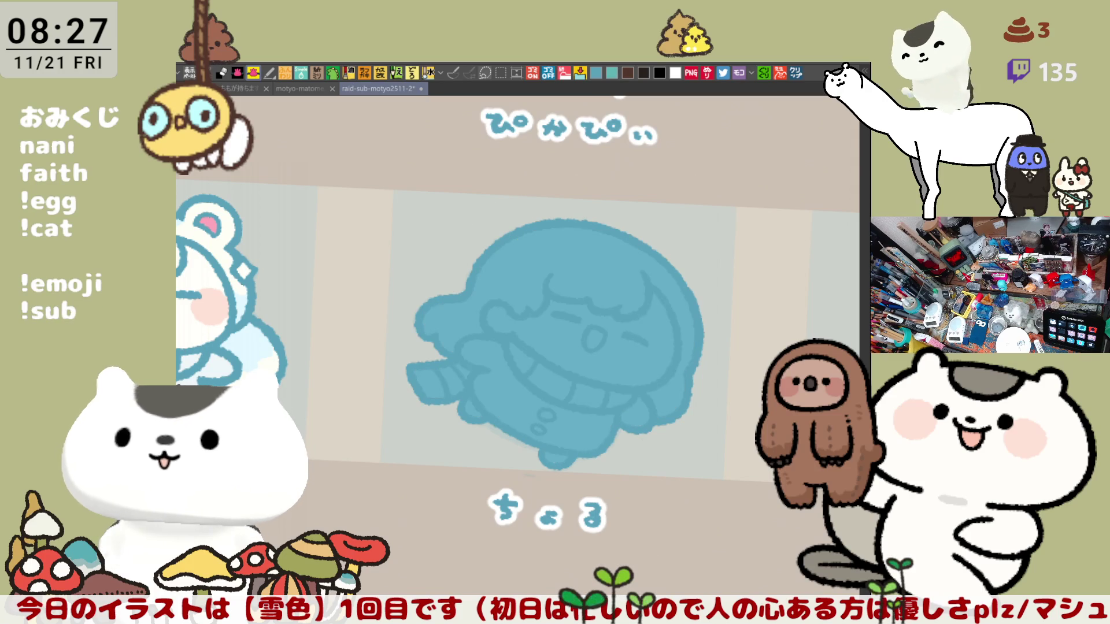
scroll(671, 558, up, 3)
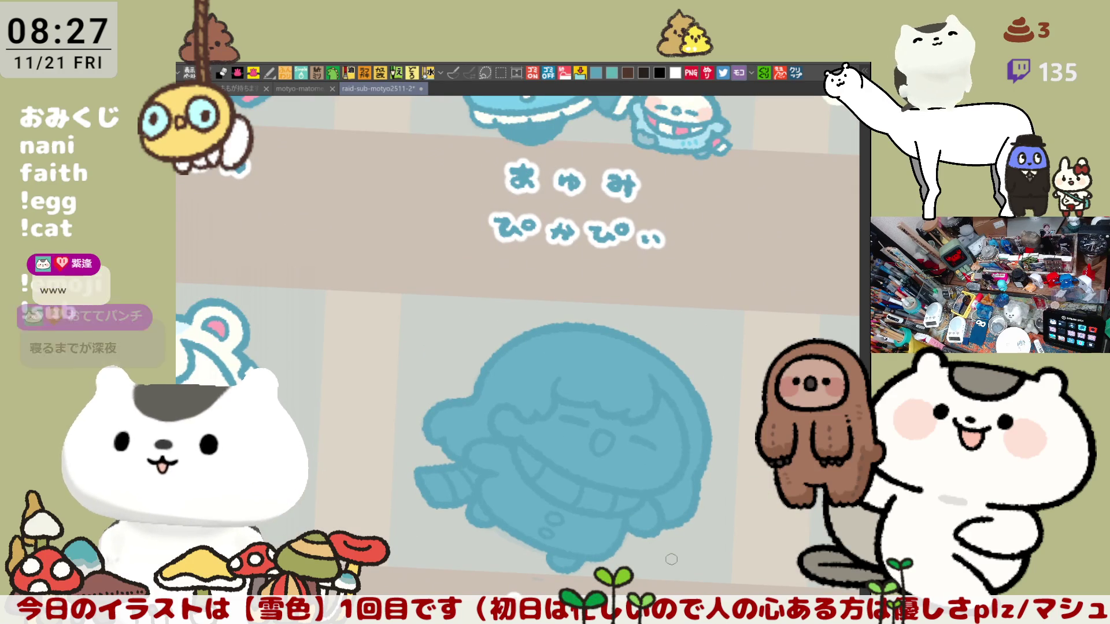
scroll(671, 558, up, 3)
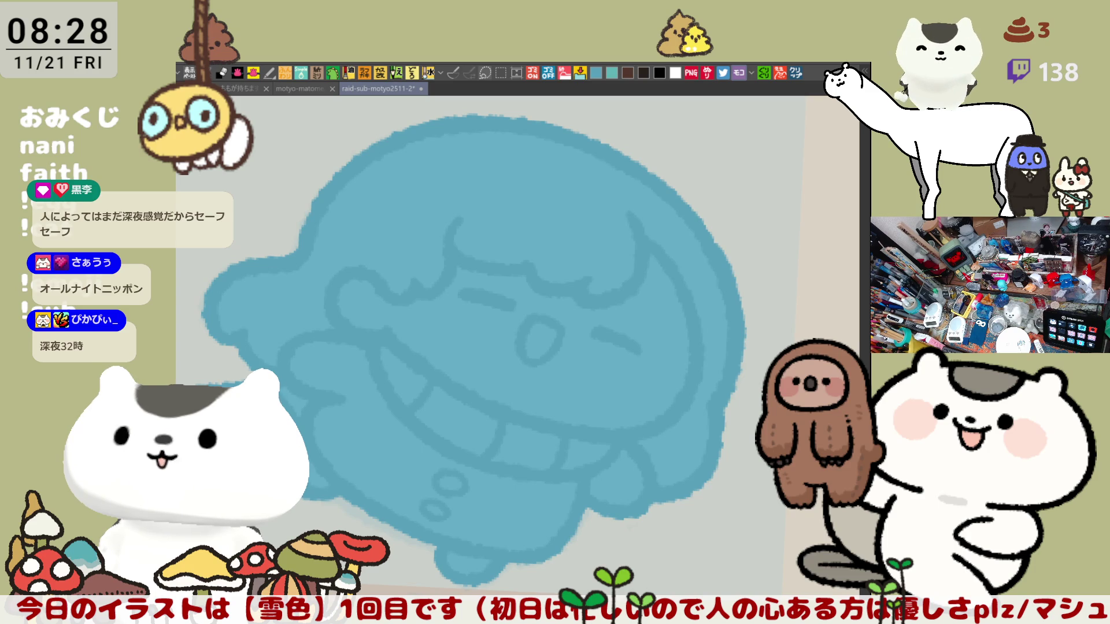
key(ctrl+z)
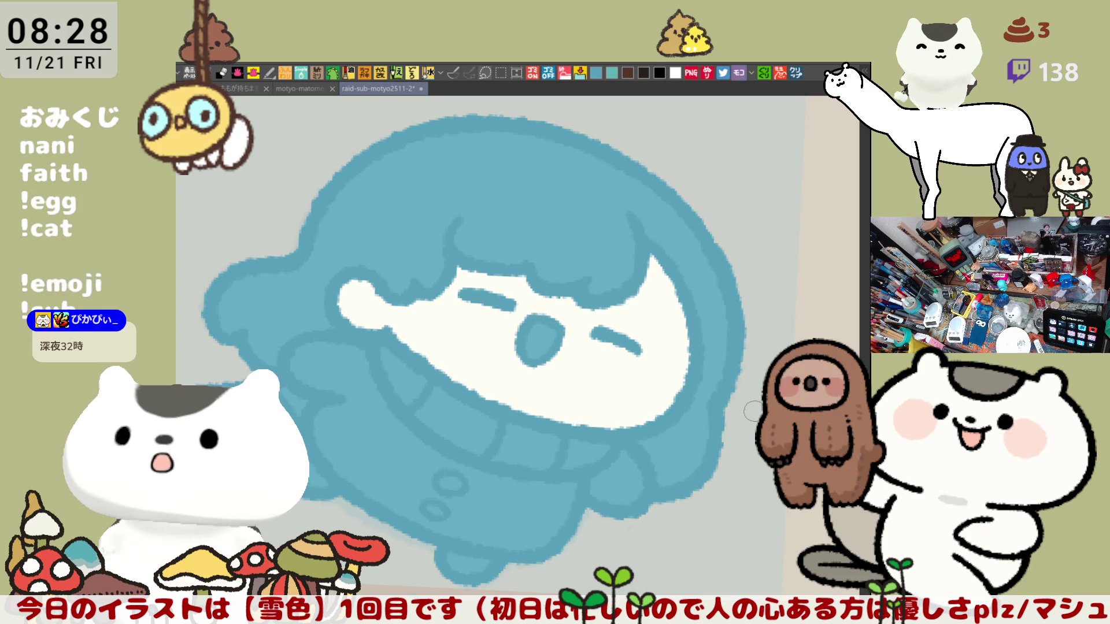
scroll(731, 393, down, 2)
scroll(731, 393, down, 2)
scroll(665, 405, left, 3)
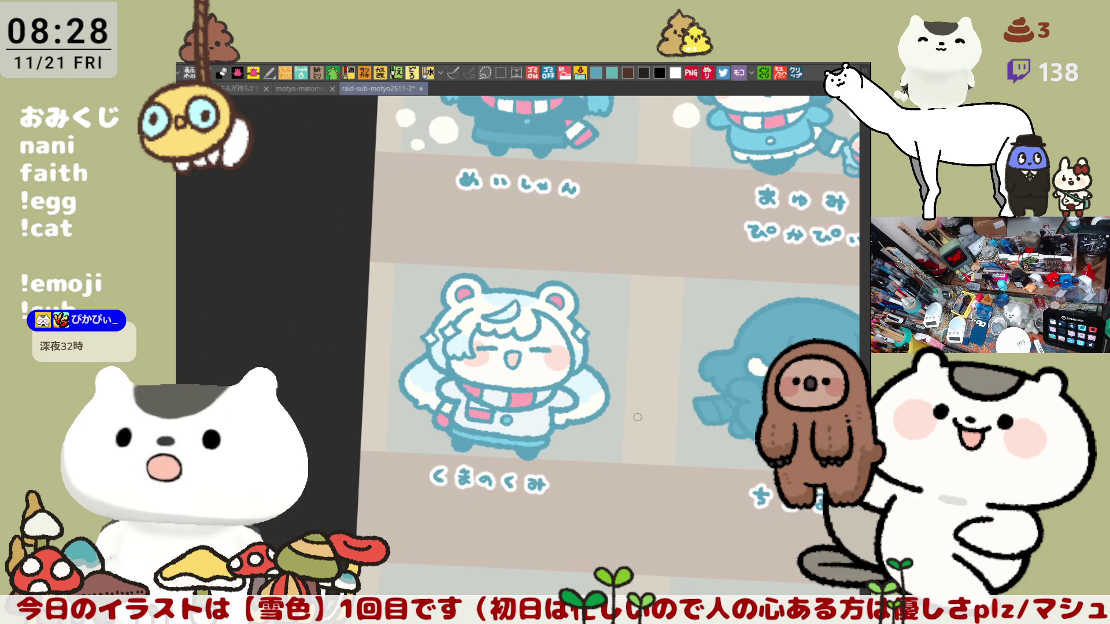
scroll(603, 413, up, 3)
scroll(603, 413, up, 5)
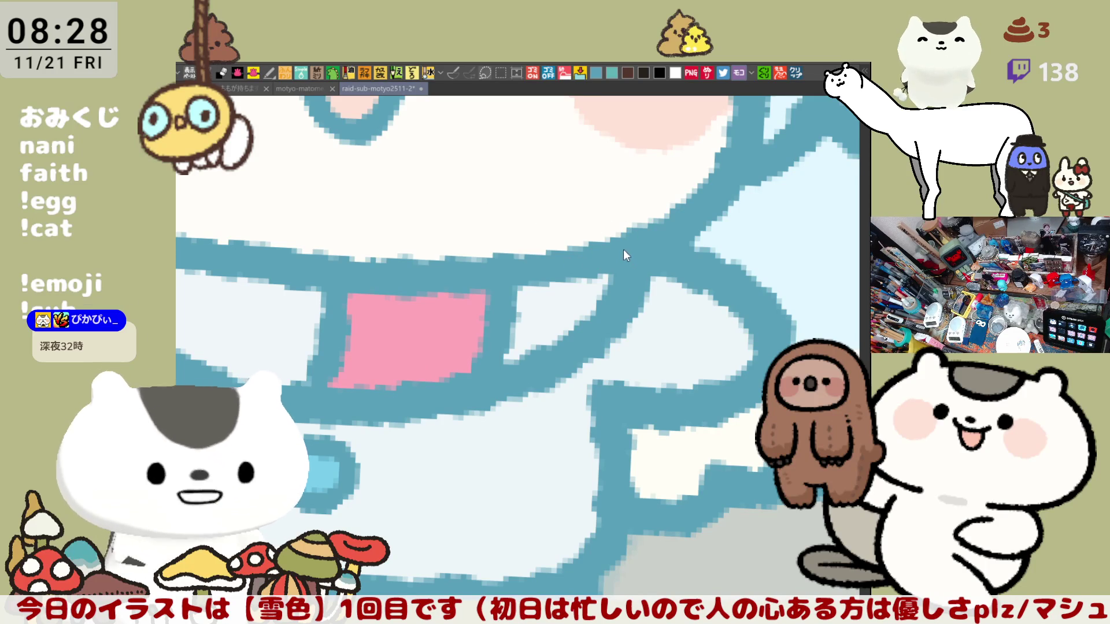
scroll(678, 247, down, 5)
scroll(414, 365, up, 2)
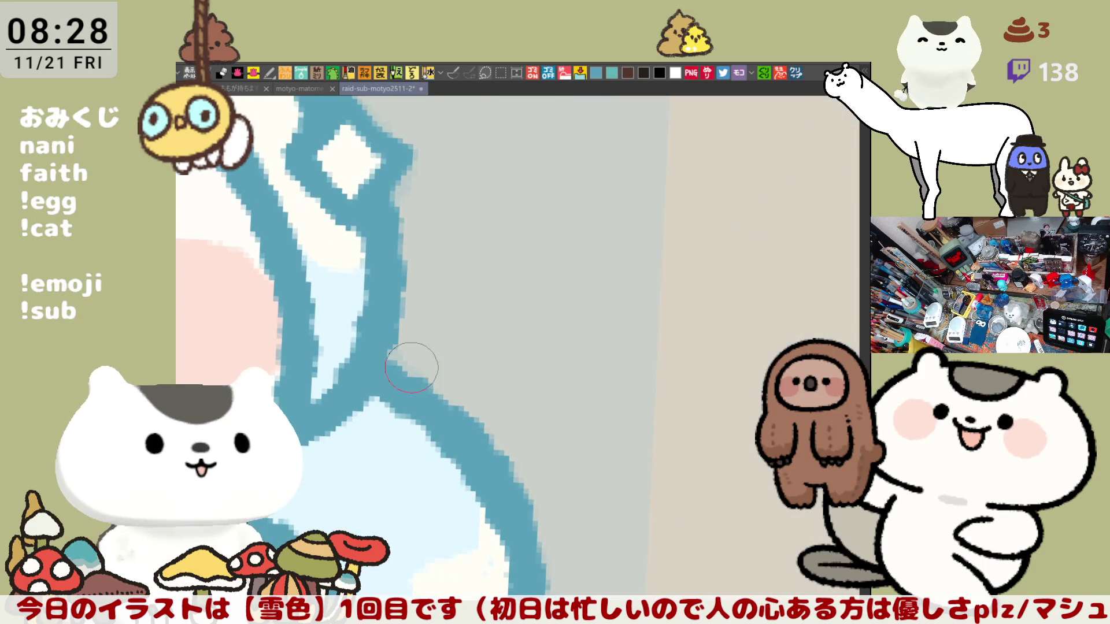
scroll(491, 352, down, 2)
scroll(490, 351, down, 1)
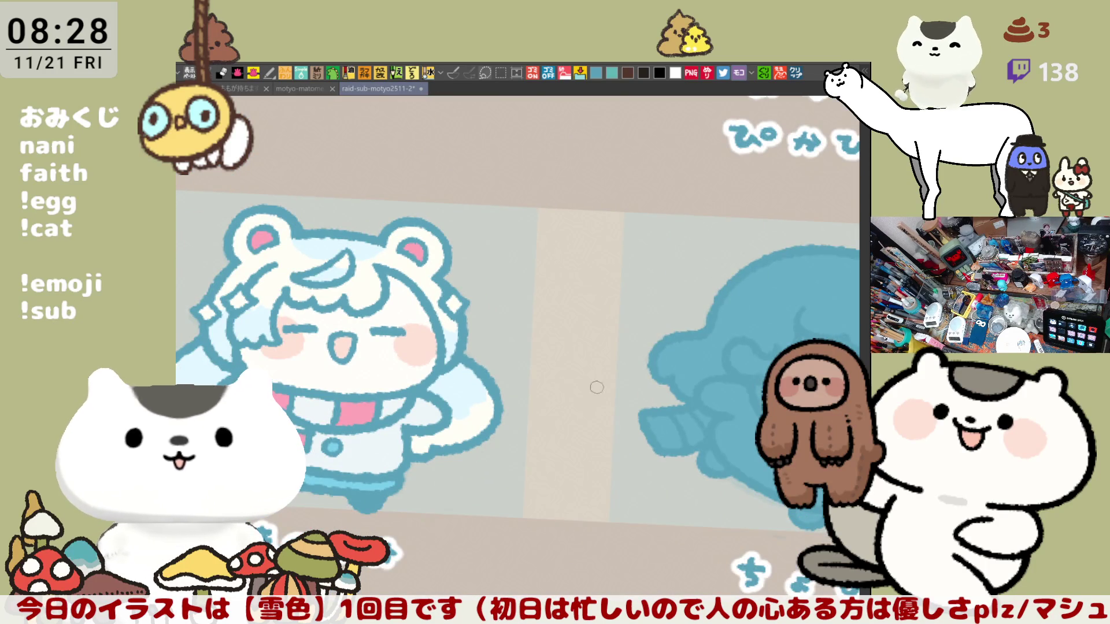
scroll(569, 390, right, 3)
scroll(442, 407, left, 3)
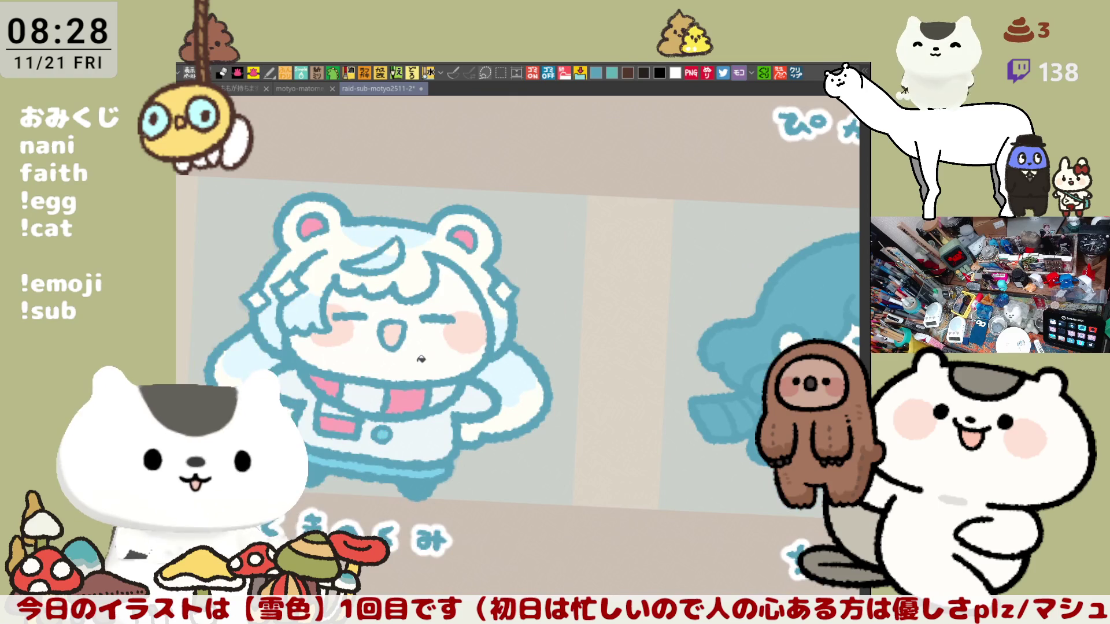
scroll(431, 347, up, 2)
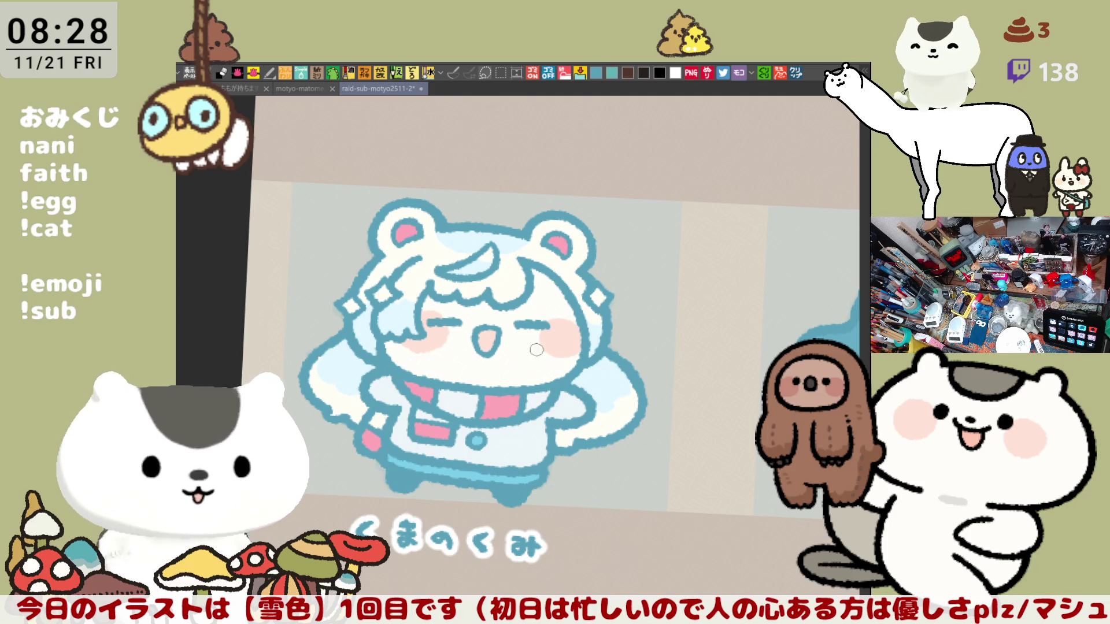
scroll(531, 364, up, 10)
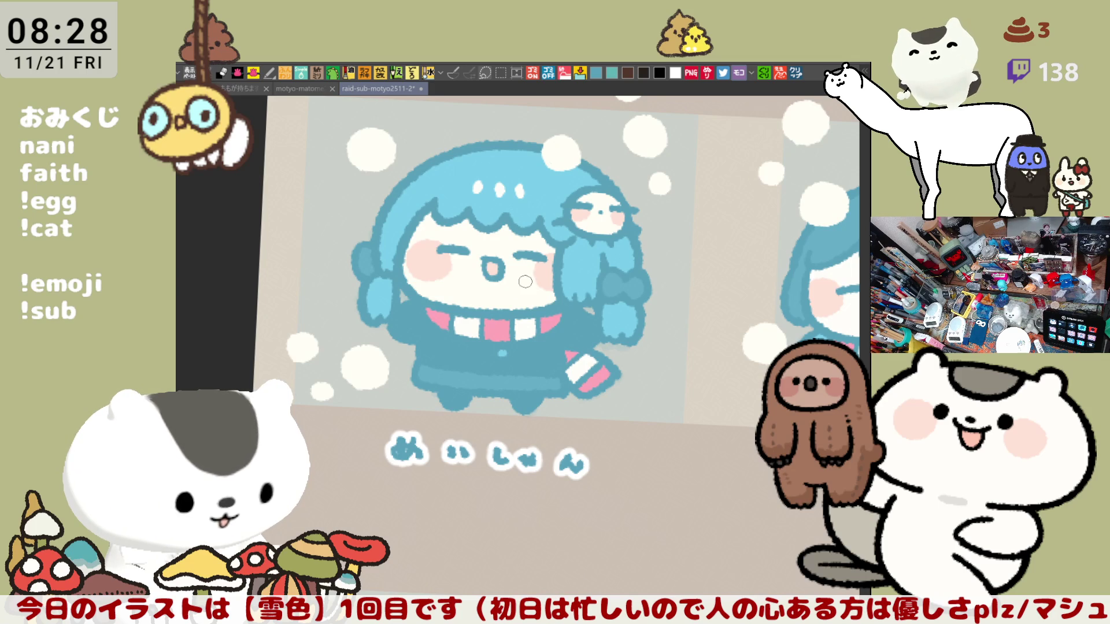
scroll(537, 397, down, 5)
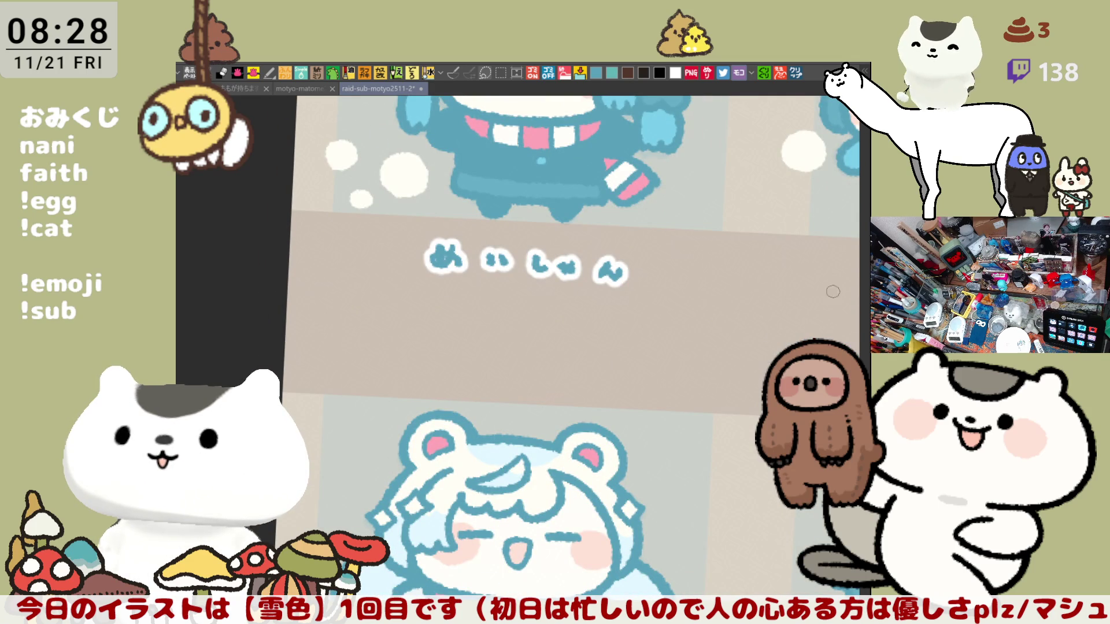
drag(632, 120, 562, 321)
scroll(464, 318, right, 8)
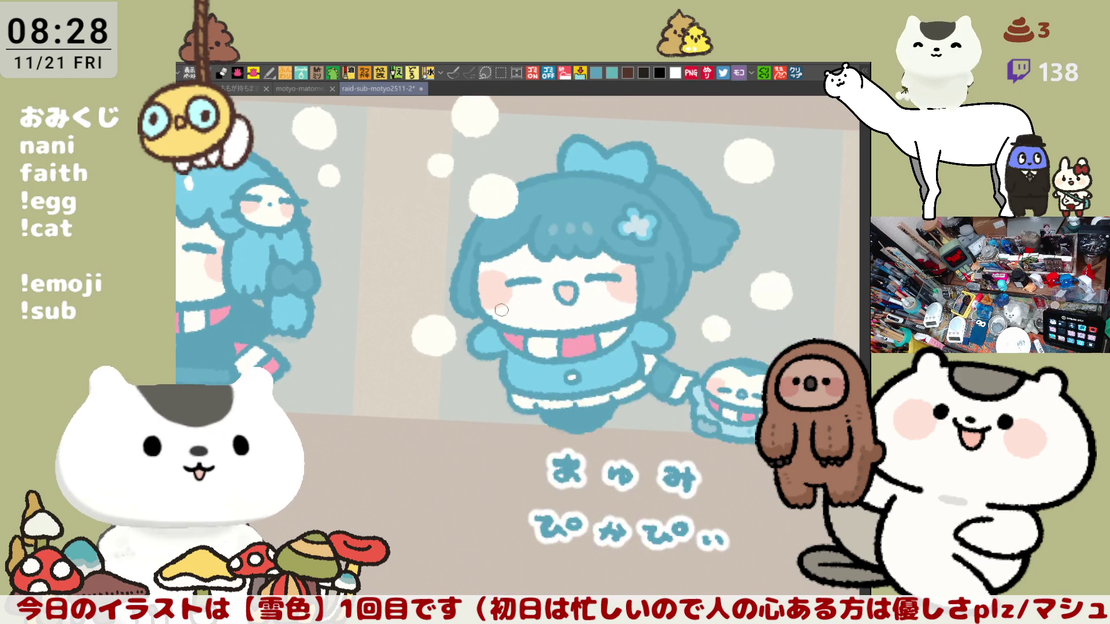
scroll(551, 321, down, 5)
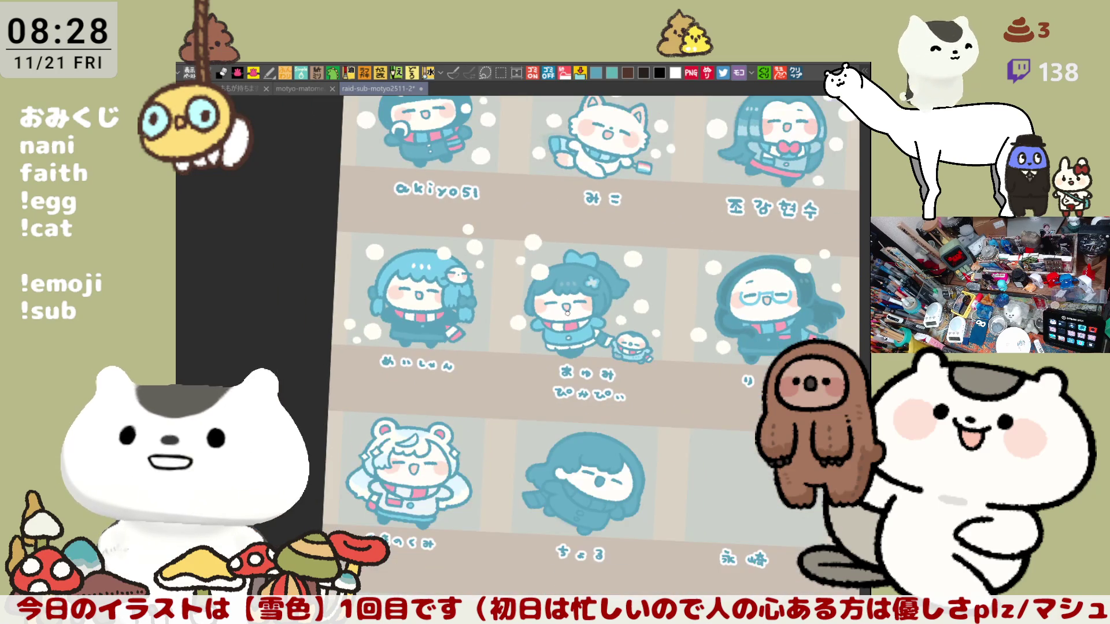
drag(669, 322, 717, 393)
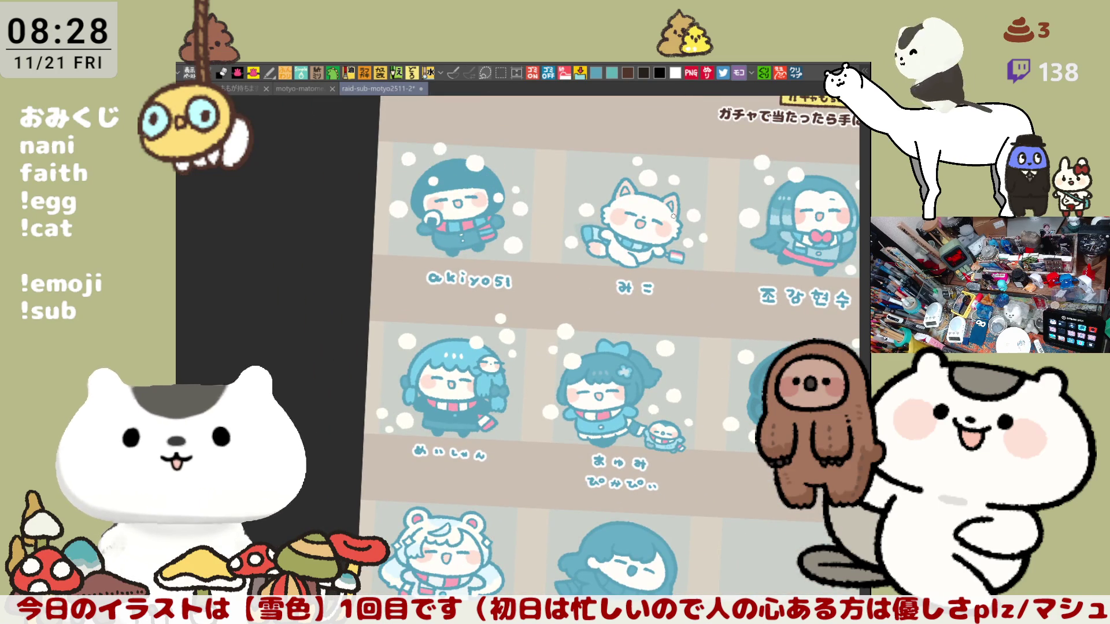
scroll(747, 283, right, 6)
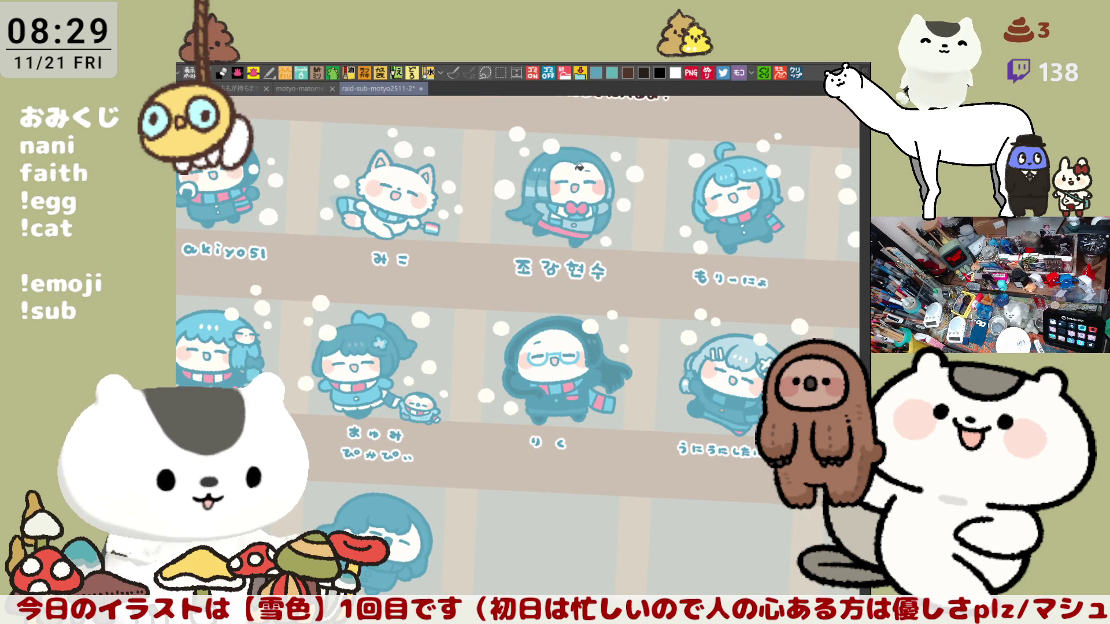
scroll(579, 167, right, 4)
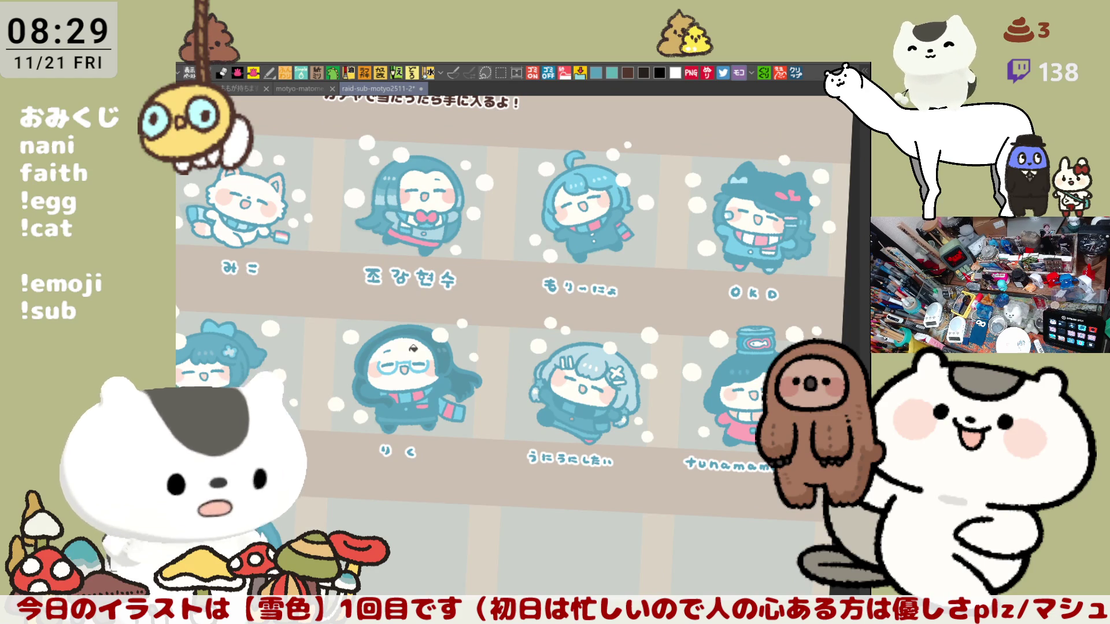
scroll(520, 278, left, 8)
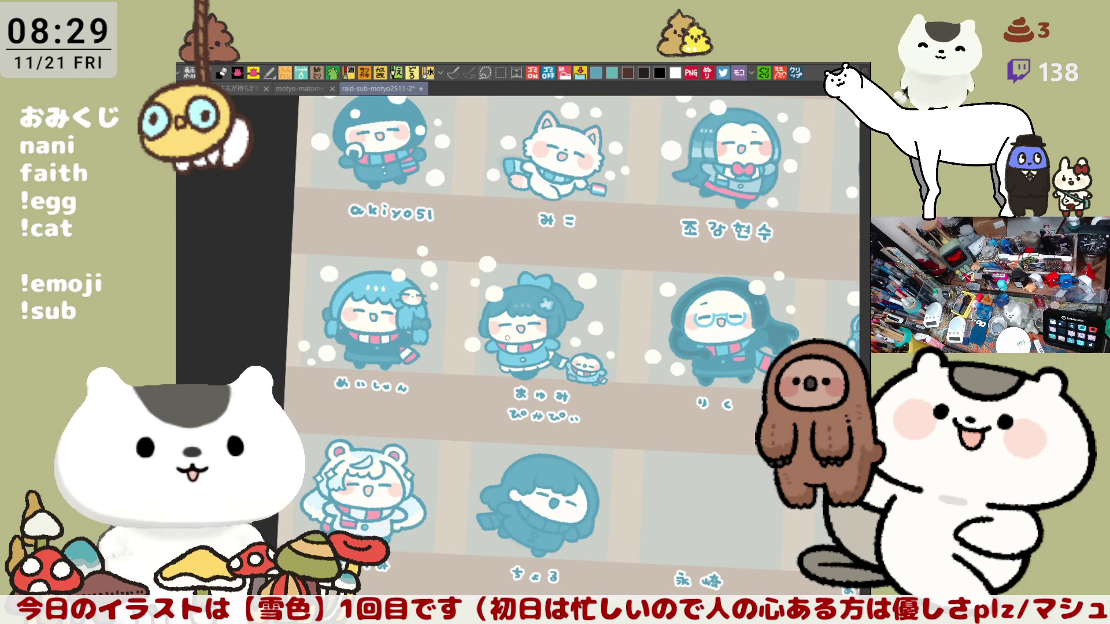
scroll(507, 338, up, 8)
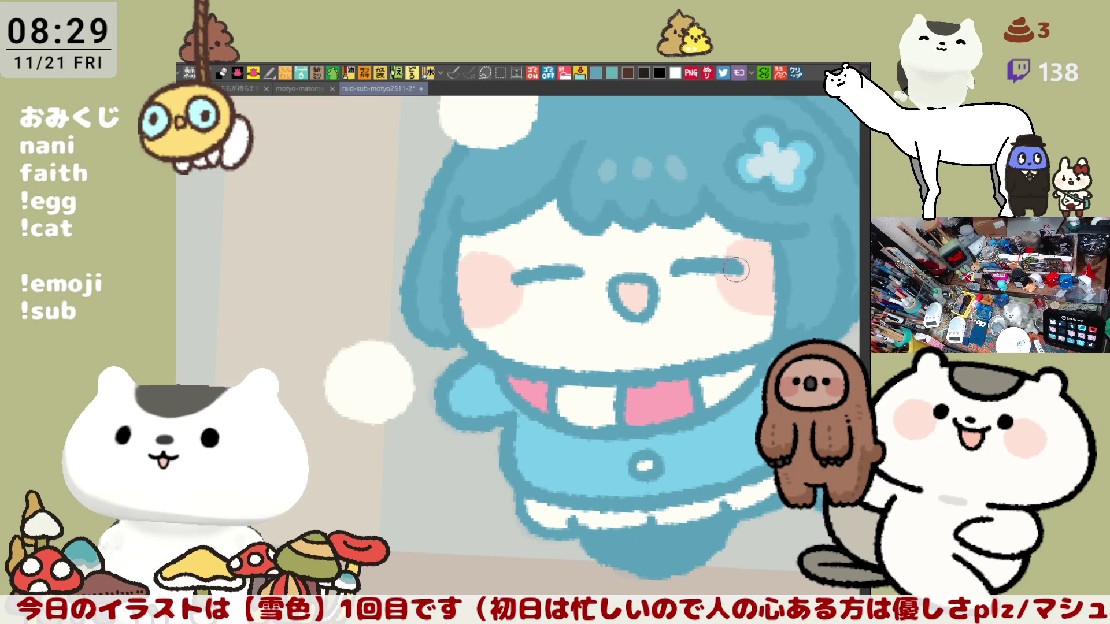
scroll(757, 298, right, 10)
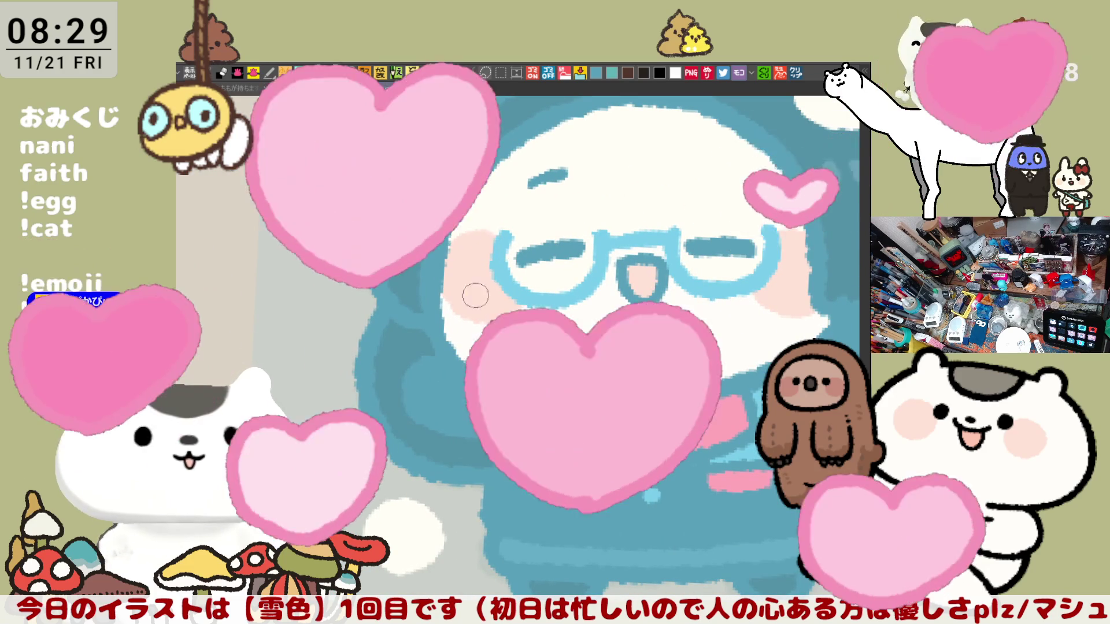
scroll(512, 297, right, 5)
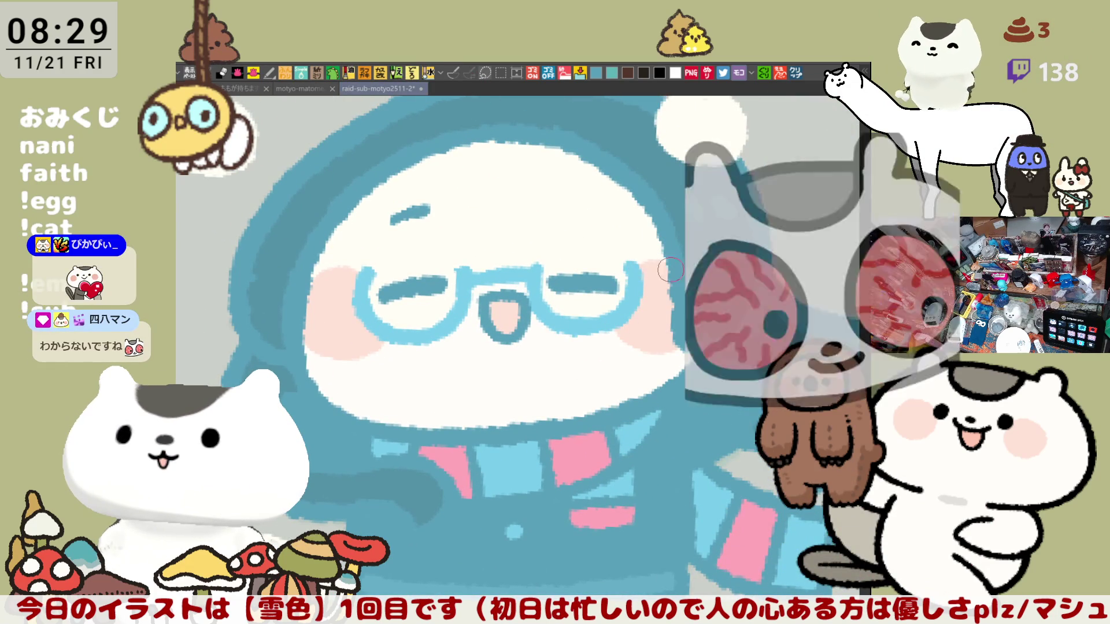
scroll(470, 303, right, 8)
scroll(470, 304, right, 8)
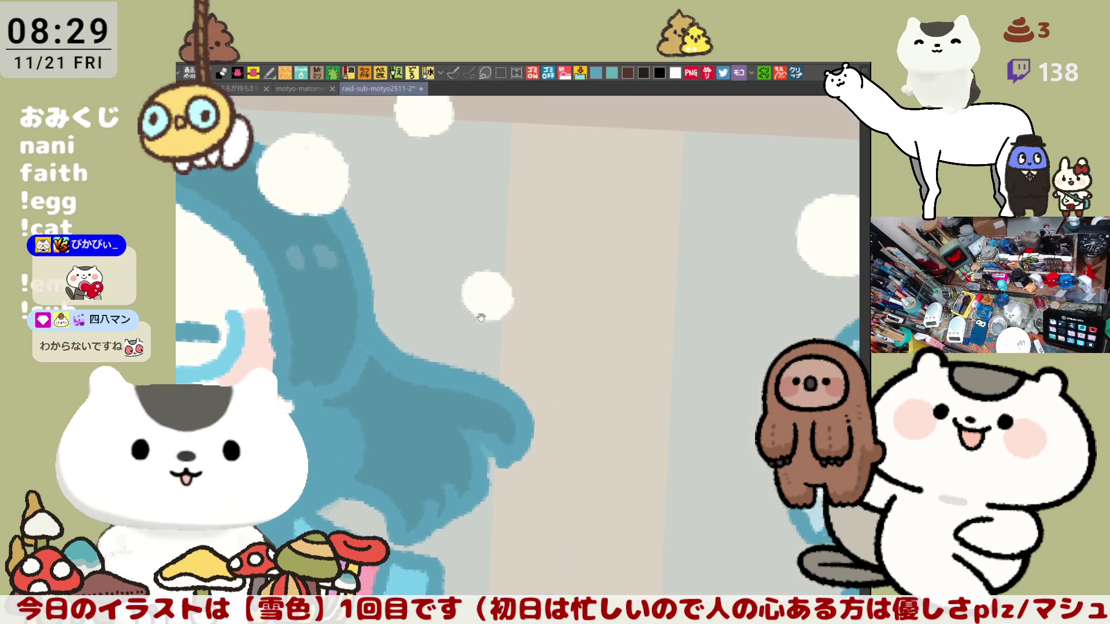
scroll(619, 322, down, 5)
scroll(436, 303, down, 4)
scroll(436, 303, down, 5)
scroll(436, 303, right, 6)
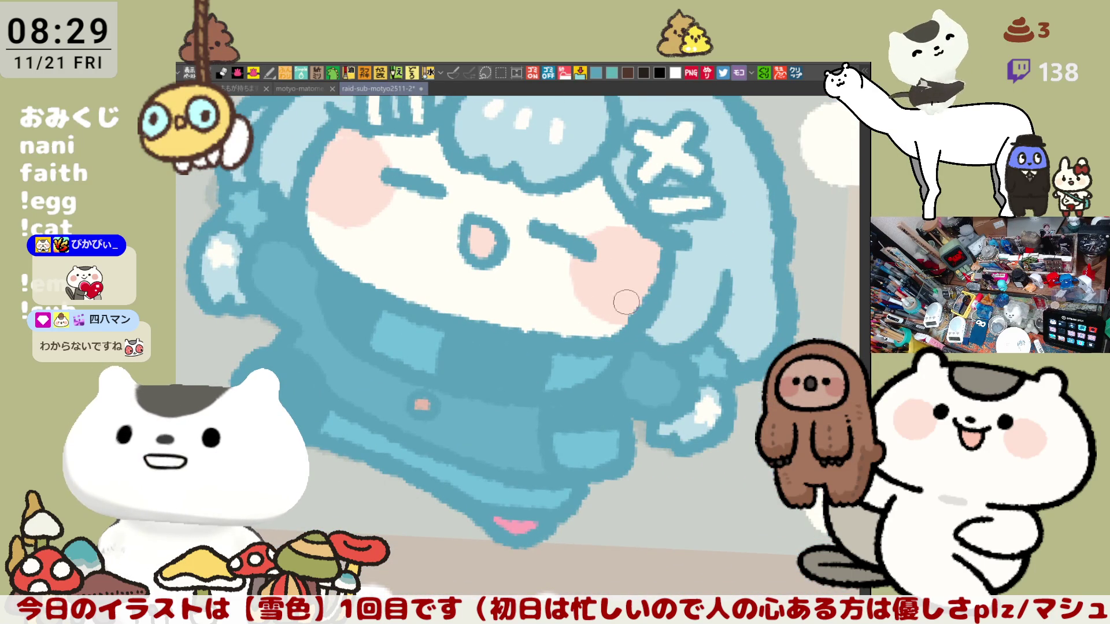
scroll(624, 241, up, 2)
scroll(623, 240, left, 5)
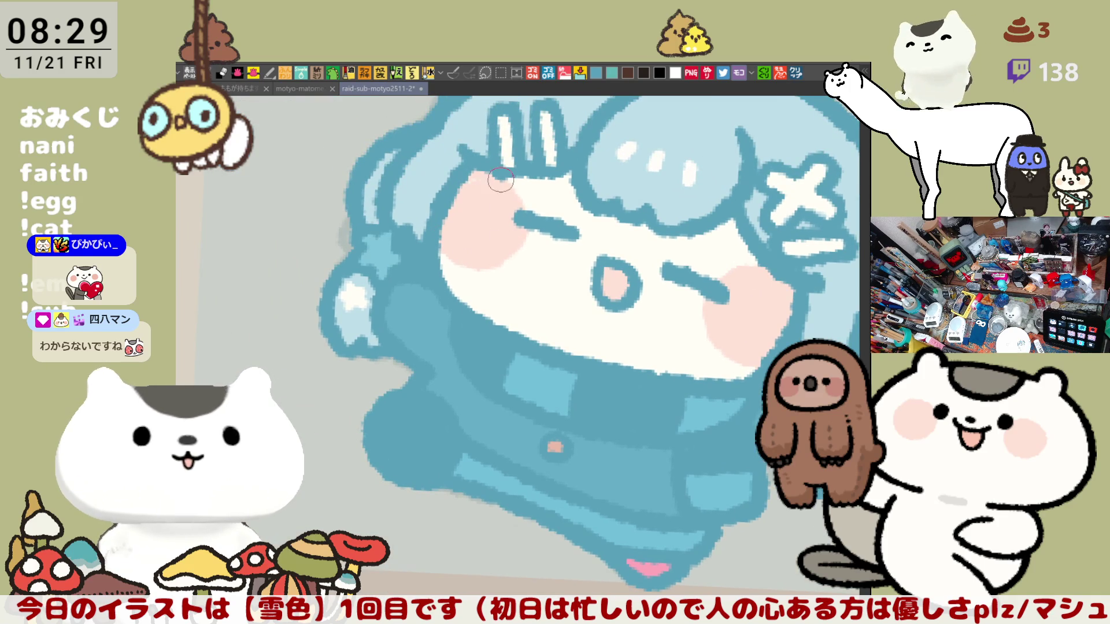
drag(646, 286, 558, 292)
scroll(558, 292, down, 3)
scroll(769, 321, up, 5)
scroll(770, 322, down, 3)
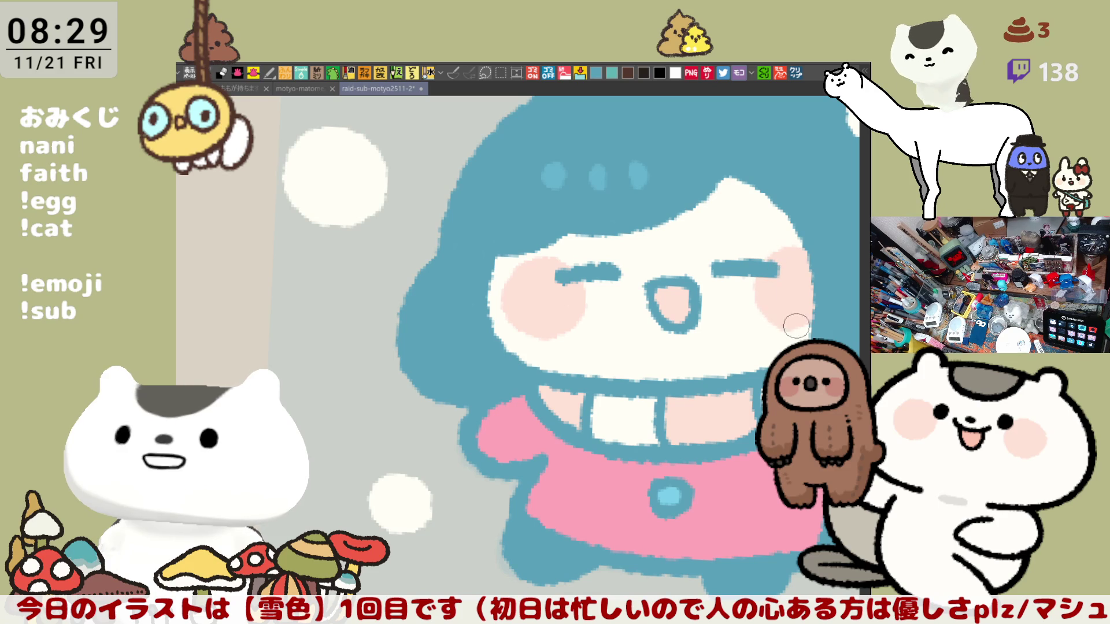
mouse_move(783, 321)
mouse_down()
mouse_move(520, 271)
mouse_move(572, 480)
mouse_move(670, 376)
mouse_move(774, 596)
mouse_move(694, 440)
mouse_move(634, 278)
mouse_up()
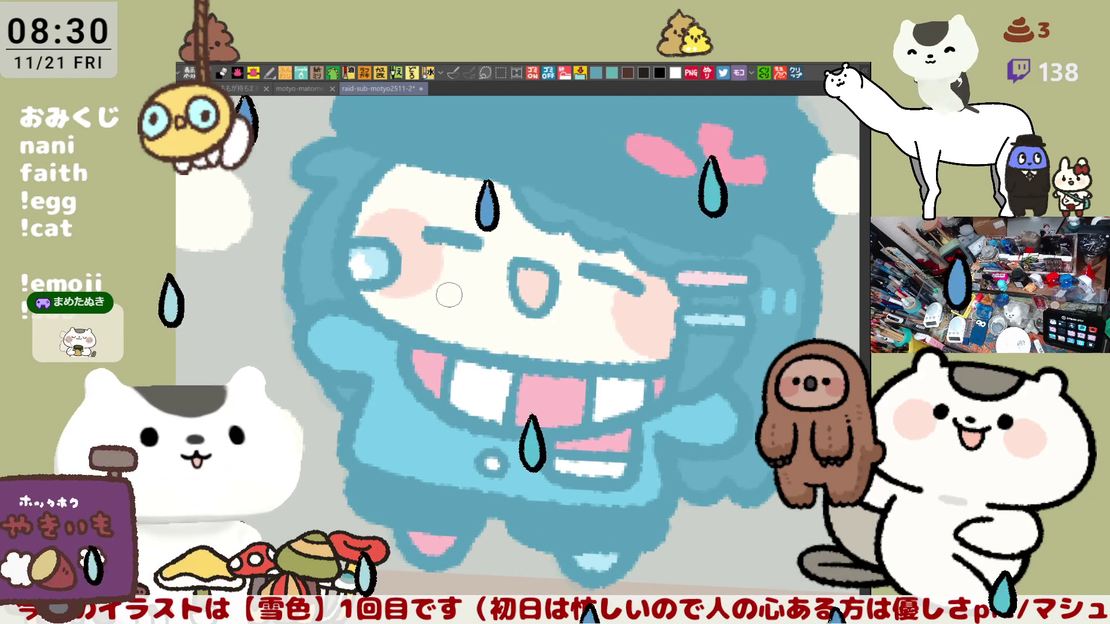
scroll(393, 321, down, 2)
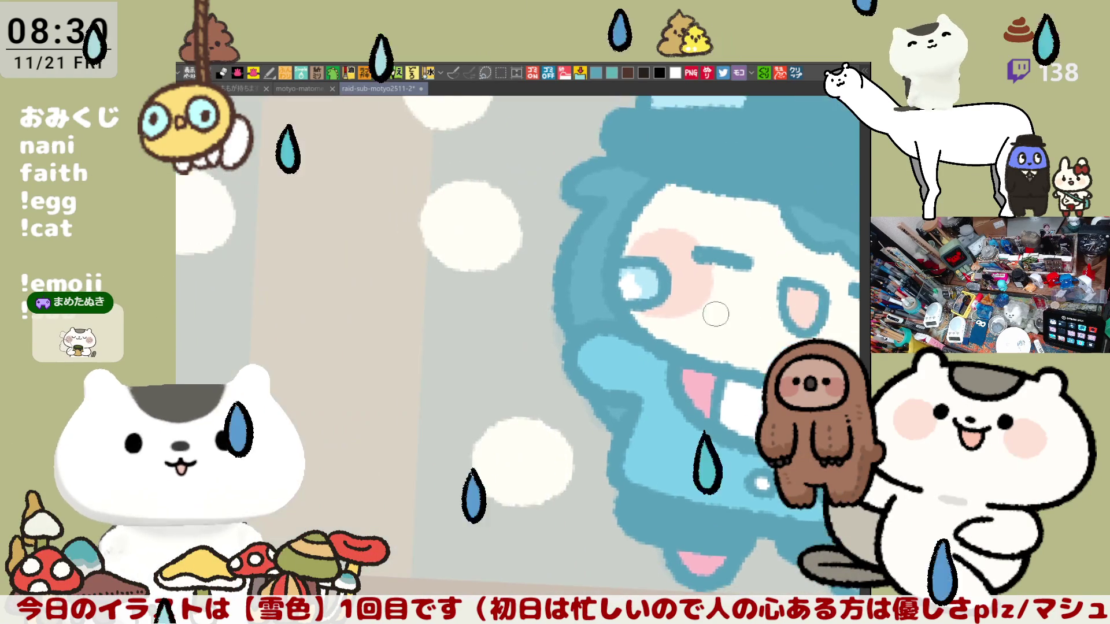
mouse_move(830, 318)
mouse_down()
mouse_move(453, 376)
mouse_move(722, 323)
mouse_up()
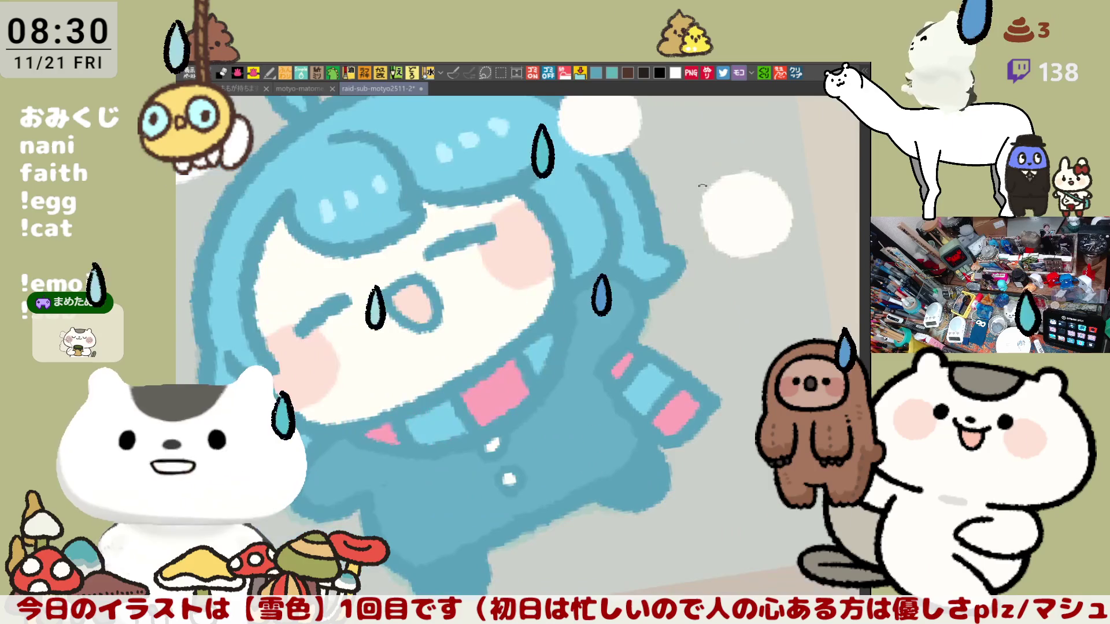
scroll(323, 238, up, 1)
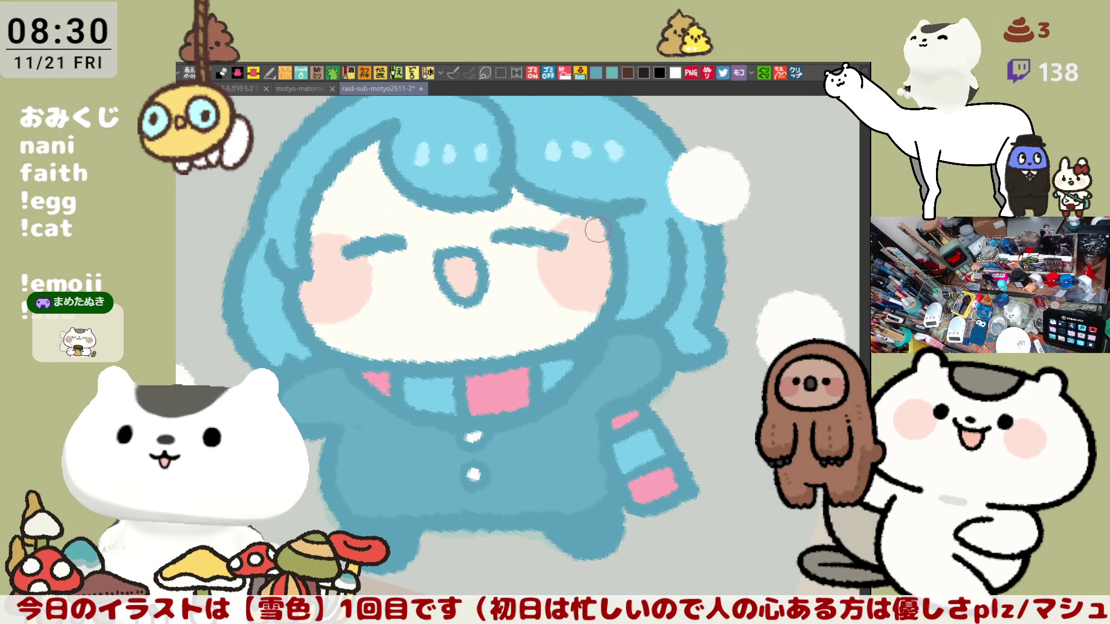
key(space)
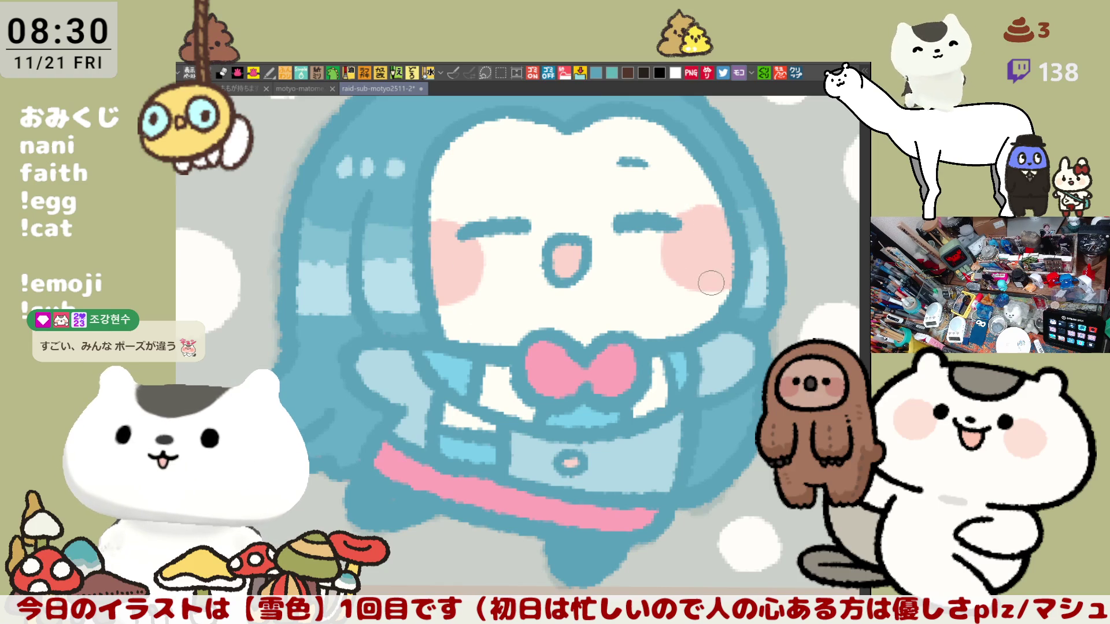
drag(240, 351, 419, 369)
scroll(419, 368, down, 5)
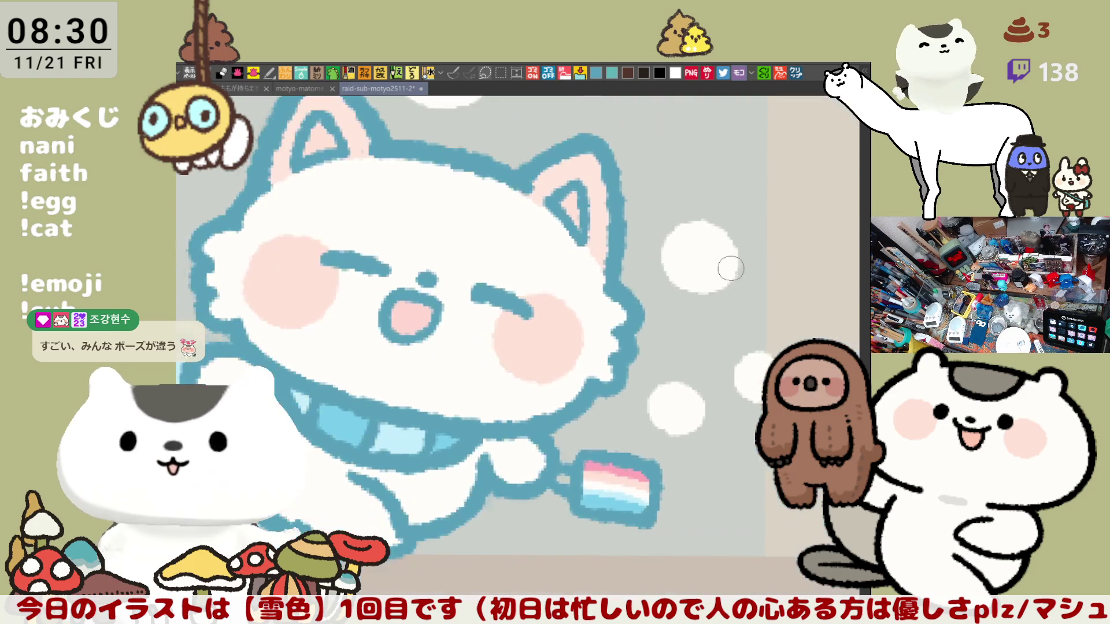
scroll(674, 372, up, 3)
scroll(673, 372, down, 4)
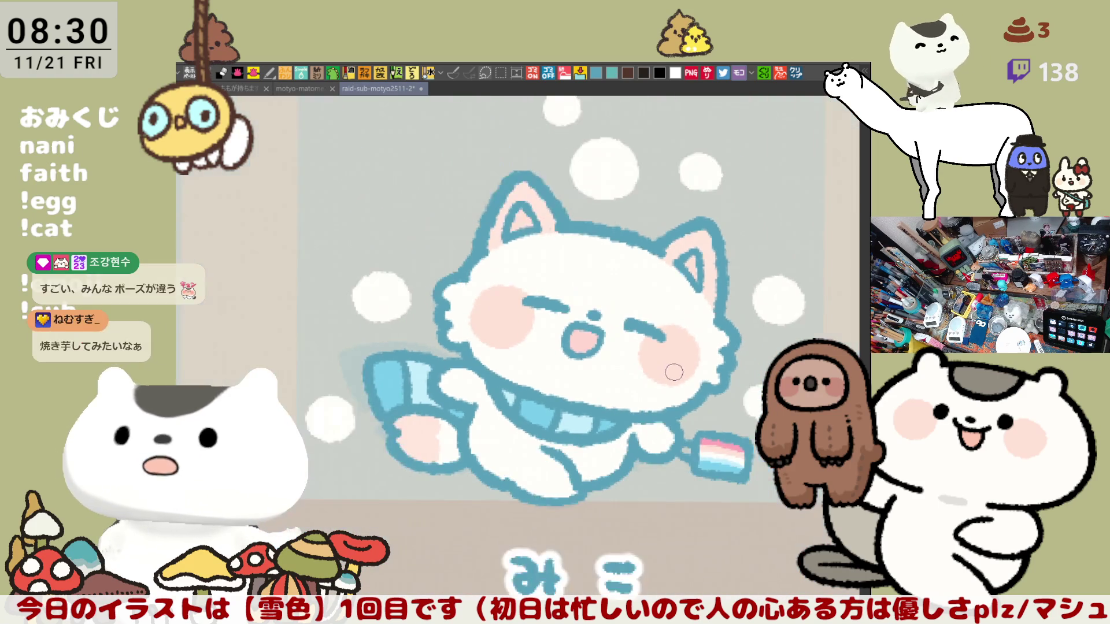
scroll(668, 349, down, 3)
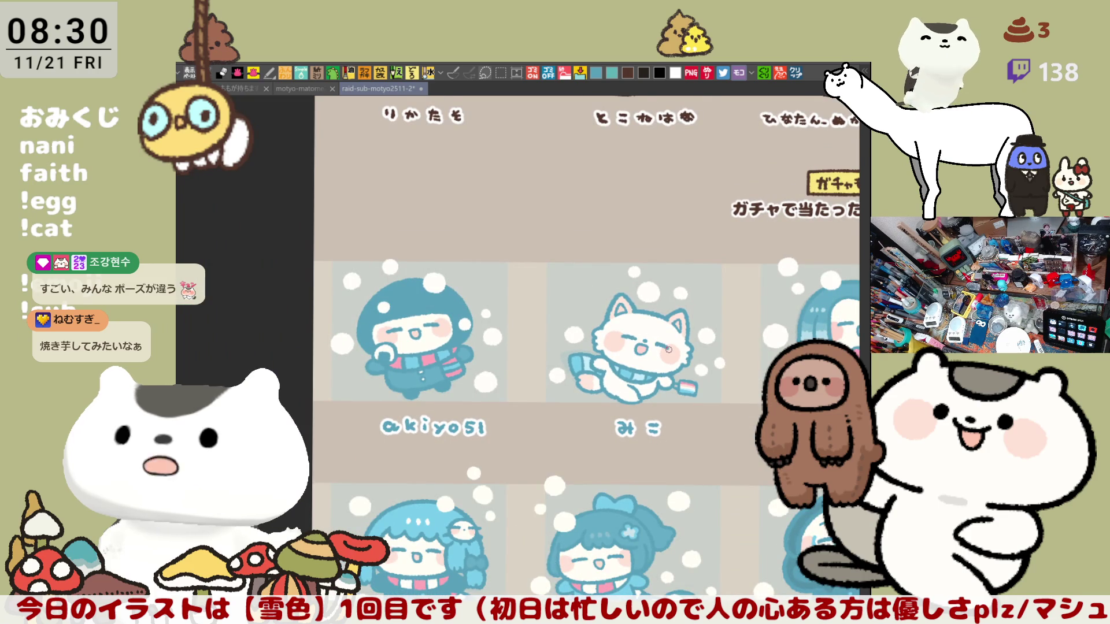
Zoom in on the hooded chibi and fill its open mouth with pink.
scroll(678, 443, down, 5)
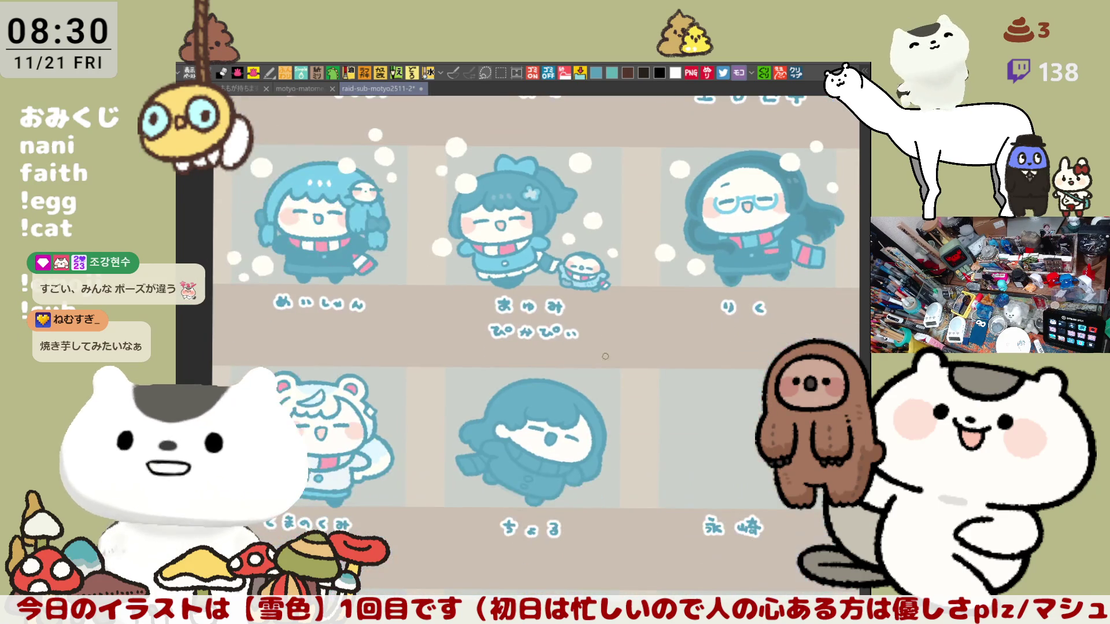
scroll(614, 369, up, 6)
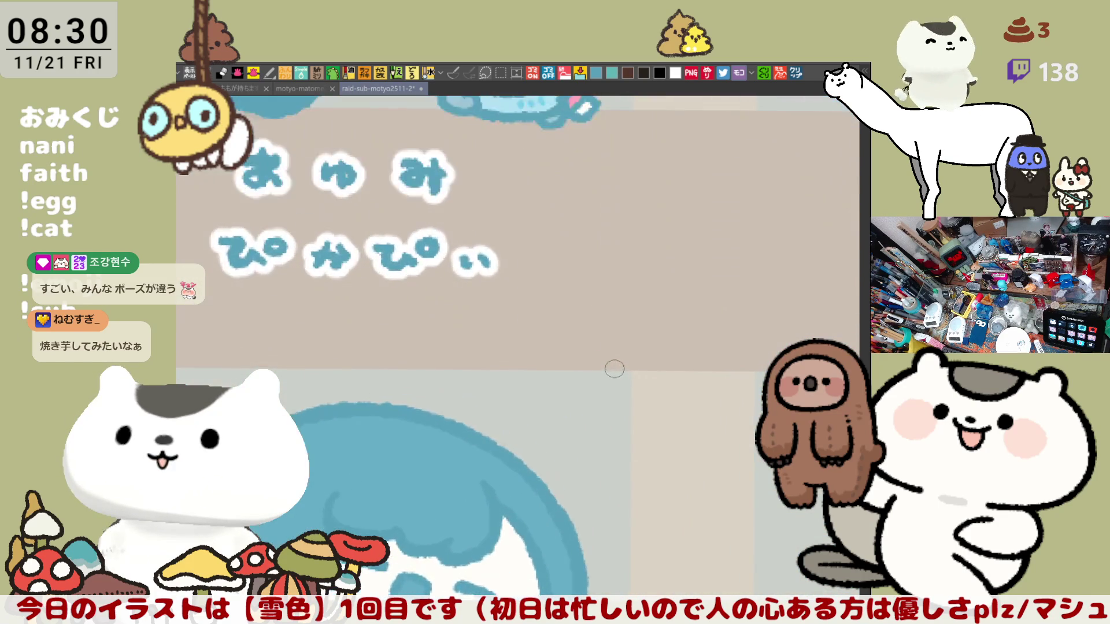
scroll(615, 369, up, 4)
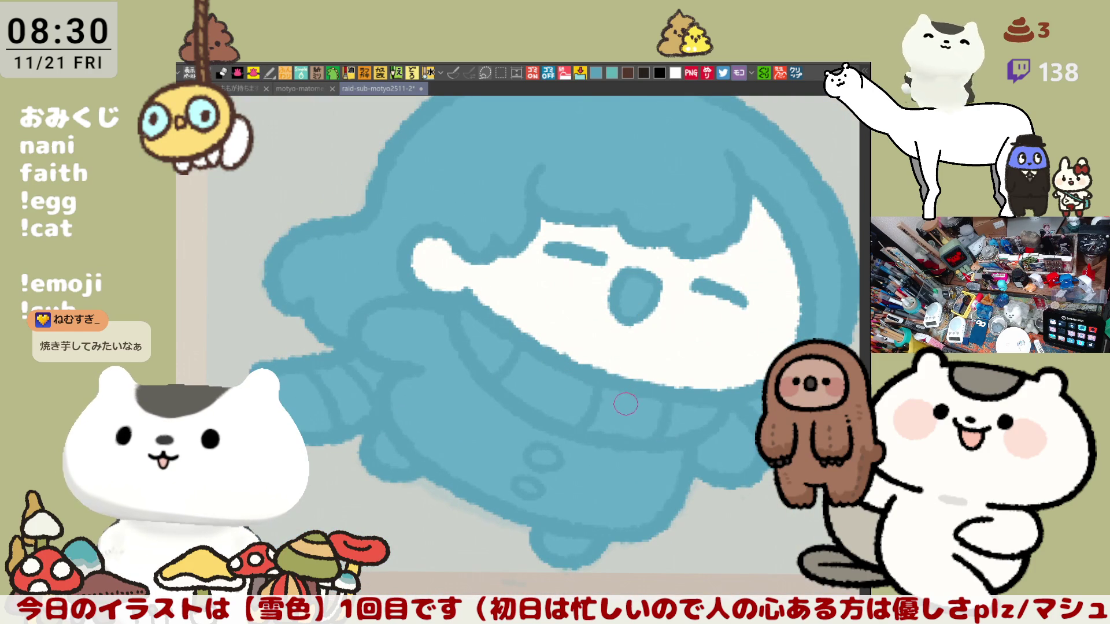
scroll(666, 433, right, 2)
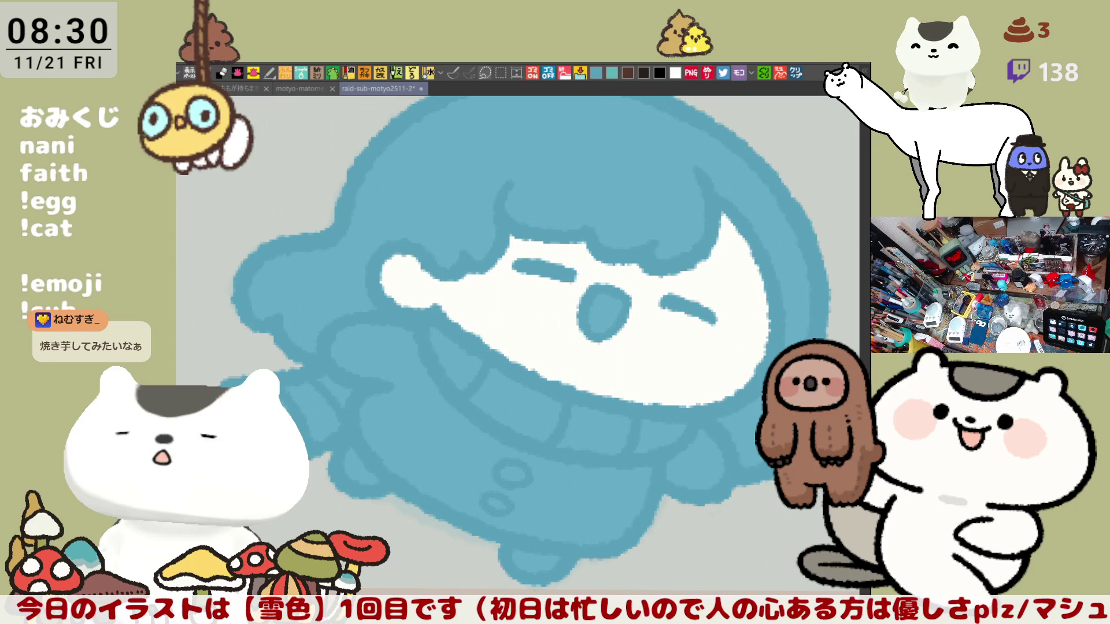
click(601, 311)
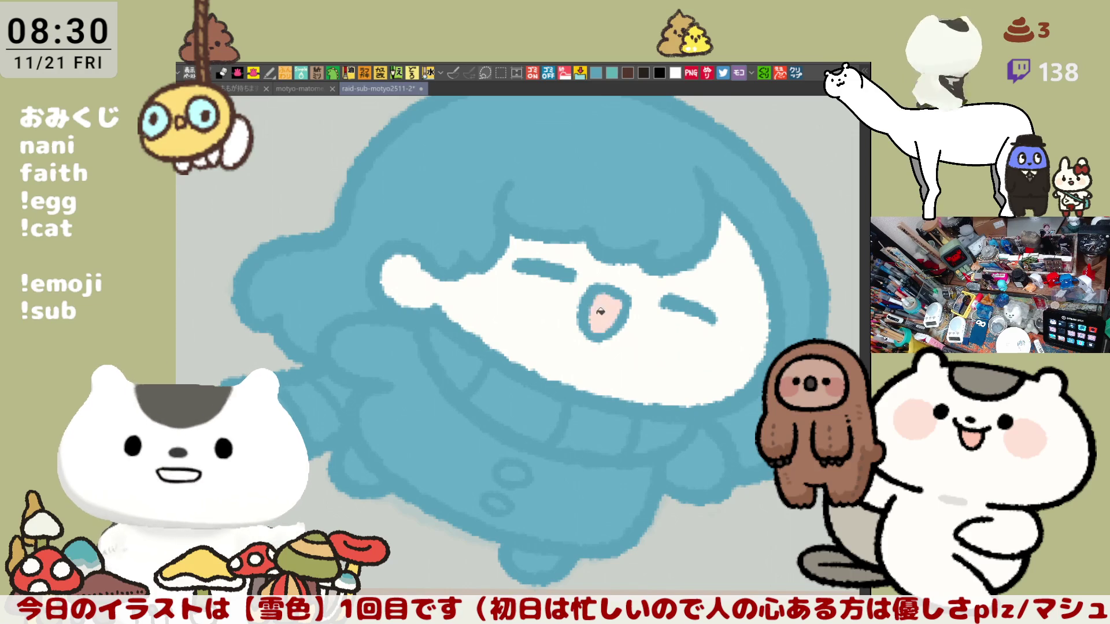
Brush soft pink blush under the left eye, retrying its shape, then under the right eye.
mouse_move(507, 247)
mouse_down()
mouse_move(485, 309)
mouse_move(469, 289)
mouse_move(532, 274)
mouse_move(466, 290)
mouse_move(483, 302)
mouse_move(520, 243)
mouse_move(509, 299)
mouse_up()
key(ctrl+z)
key(ctrl+z)
key(ctrl+z)
mouse_move(520, 240)
mouse_down()
mouse_move(534, 266)
mouse_move(465, 269)
mouse_up()
key(ctrl+z)
mouse_move(520, 240)
mouse_down()
mouse_move(489, 306)
mouse_move(456, 274)
mouse_up()
key(ctrl+z)
mouse_move(520, 252)
mouse_down()
mouse_move(462, 295)
mouse_move(453, 274)
mouse_move(520, 263)
mouse_move(469, 303)
mouse_move(482, 295)
mouse_up()
key(ctrl+z)
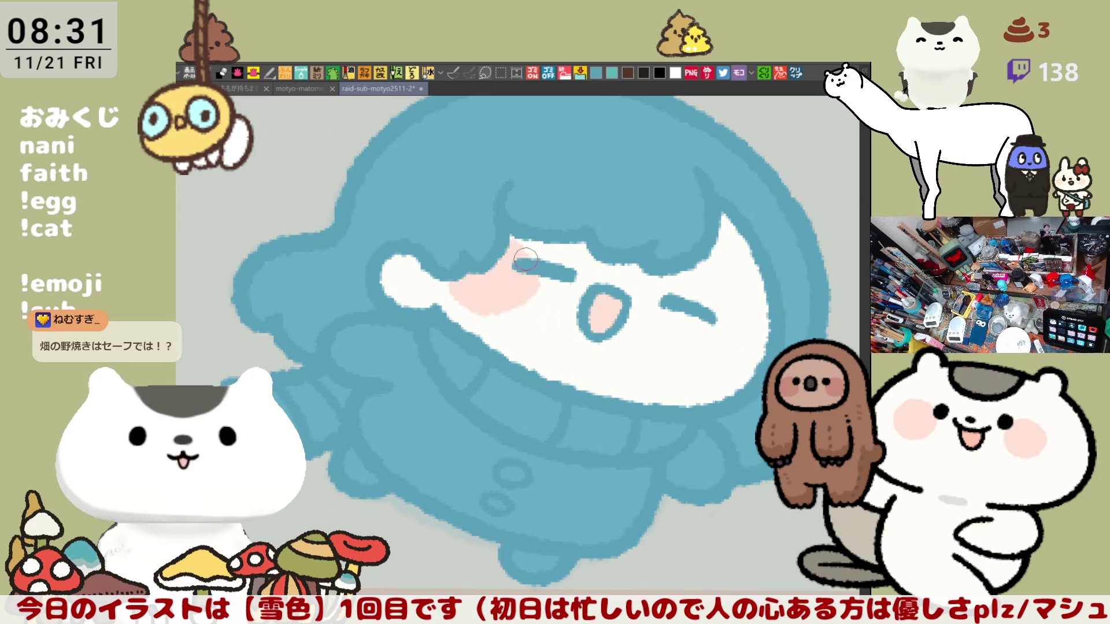
drag(520, 250, 501, 239)
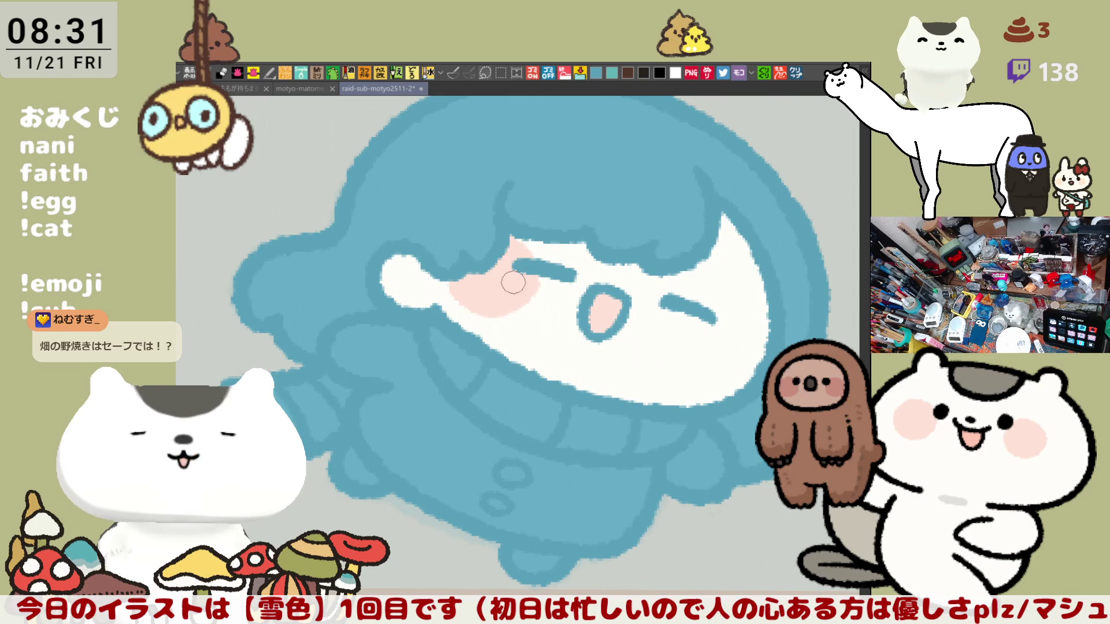
drag(721, 317, 747, 379)
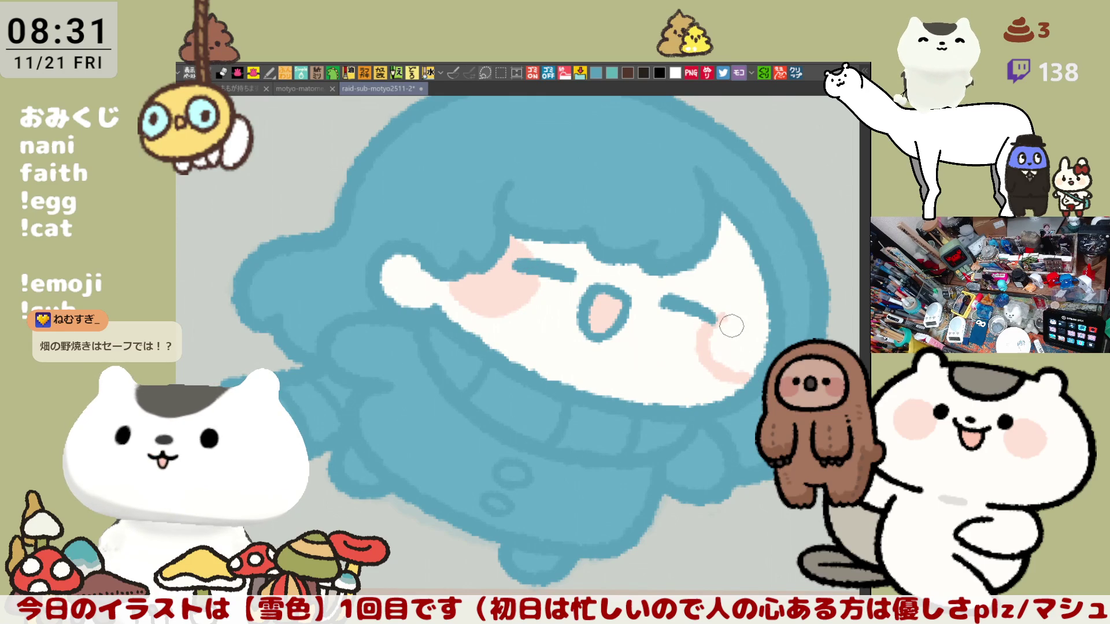
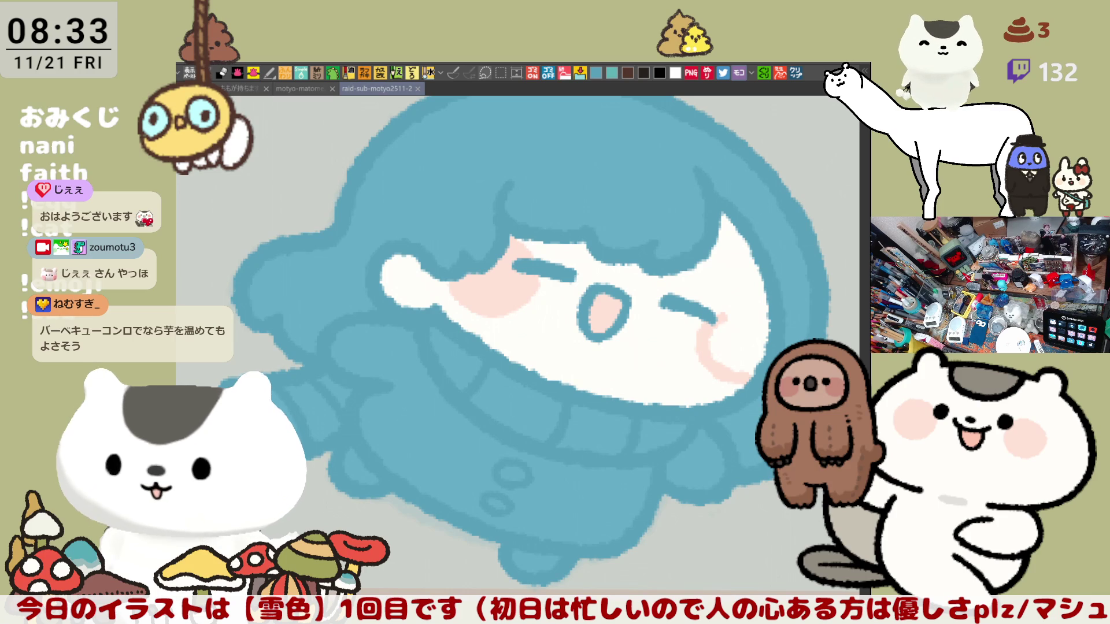
Frame the chibi's face and fill the character's hair pink.
mouse_move(613, 255)
mouse_down()
mouse_move(665, 307)
mouse_move(360, 366)
mouse_move(424, 372)
mouse_move(399, 359)
mouse_move(362, 364)
mouse_move(361, 385)
mouse_move(385, 408)
mouse_move(453, 367)
mouse_move(376, 347)
mouse_move(421, 365)
mouse_up()
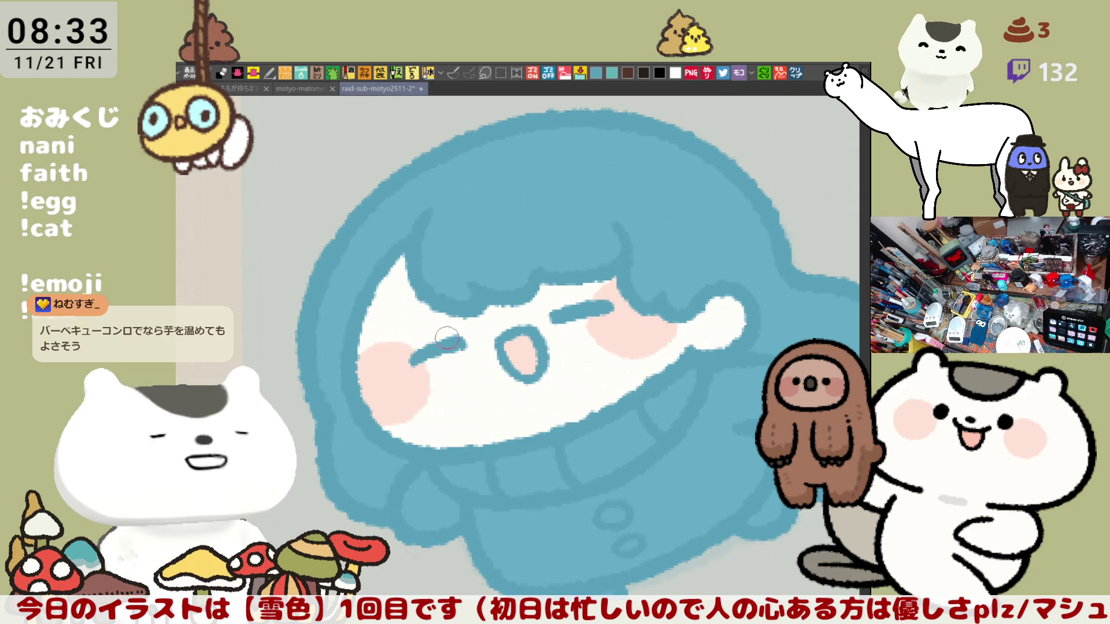
drag(675, 218, 712, 214)
drag(710, 289, 631, 287)
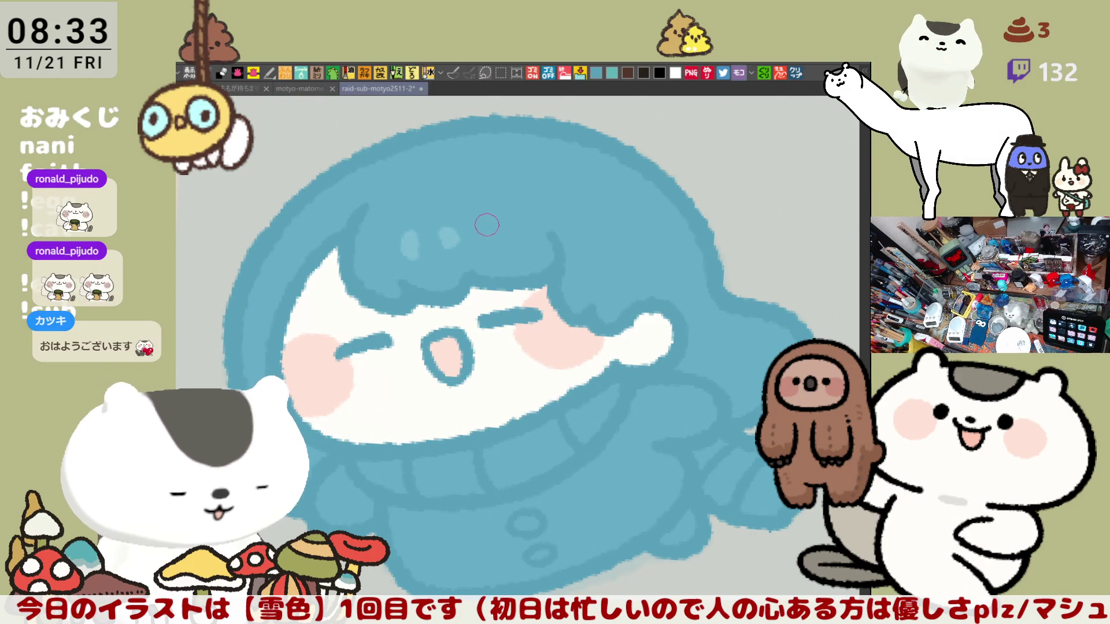
drag(518, 292, 542, 276)
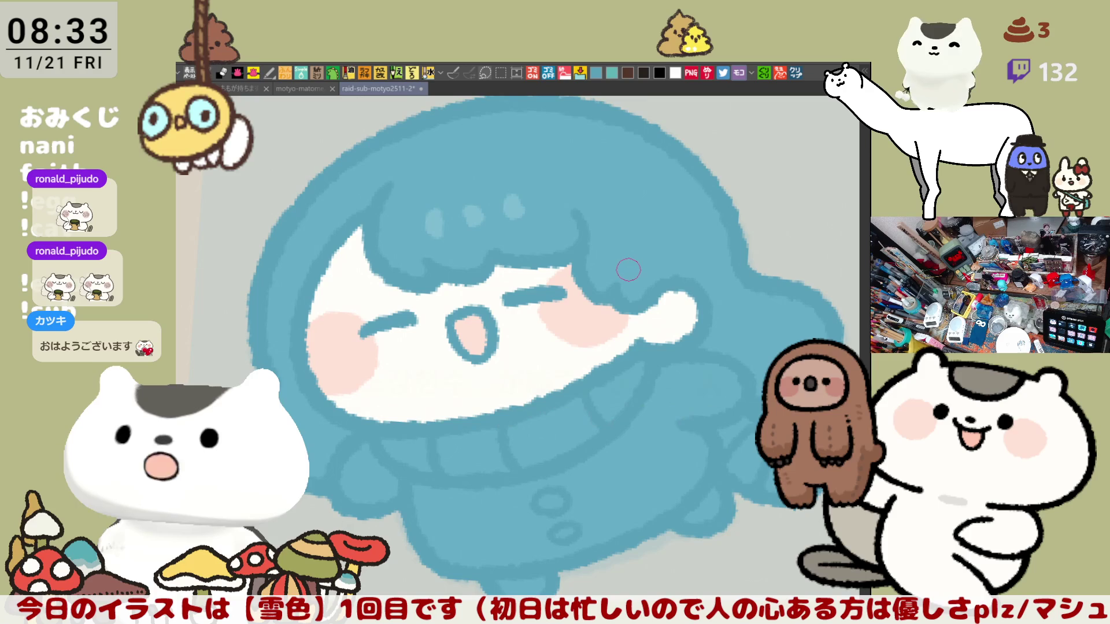
mouse_move(627, 266)
mouse_down()
mouse_move(589, 243)
mouse_move(637, 296)
mouse_up()
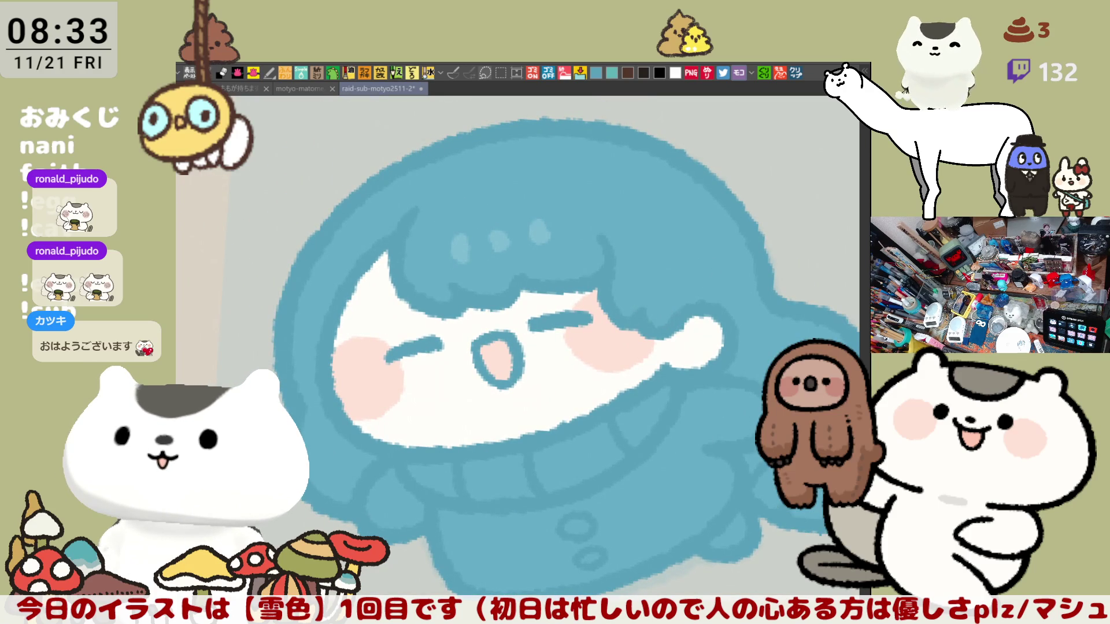
click(647, 203)
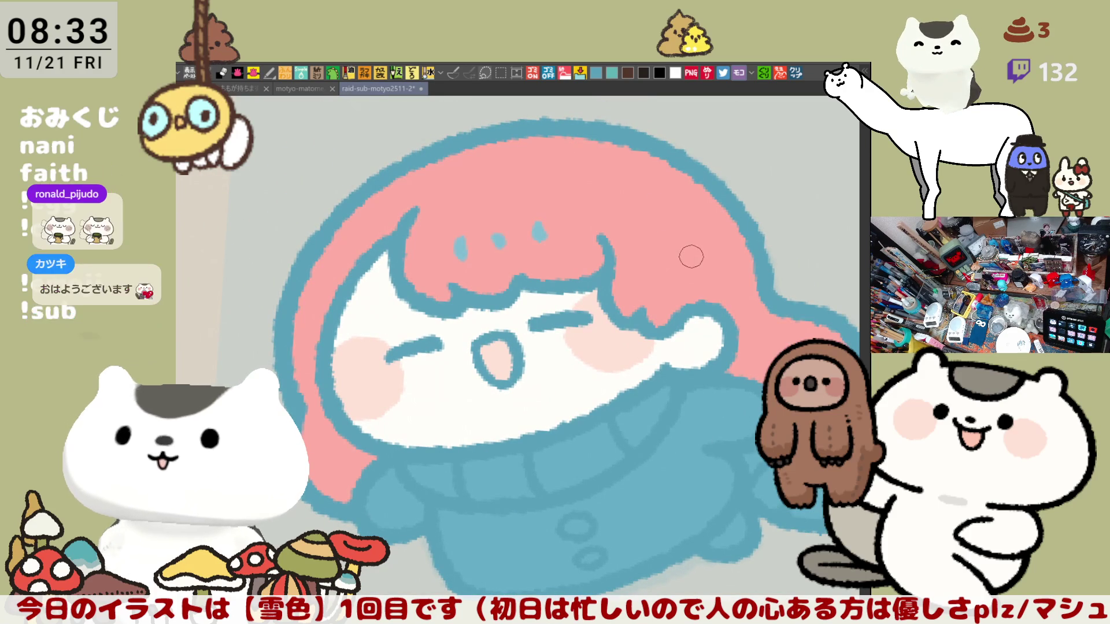
Undo the pink hair fill, then fill the neck scarf, scarf tip and sleeve cuff pink.
key(ctrl+z)
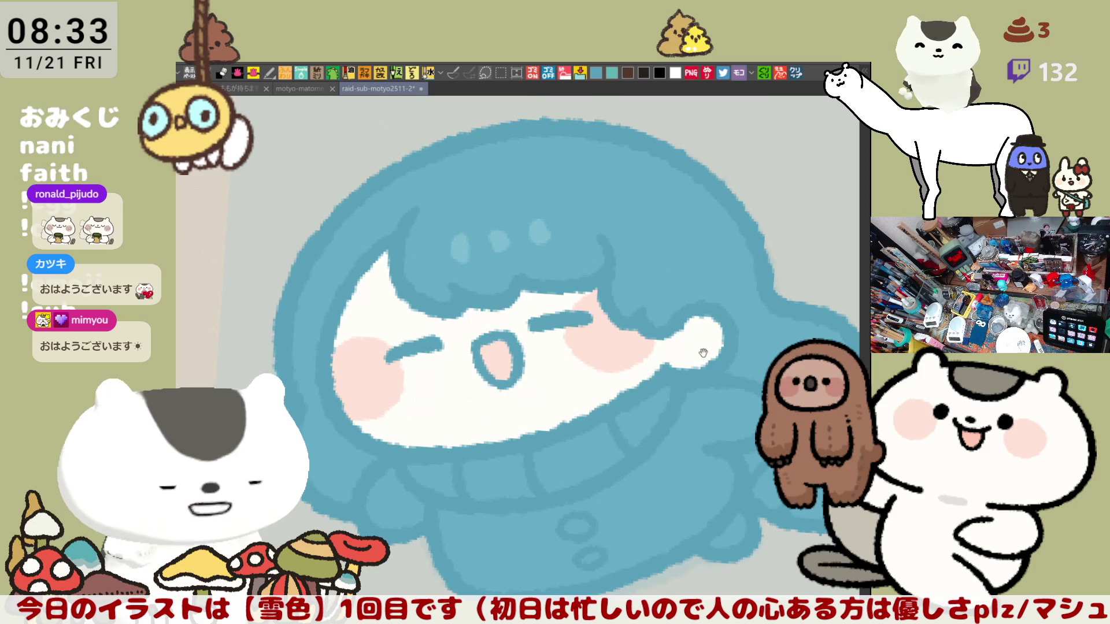
drag(682, 258, 520, 325)
click(339, 390)
click(465, 364)
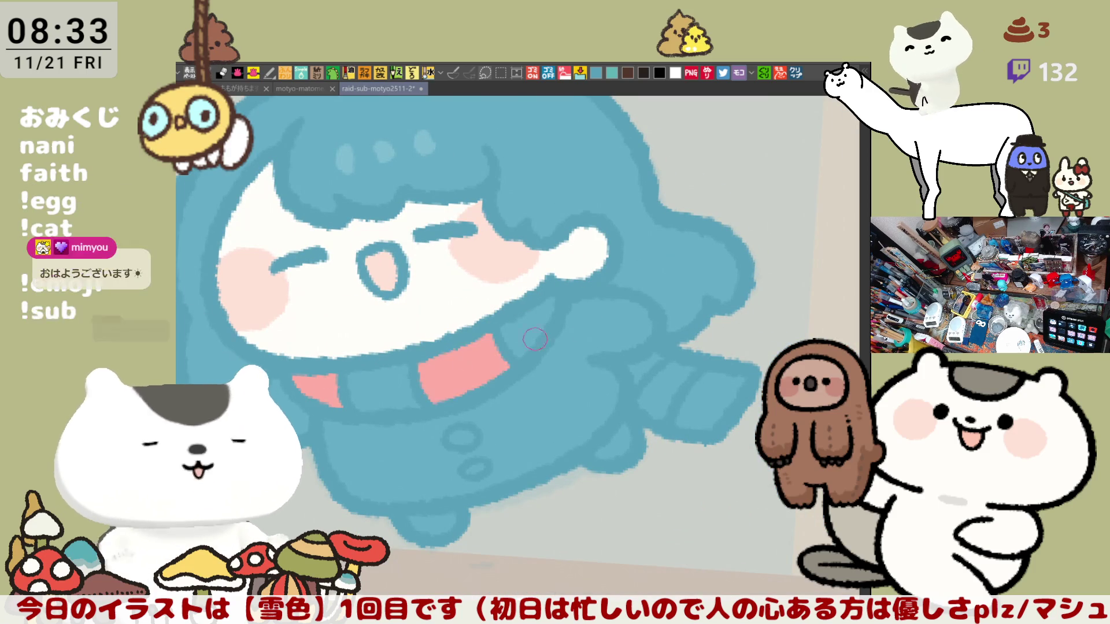
click(645, 365)
click(708, 382)
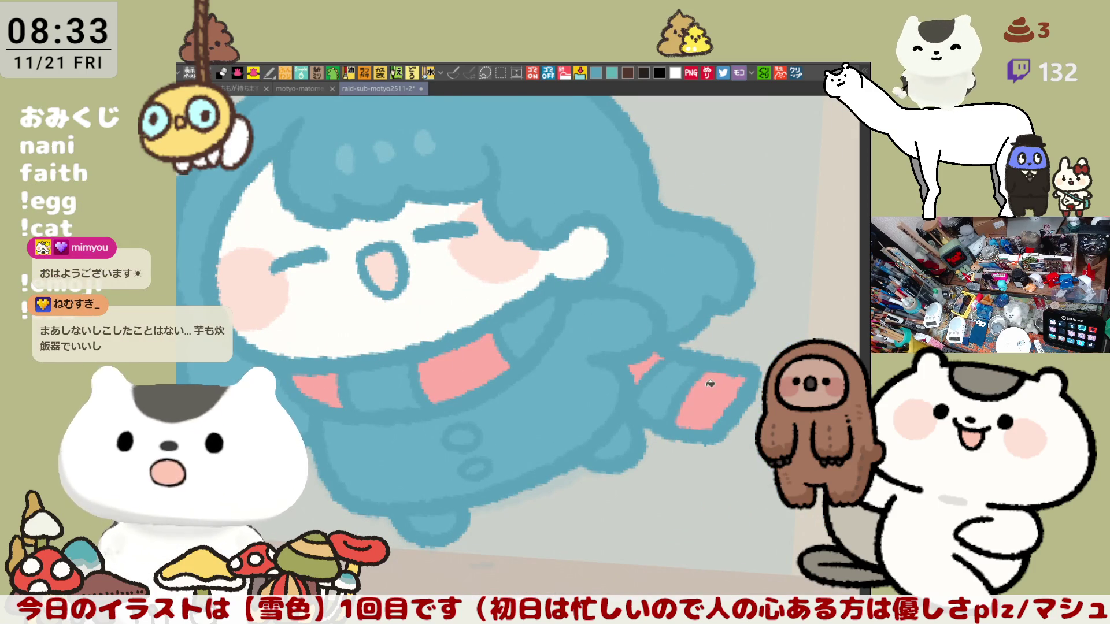
drag(618, 367, 728, 364)
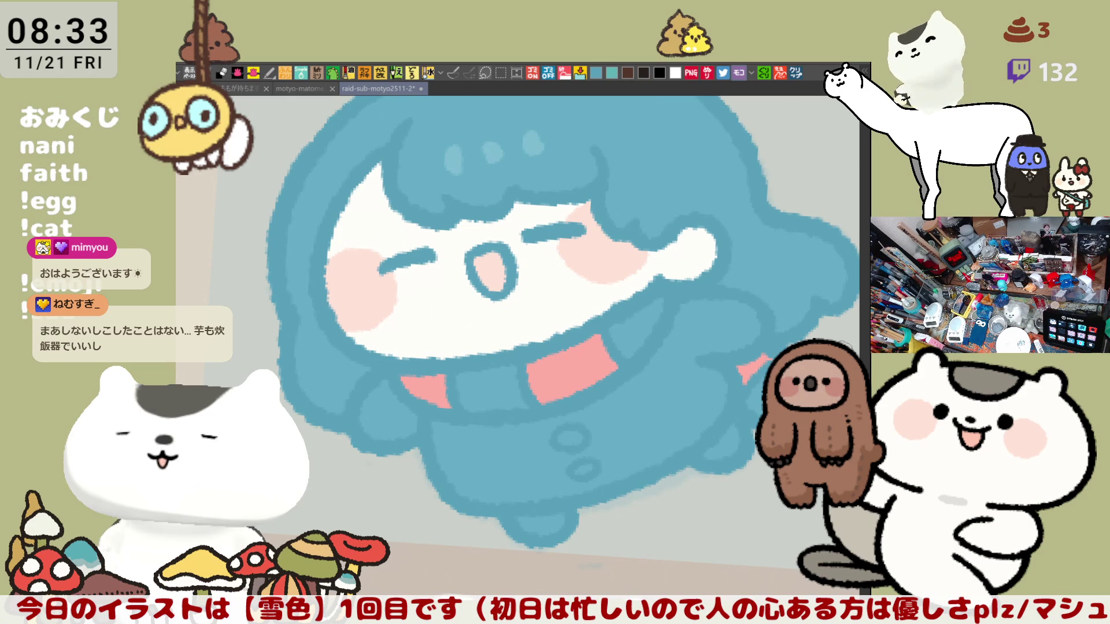
click(574, 364)
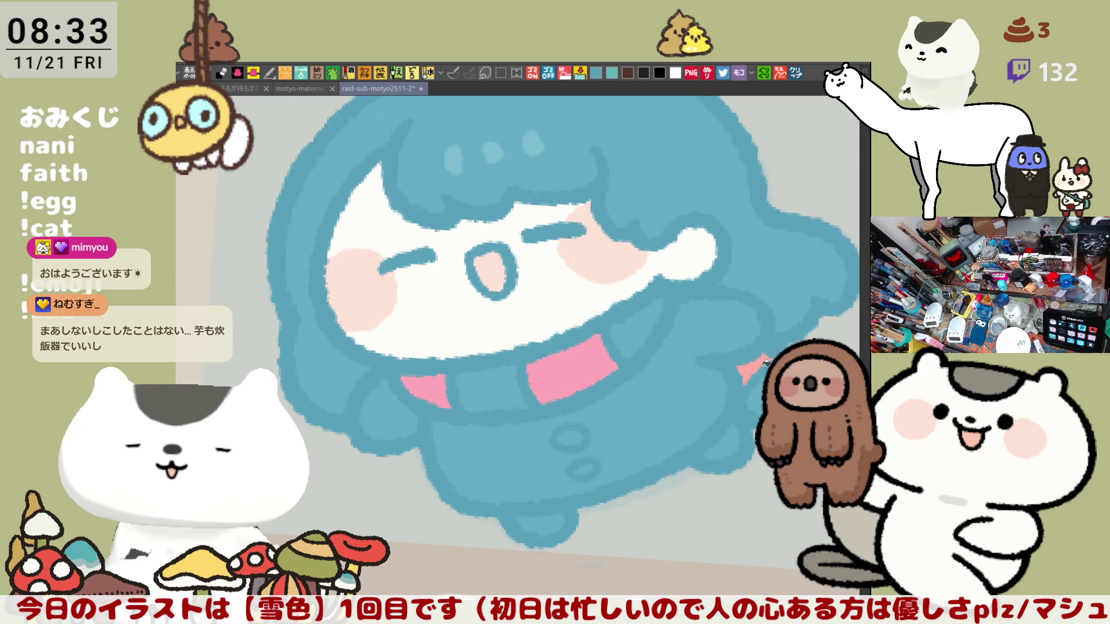
mouse_move(661, 393)
mouse_down()
mouse_move(625, 398)
mouse_move(625, 389)
mouse_up()
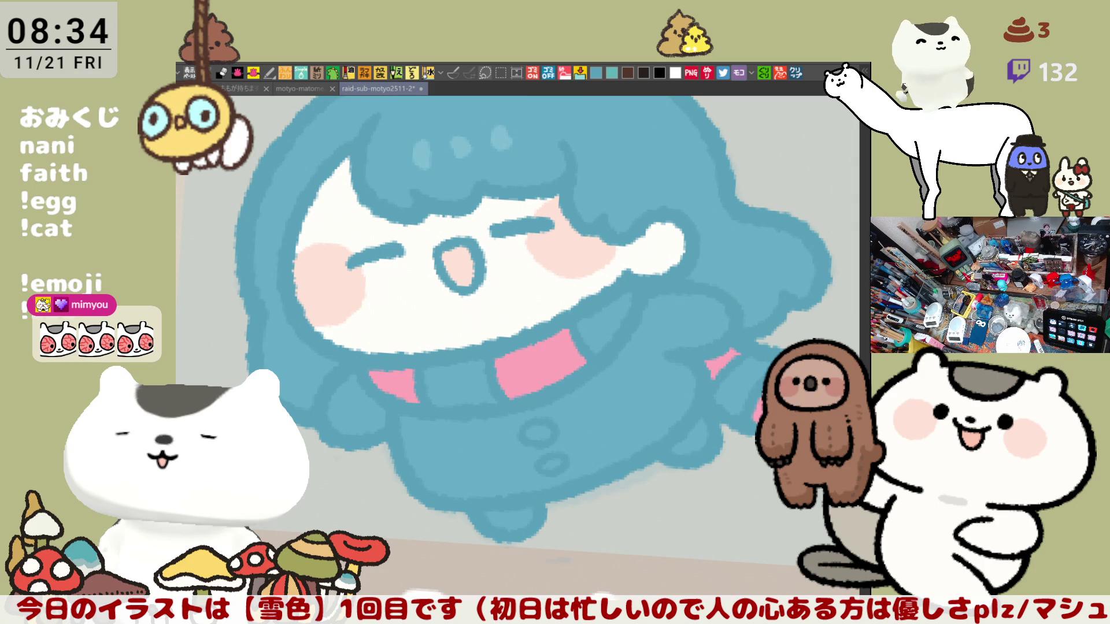
Fill the three gaps in the scarf pale pink to form stripes.
key(g)
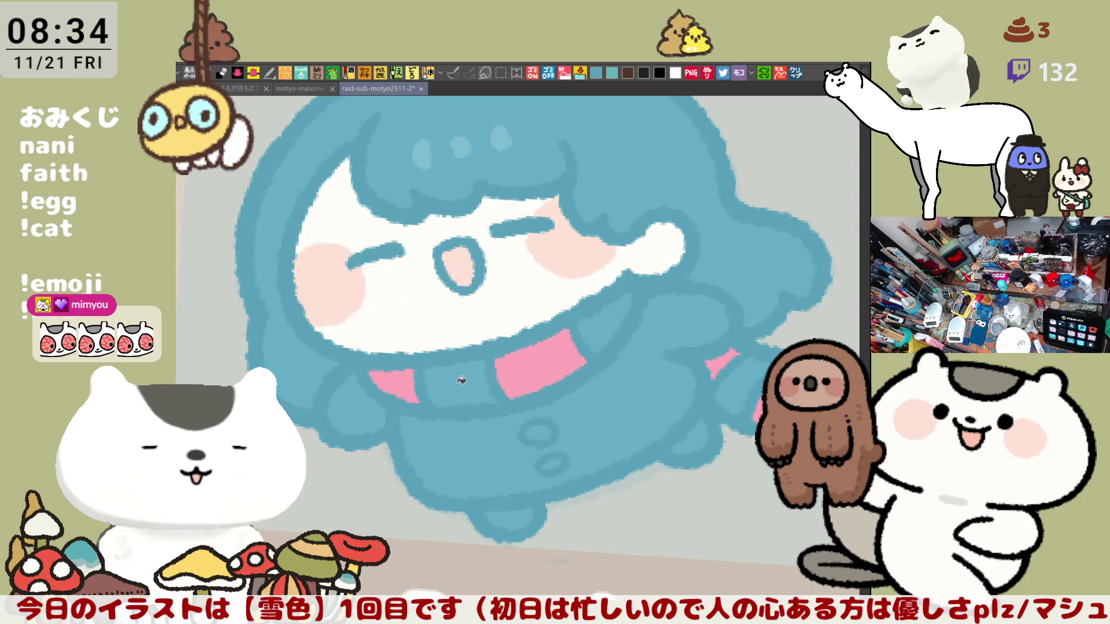
click(461, 384)
click(626, 322)
click(745, 384)
mouse_move(745, 384)
mouse_down()
mouse_move(746, 341)
mouse_move(795, 330)
mouse_up()
Reframe the face and hair, then undo a trial white fill on a scarf stripe.
key(b)
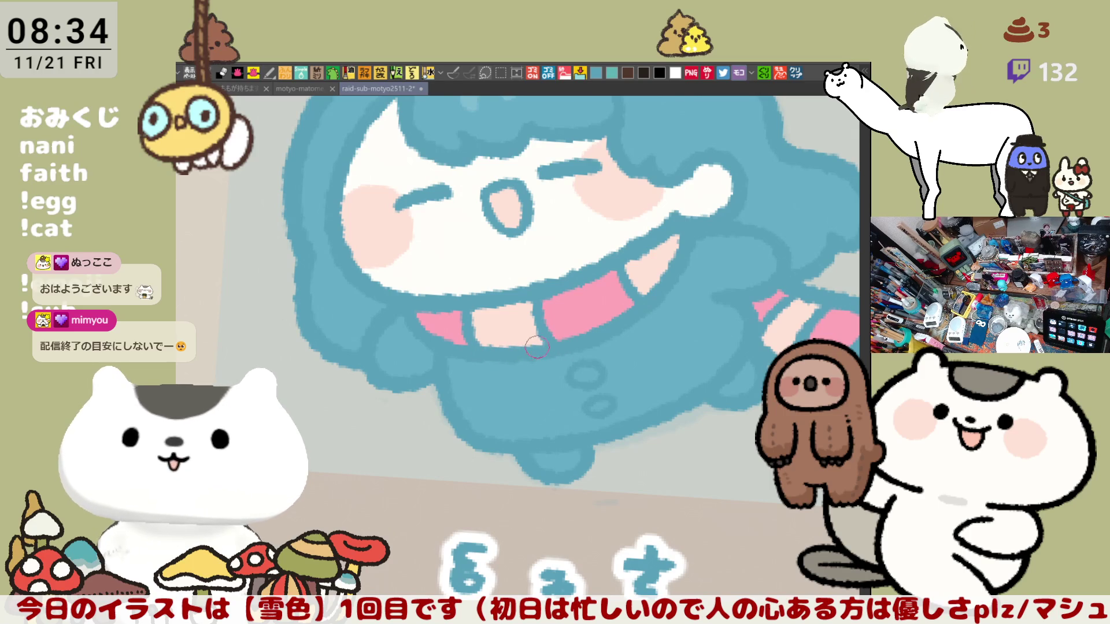
drag(728, 325, 617, 354)
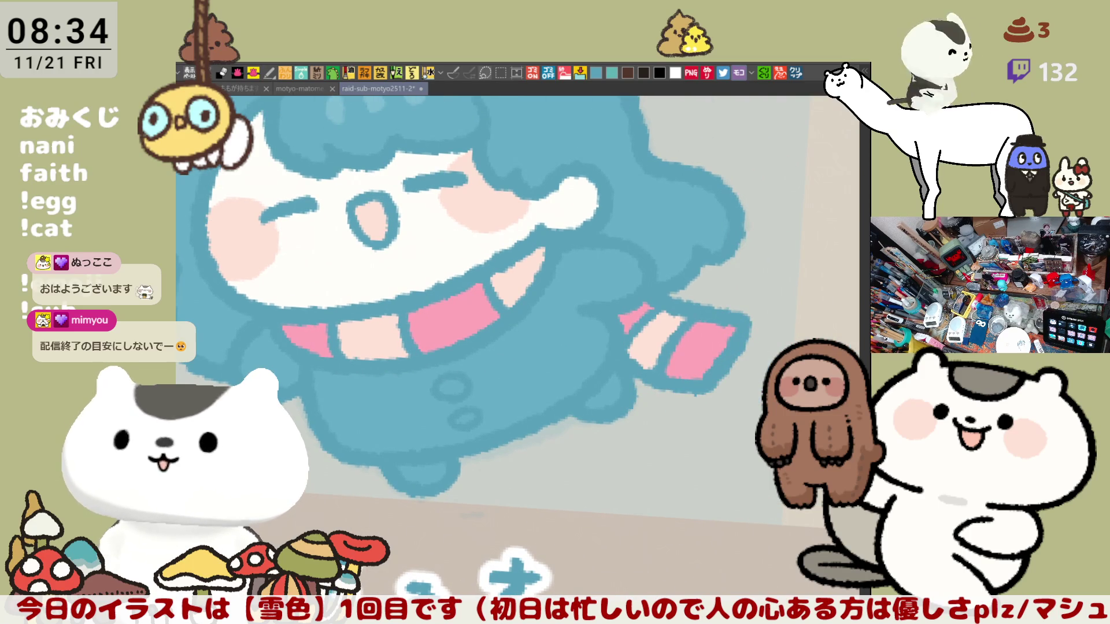
drag(564, 321, 674, 425)
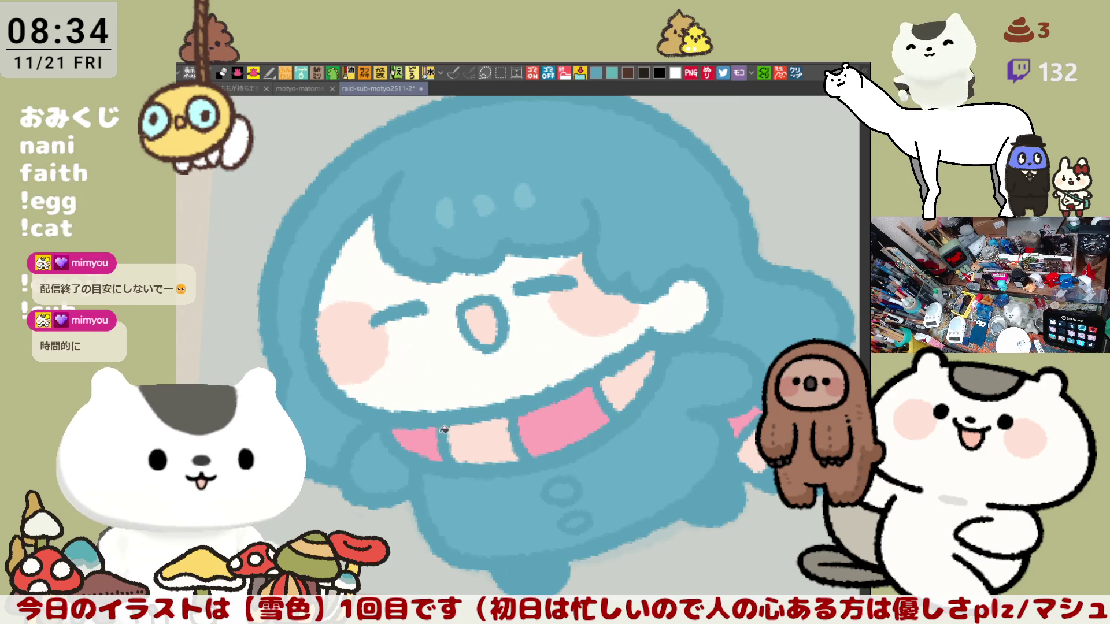
click(486, 425)
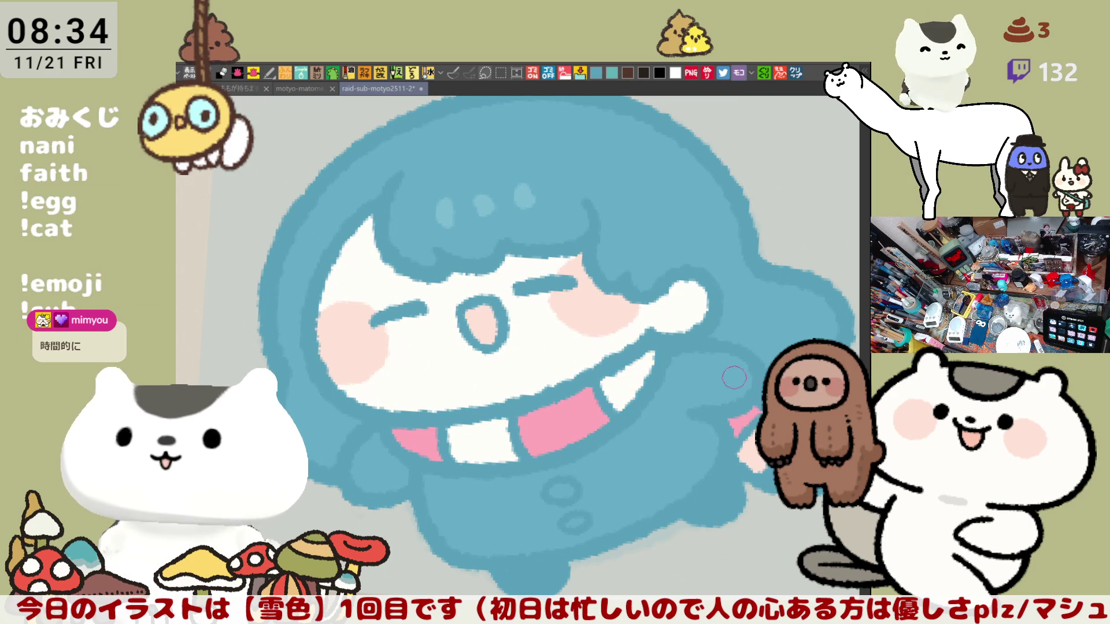
key(ctrl+z)
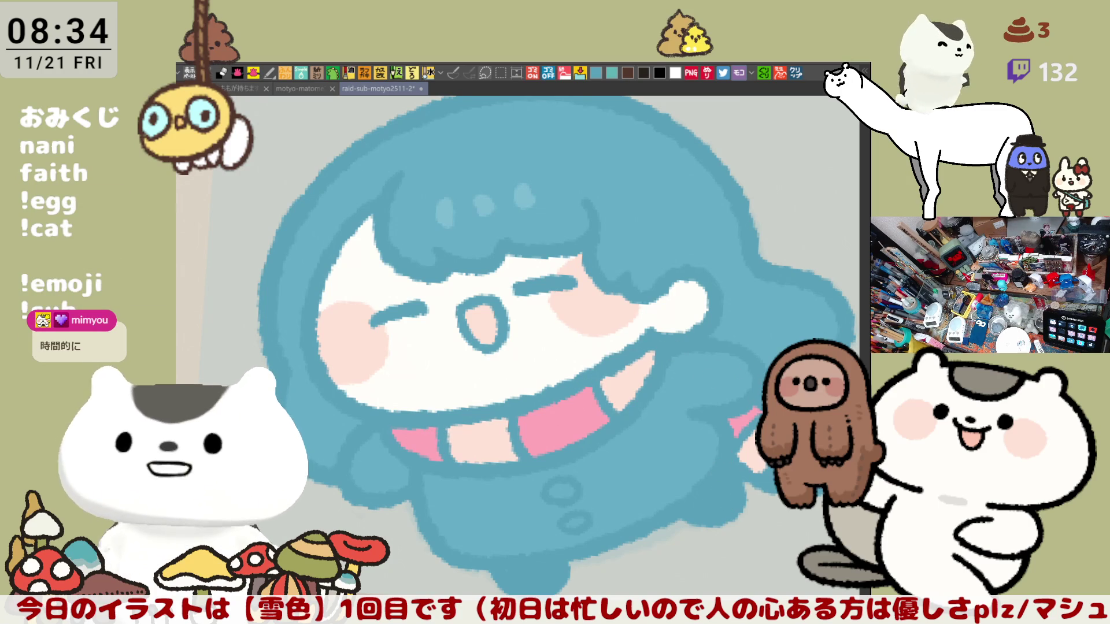
Fill the three pale scarf stripes light blue.
click(505, 442)
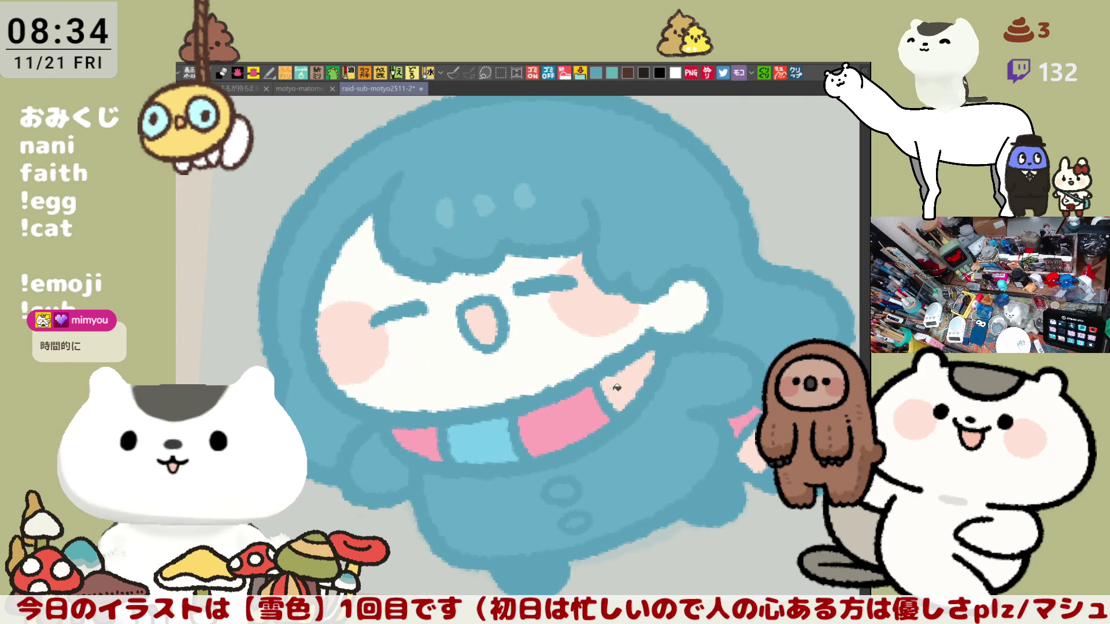
click(619, 387)
click(751, 451)
Paint the coat buttons white and briefly zoom out to check the whole character.
drag(690, 525, 695, 461)
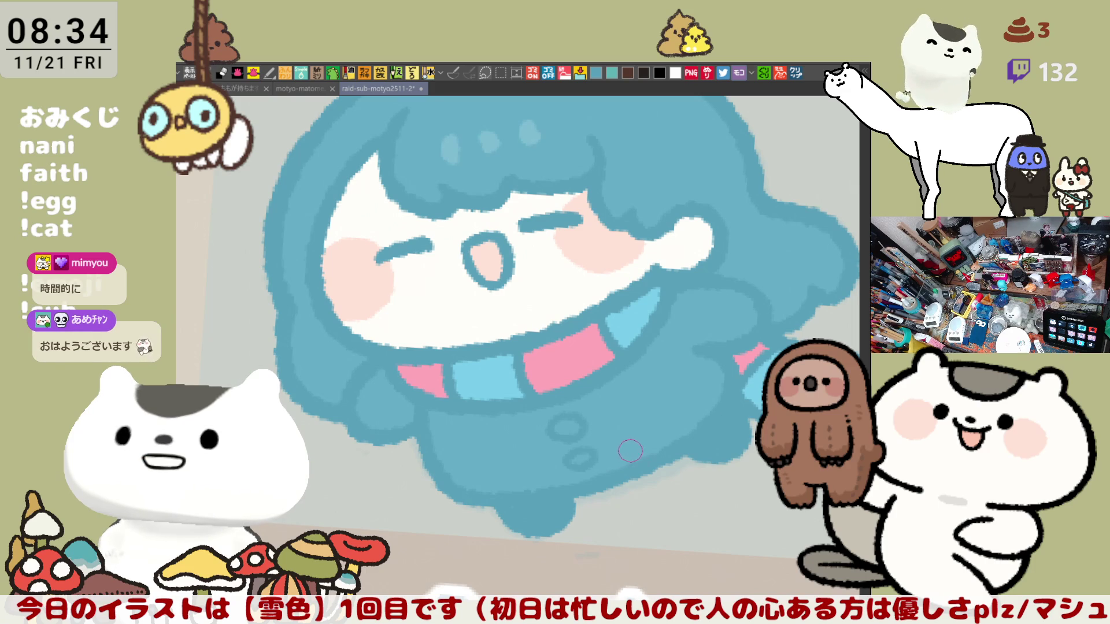
drag(562, 427, 570, 431)
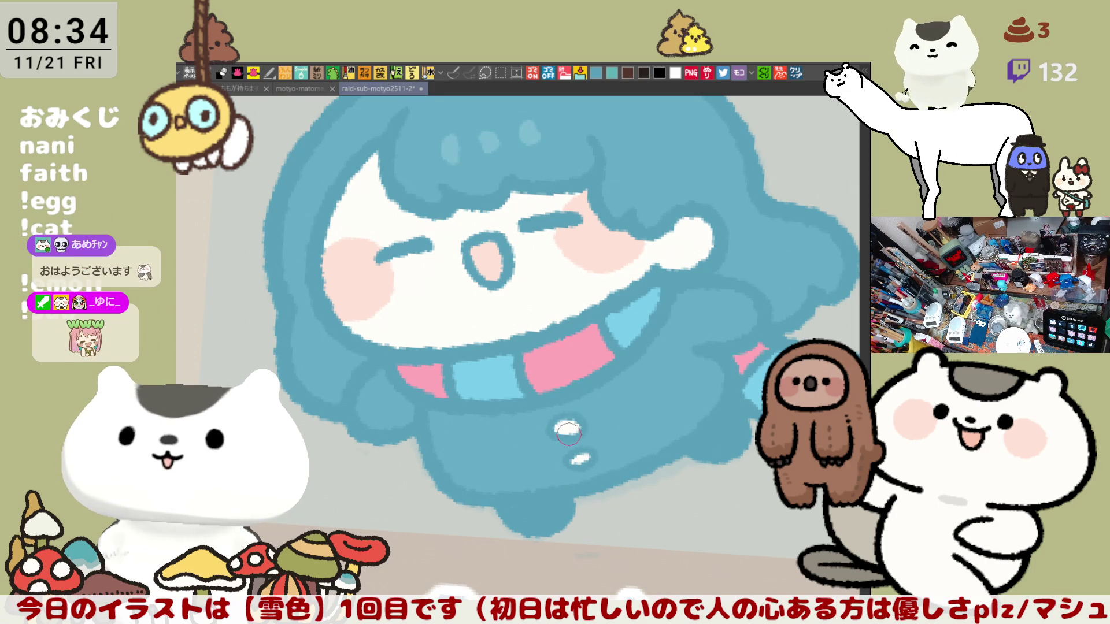
key(ctrl+0)
key(ctrl+alt+0)
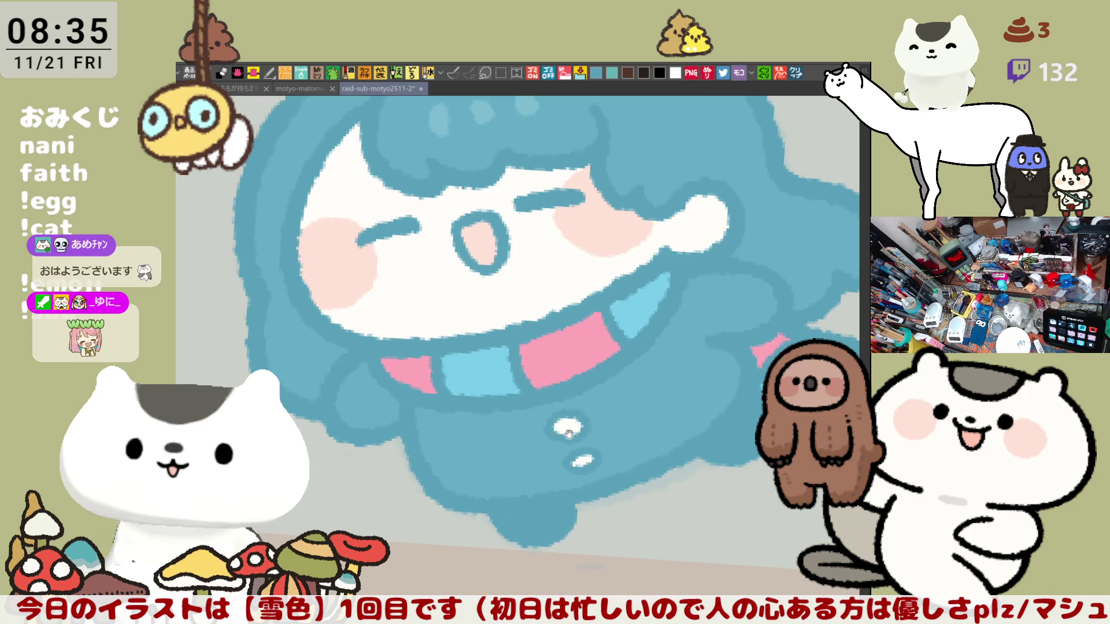
Cover old hair highlight spots in blue and add two light blue heart highlights to the hair.
scroll(569, 434, up, 3)
mouse_move(442, 317)
mouse_down()
mouse_move(523, 302)
mouse_move(545, 317)
mouse_move(532, 304)
mouse_move(551, 309)
mouse_move(555, 295)
mouse_move(546, 309)
mouse_move(535, 301)
mouse_move(561, 291)
mouse_up()
mouse_move(633, 284)
mouse_down()
mouse_move(641, 289)
mouse_move(618, 295)
mouse_move(635, 302)
mouse_move(635, 289)
mouse_up()
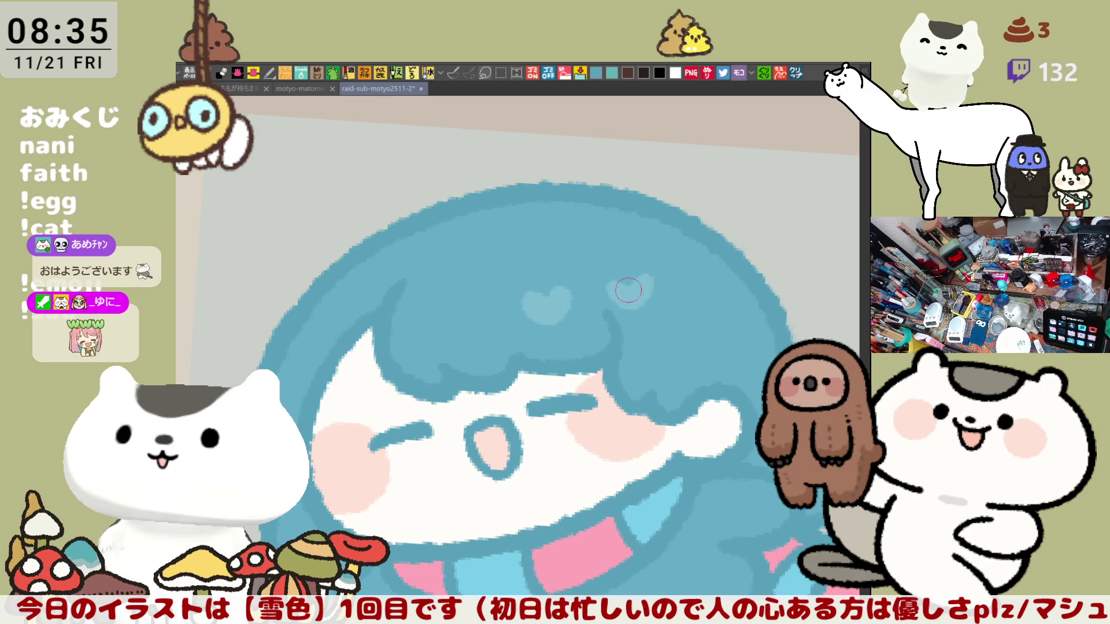
mouse_move(471, 339)
mouse_down()
mouse_move(456, 330)
mouse_move(463, 315)
mouse_move(477, 320)
mouse_up()
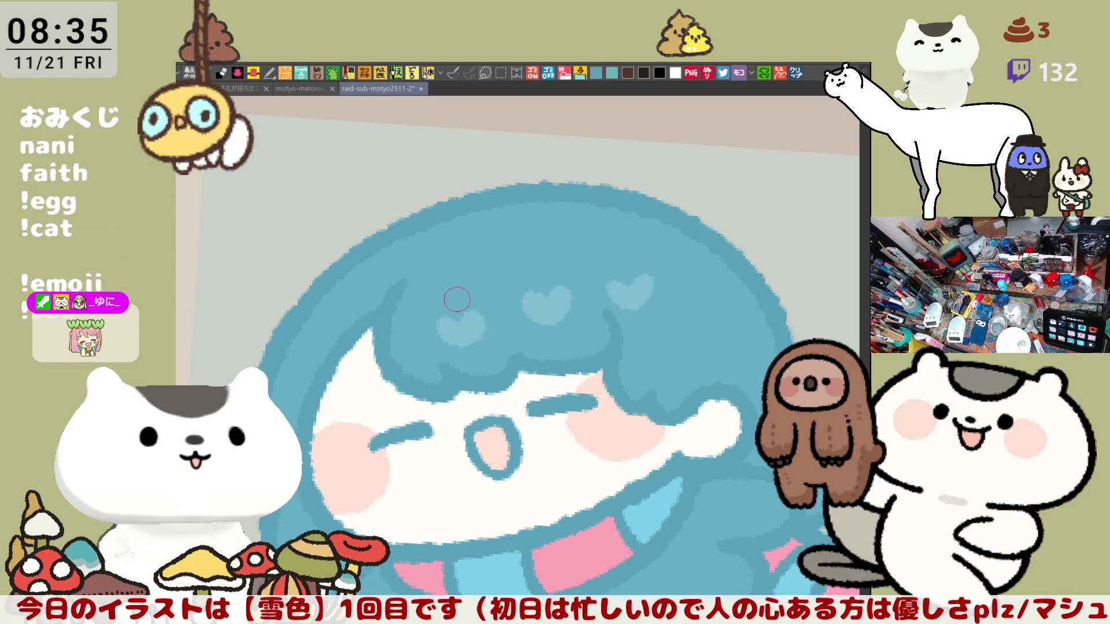
scroll(457, 299, down, 5)
drag(456, 299, 474, 262)
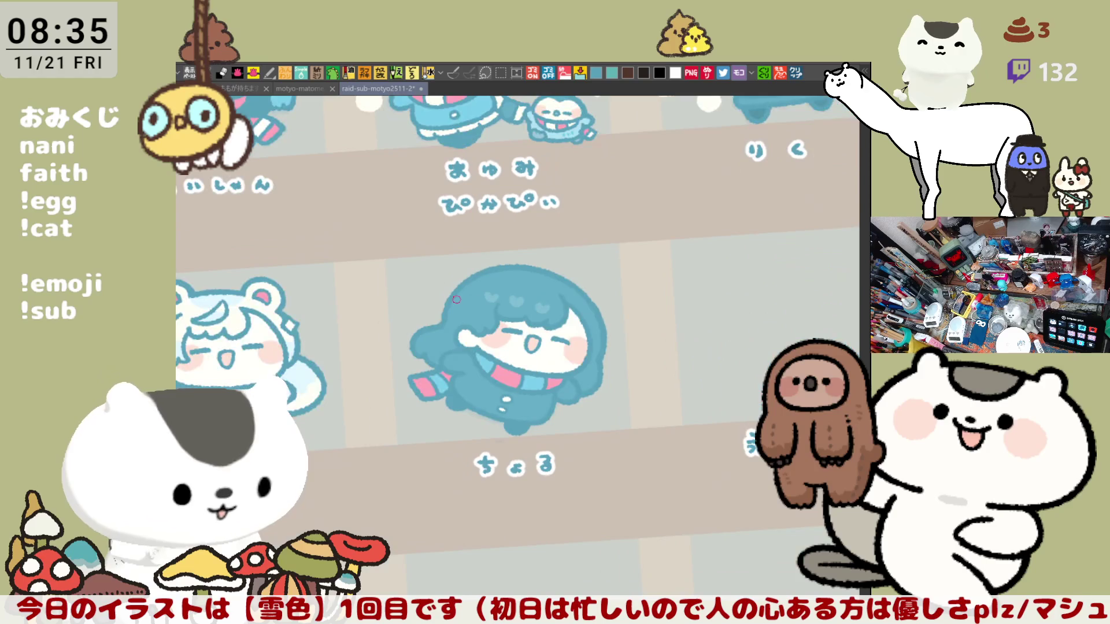
Zoom out over the sticker sheet and bring the くまのくみ bear-hood character into close view.
mouse_move(591, 210)
mouse_down()
mouse_move(661, 275)
mouse_move(653, 286)
mouse_up()
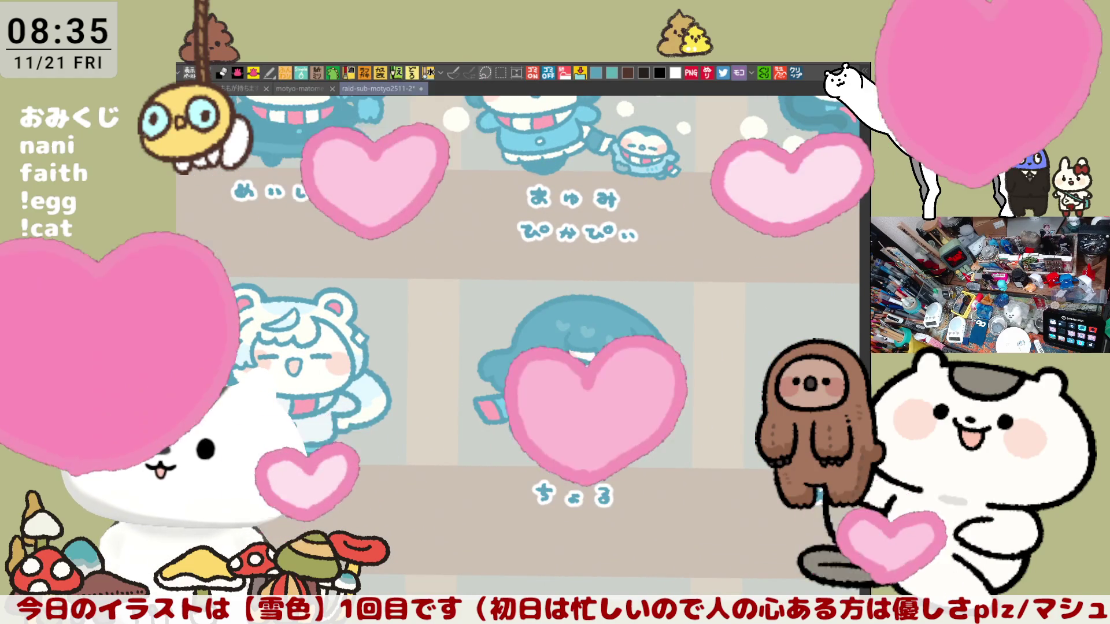
scroll(401, 541, down, 2)
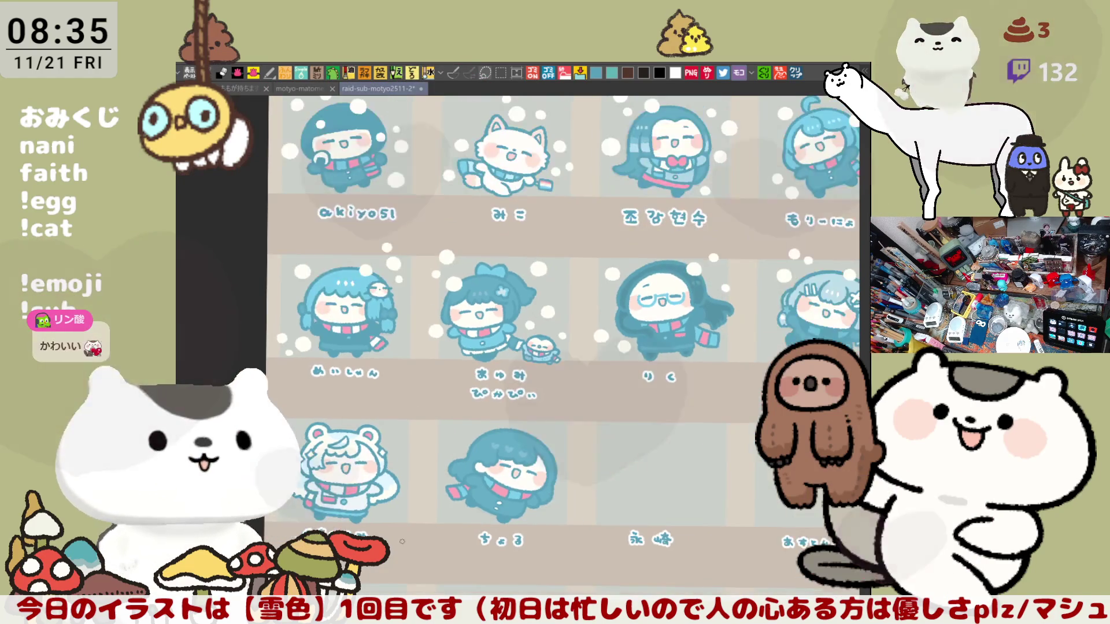
mouse_move(721, 298)
mouse_down()
mouse_move(596, 419)
mouse_move(634, 416)
mouse_move(619, 419)
mouse_up()
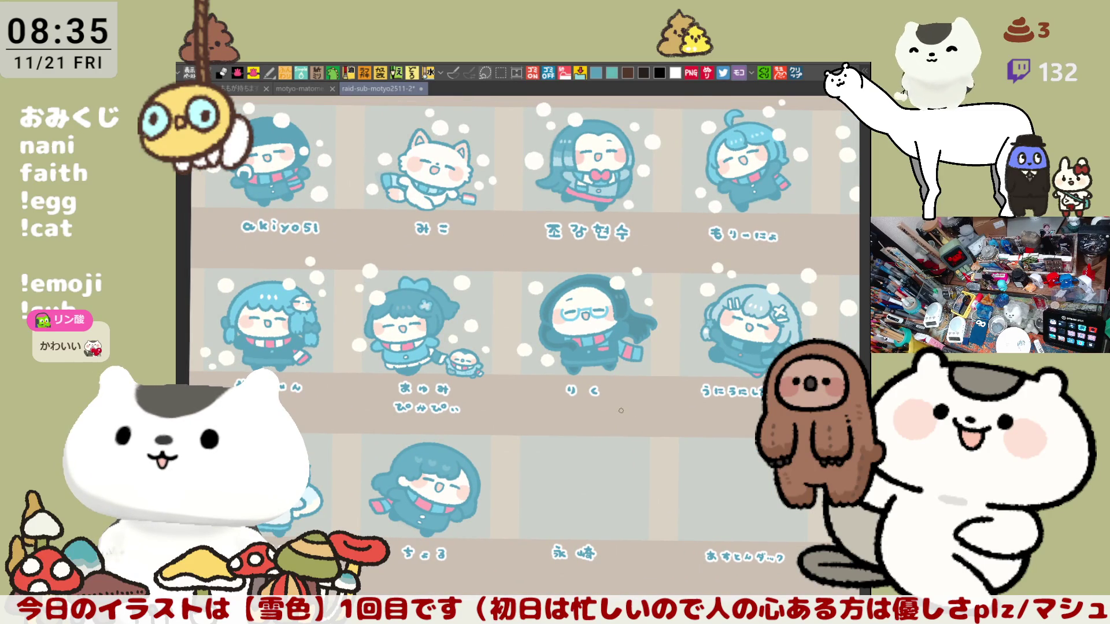
mouse_move(624, 415)
mouse_down()
mouse_move(607, 362)
mouse_move(583, 492)
mouse_up()
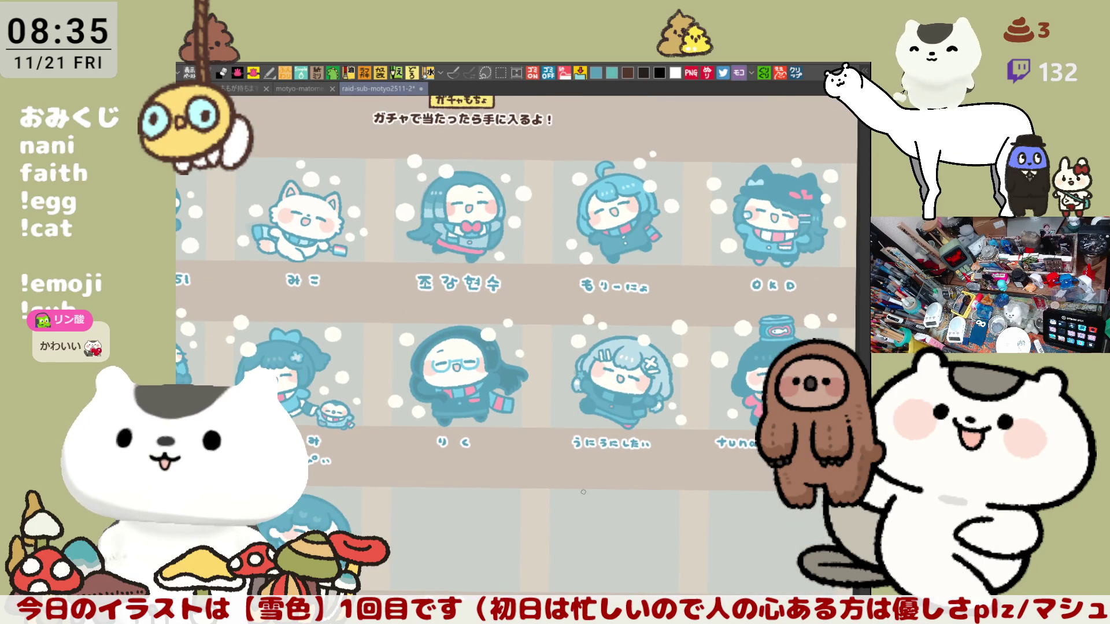
drag(518, 539, 634, 428)
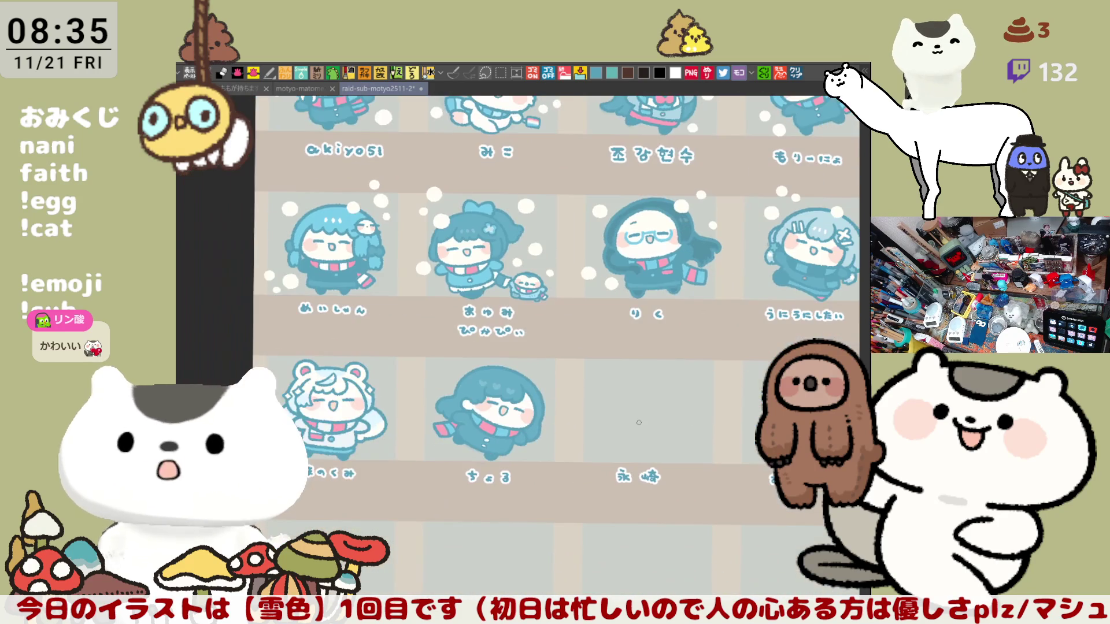
scroll(474, 372, up, 6)
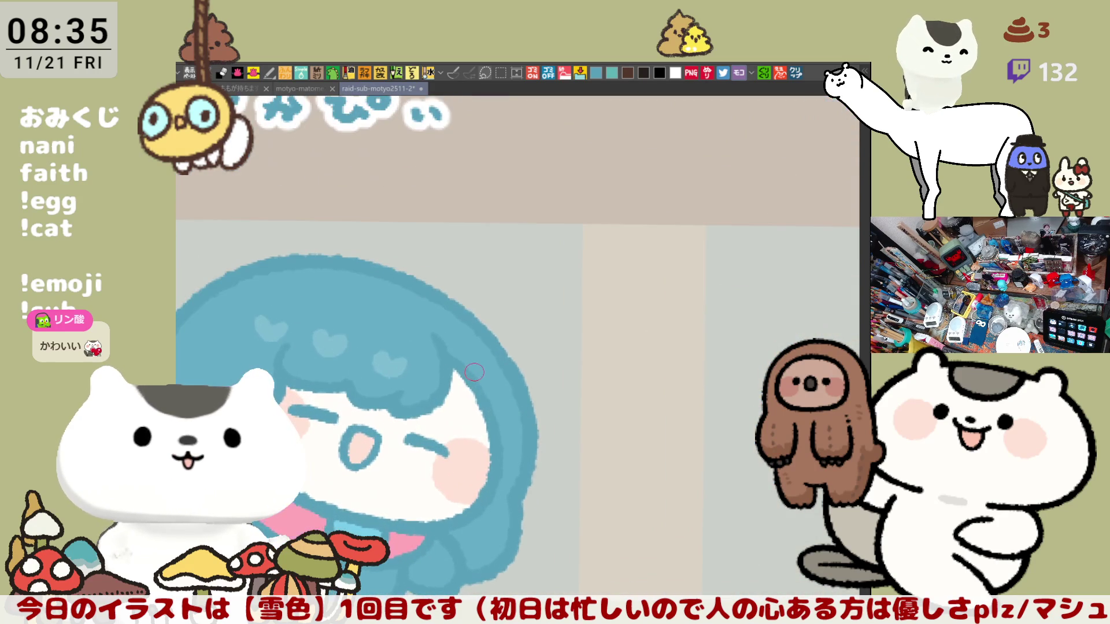
drag(549, 334, 696, 355)
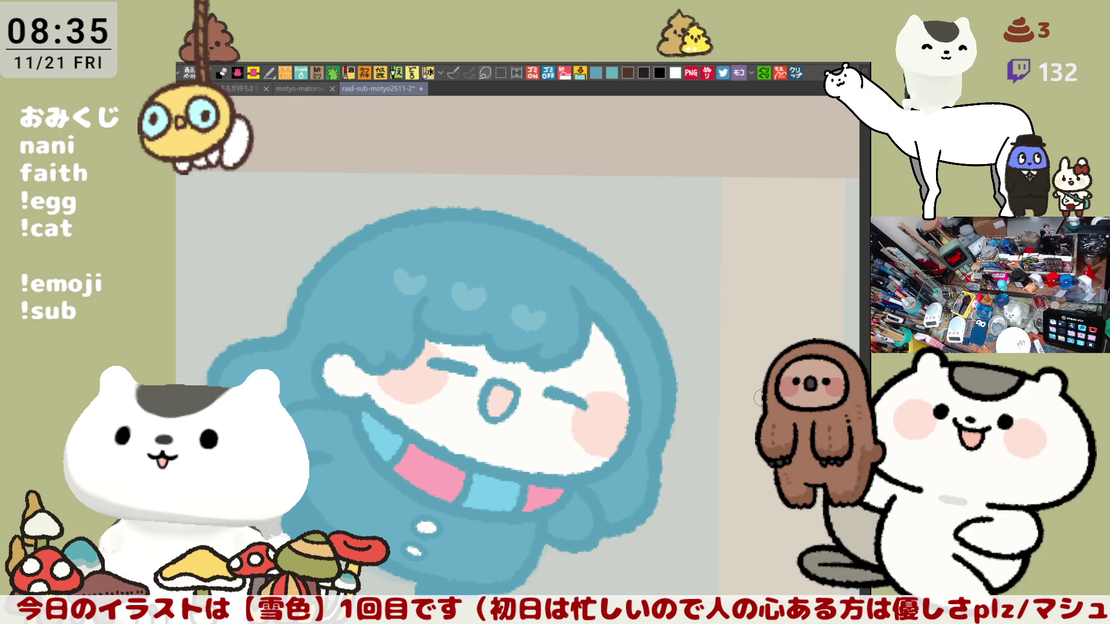
drag(685, 495, 739, 425)
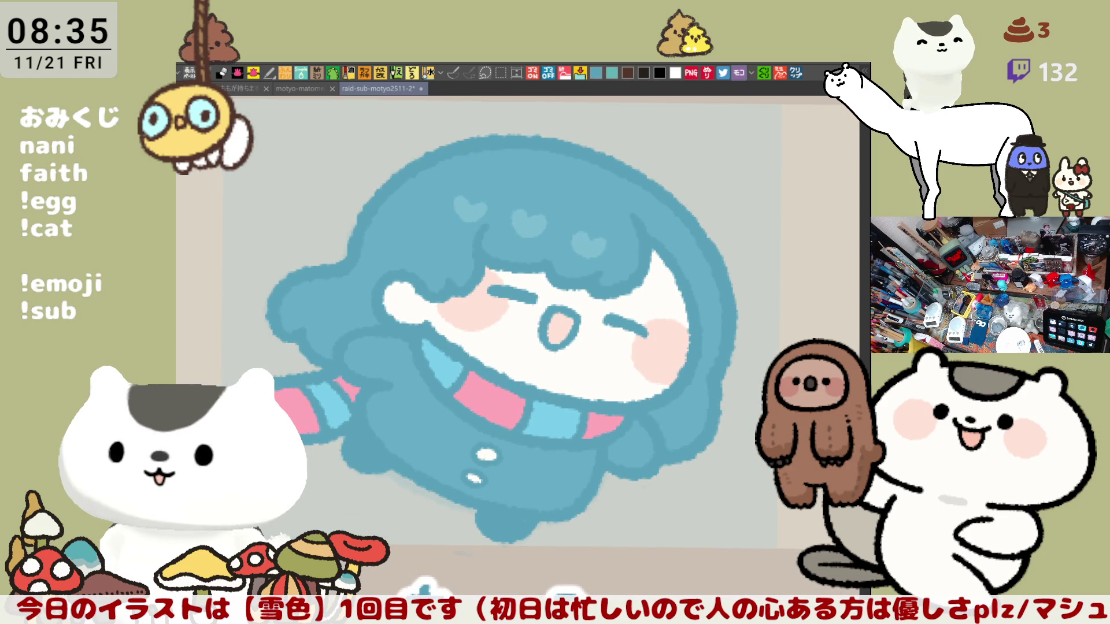
mouse_move(698, 294)
mouse_down()
mouse_move(710, 302)
mouse_move(461, 397)
mouse_up()
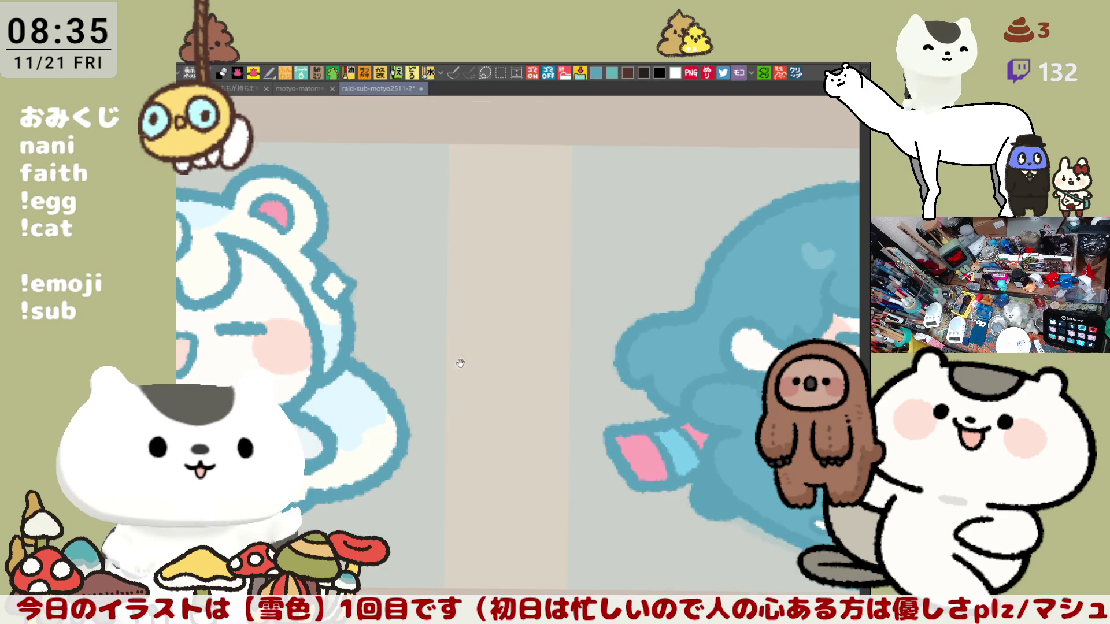
scroll(594, 364, down, 3)
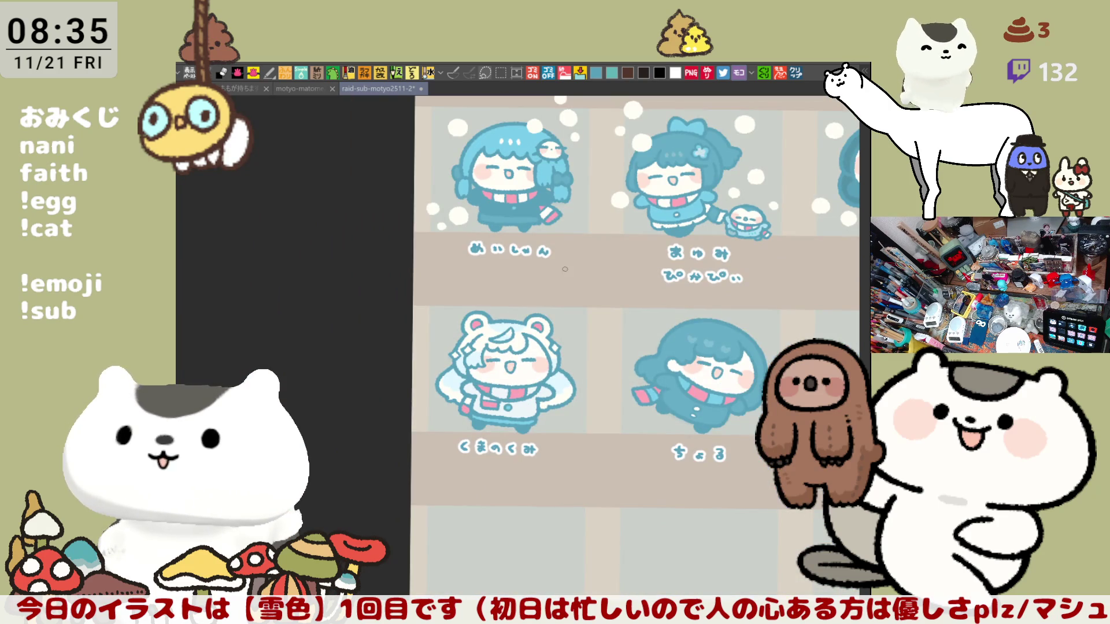
scroll(599, 363, up, 2)
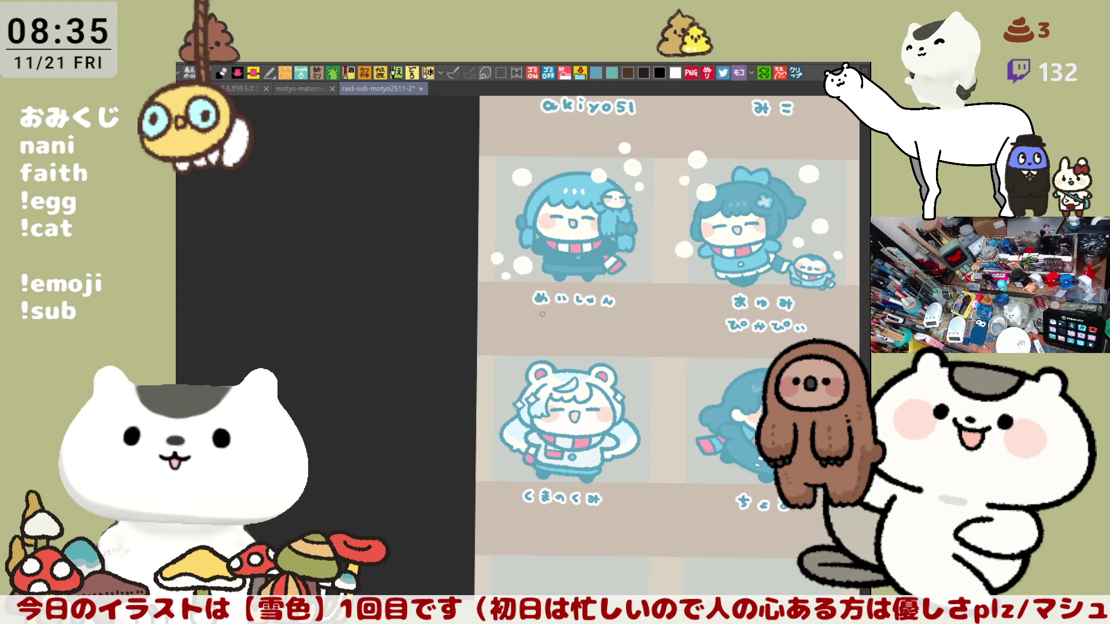
scroll(542, 314, up, 3)
scroll(541, 313, down, 1)
scroll(608, 289, up, 1)
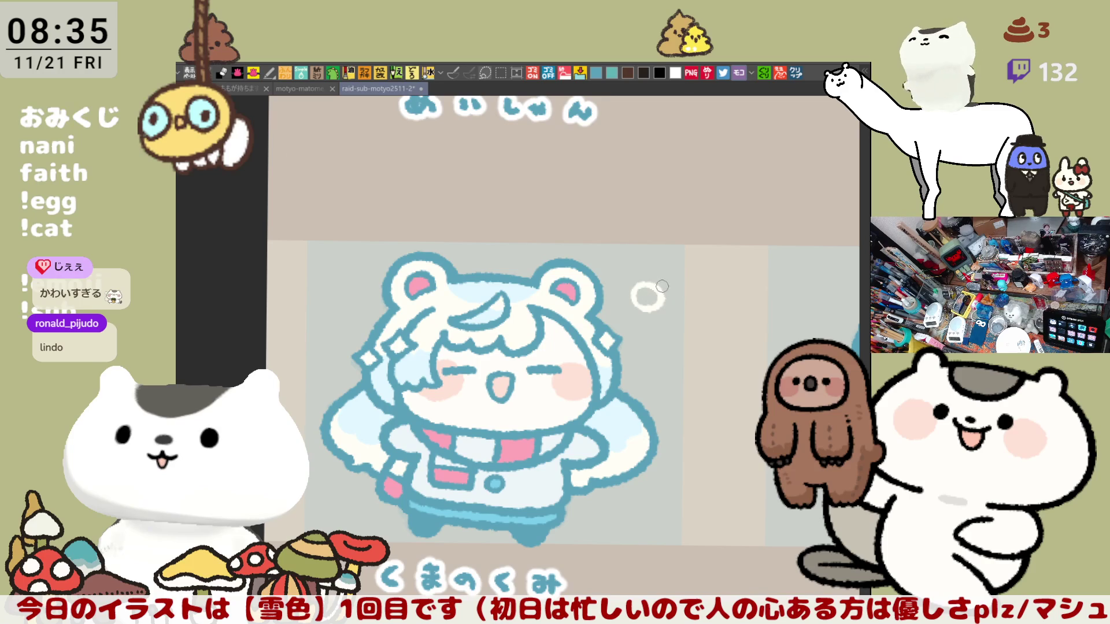
Fill white rings beside and above the bear into solid snow dots and add rings on its right.
click(646, 291)
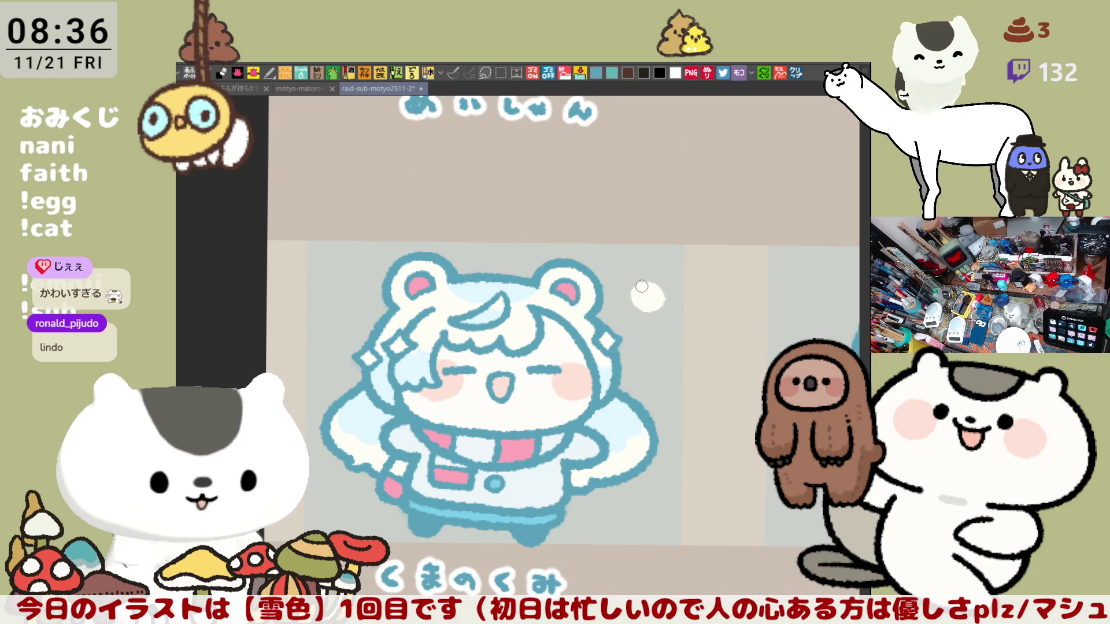
drag(556, 256, 597, 268)
click(529, 249)
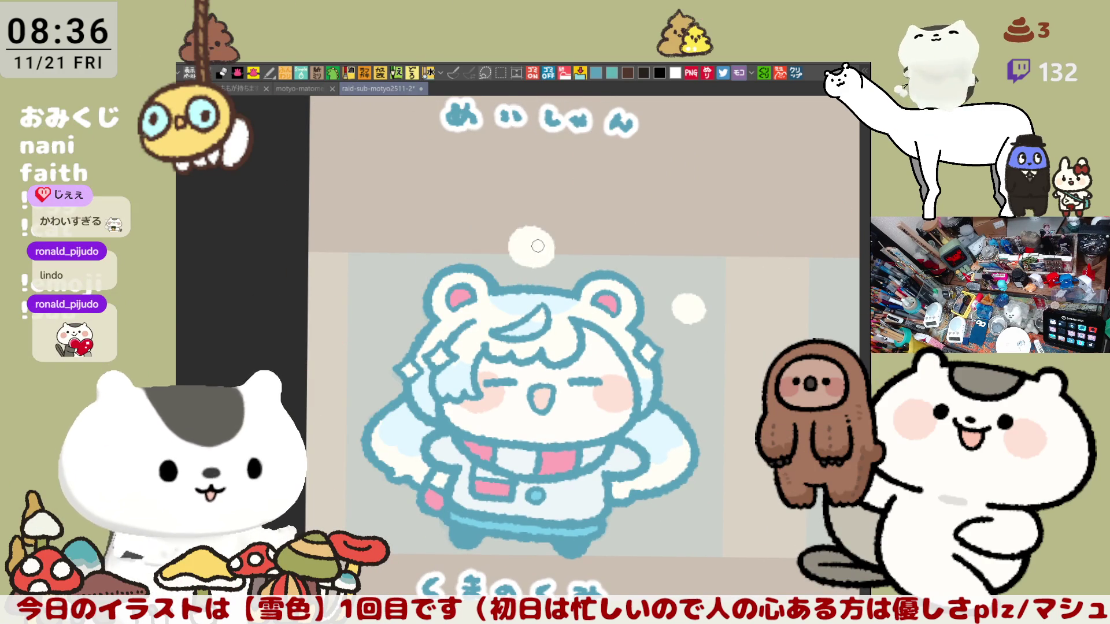
drag(534, 232, 542, 237)
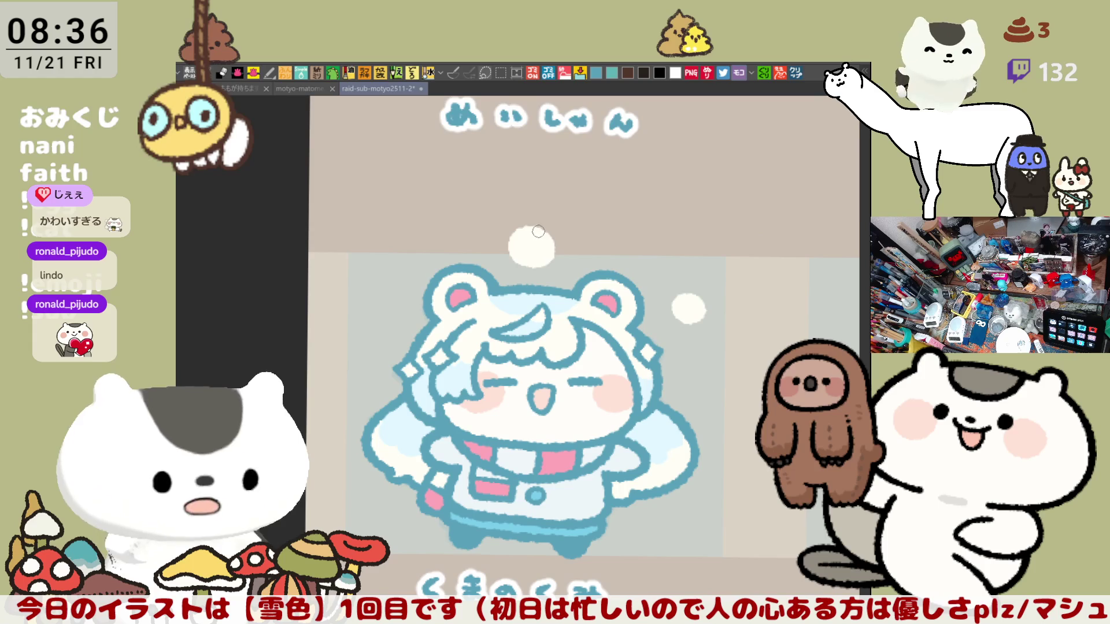
mouse_move(698, 392)
mouse_down()
mouse_move(688, 377)
mouse_move(701, 384)
mouse_move(682, 388)
mouse_move(692, 395)
mouse_move(689, 381)
mouse_move(699, 385)
mouse_move(672, 326)
mouse_up()
mouse_move(670, 460)
mouse_down()
mouse_move(653, 440)
mouse_move(688, 460)
mouse_move(656, 467)
mouse_move(648, 448)
mouse_move(685, 445)
mouse_move(654, 465)
mouse_move(667, 445)
mouse_up()
key(ctrl+z)
key(ctrl+z)
drag(599, 396, 656, 358)
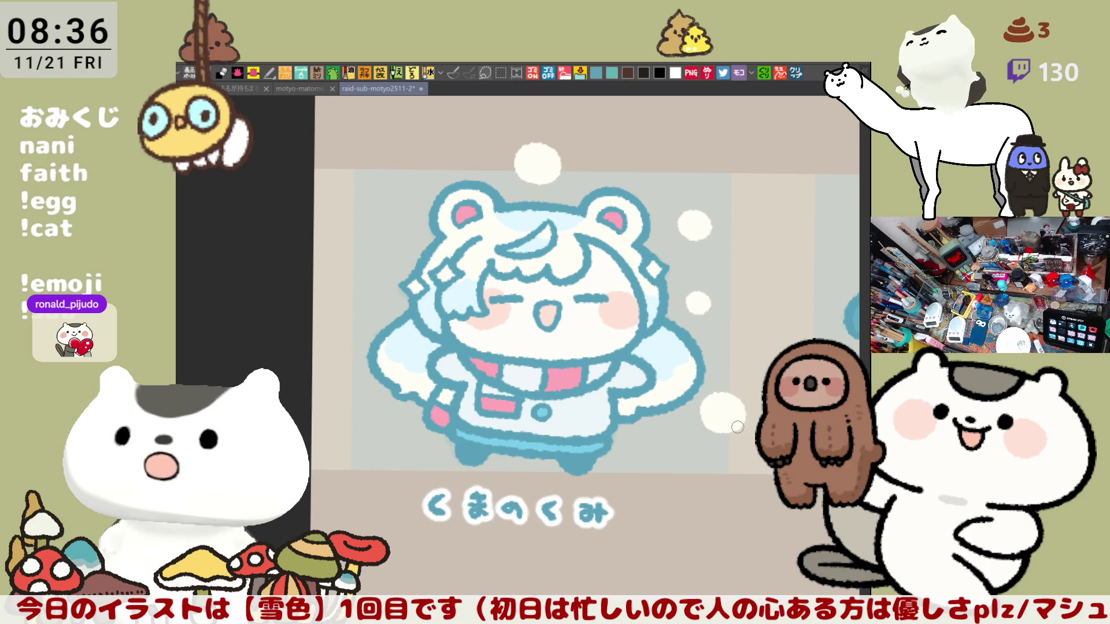
Add solid white snow dots left of and above the bear's head, plus a small ring nearby.
drag(387, 287, 458, 294)
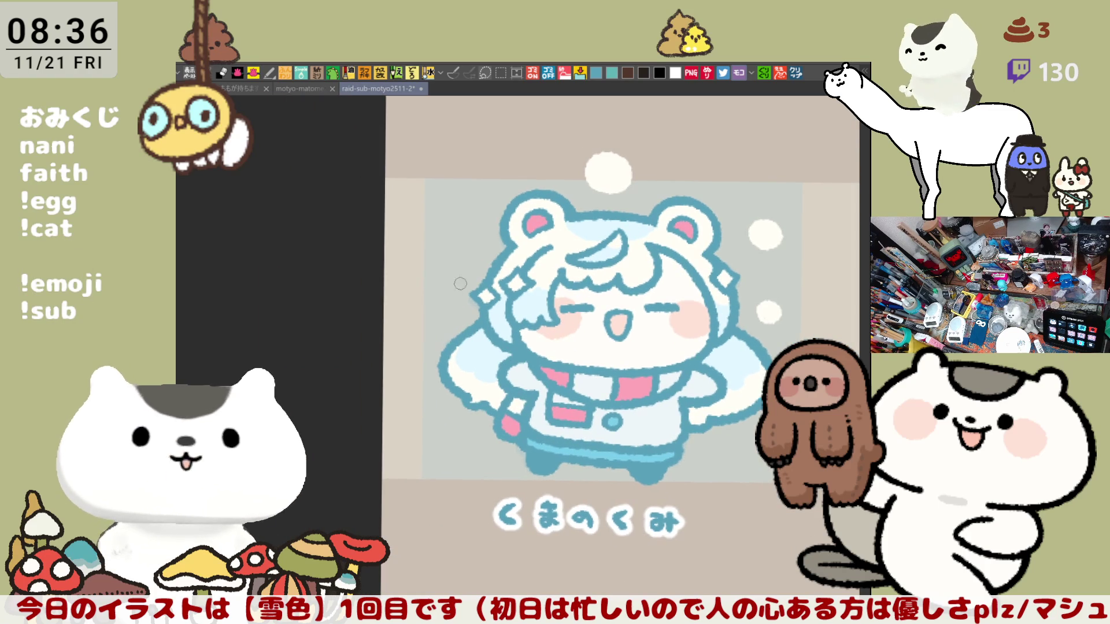
mouse_move(461, 250)
mouse_down()
mouse_move(471, 226)
mouse_move(442, 254)
mouse_move(476, 231)
mouse_move(452, 259)
mouse_up()
key(ctrl+z)
click(465, 238)
mouse_move(462, 190)
mouse_down()
mouse_move(479, 176)
mouse_move(456, 200)
mouse_move(477, 192)
mouse_move(465, 197)
mouse_up()
key(ctrl+z)
click(469, 184)
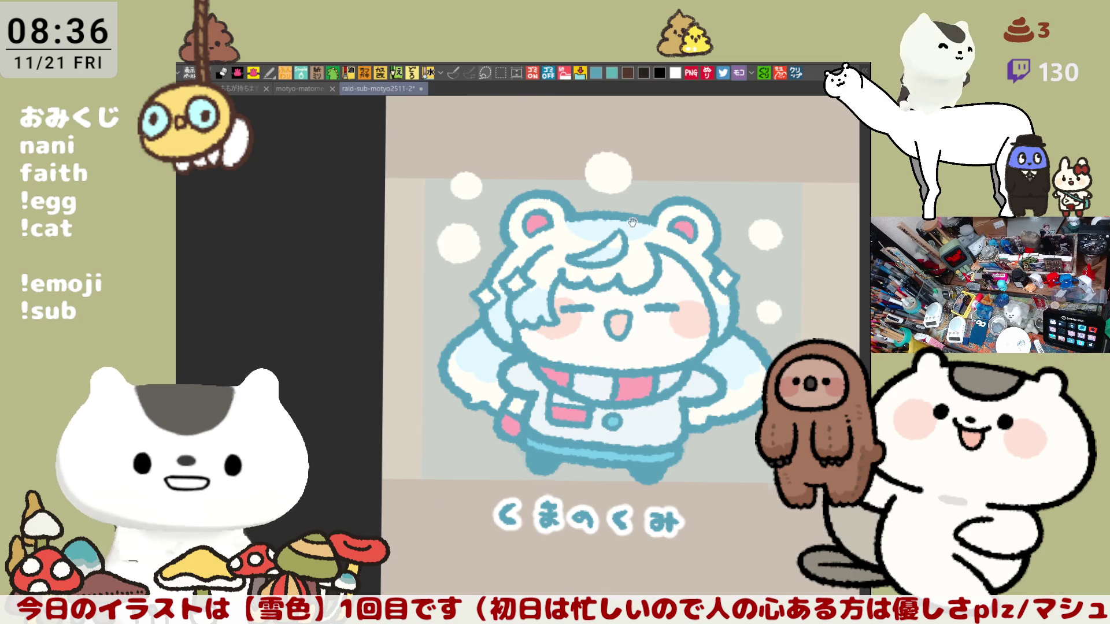
drag(637, 211, 590, 278)
drag(507, 237, 510, 240)
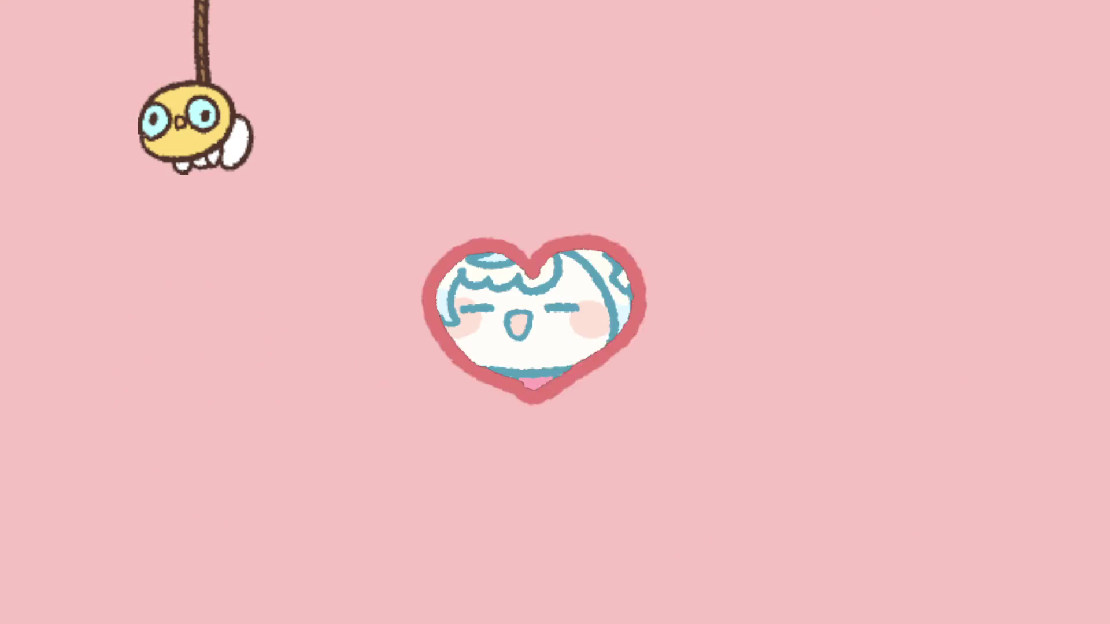
Recentre on the bear, then lasso-select the upper-left snow dot to check it and deselect.
drag(608, 320, 573, 282)
drag(430, 123, 459, 239)
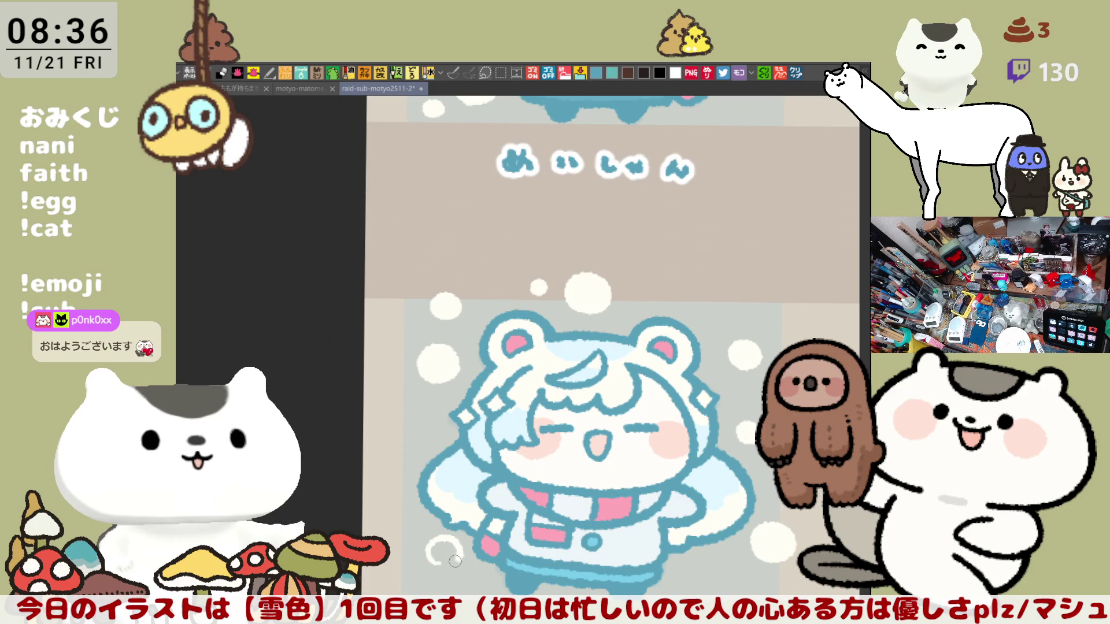
drag(684, 521, 580, 408)
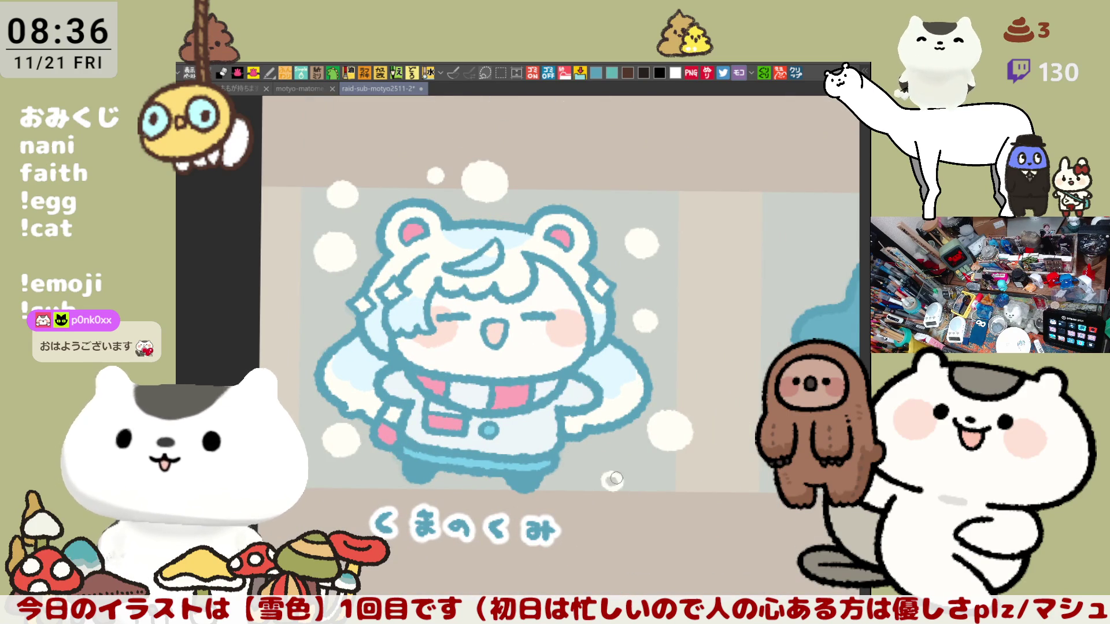
mouse_move(628, 352)
mouse_down()
mouse_move(665, 361)
mouse_move(691, 386)
mouse_up()
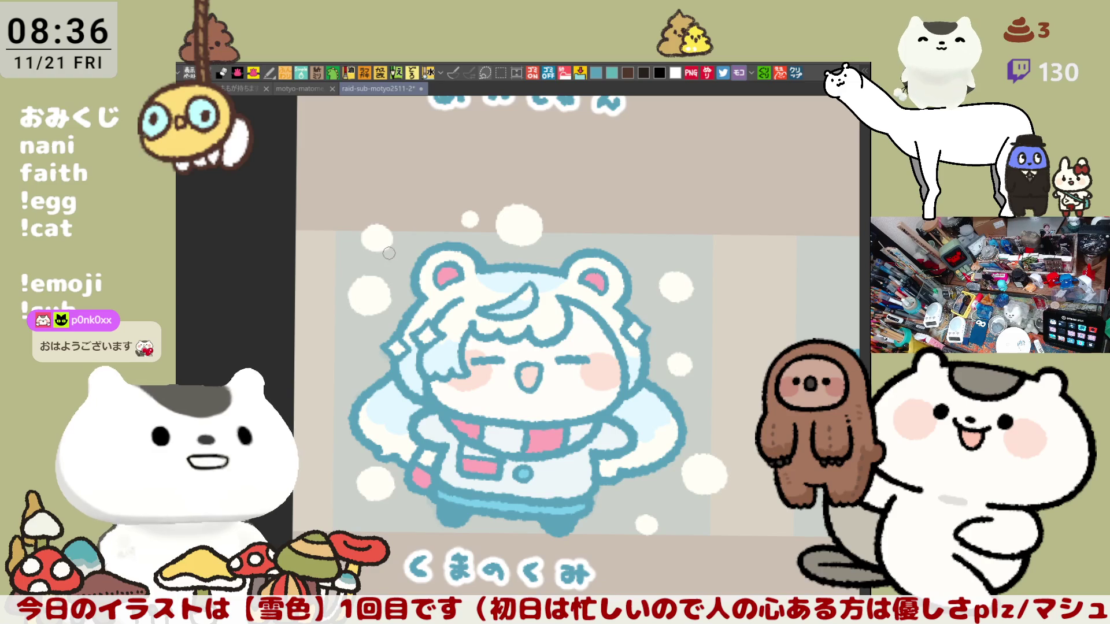
key(m)
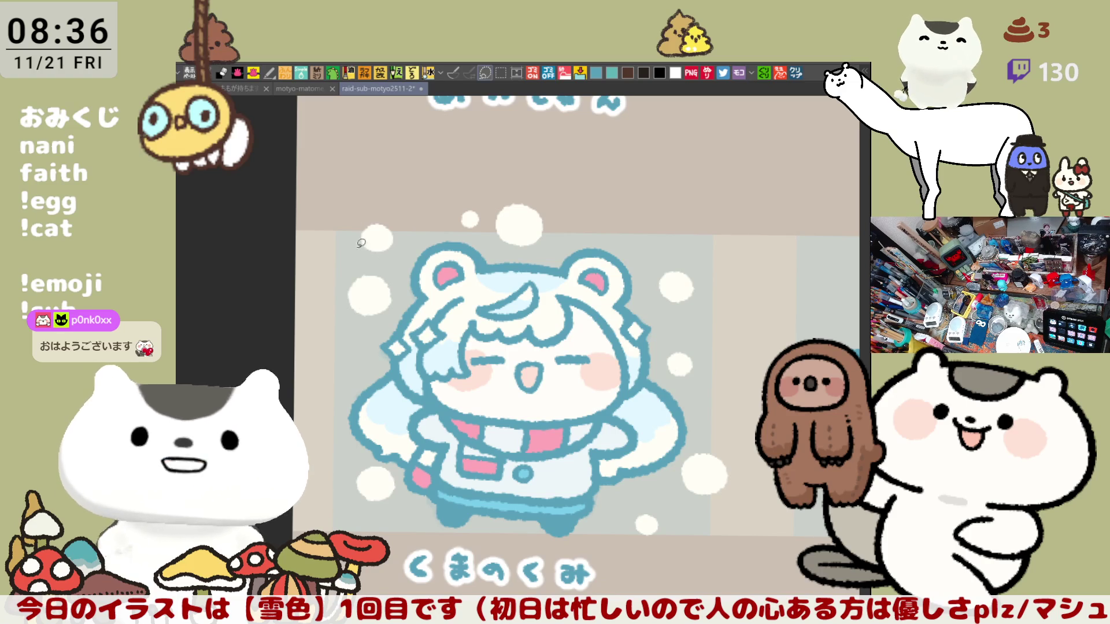
mouse_move(373, 258)
mouse_down()
mouse_move(404, 229)
mouse_move(370, 257)
mouse_move(368, 206)
mouse_move(355, 243)
mouse_move(370, 191)
mouse_move(442, 183)
mouse_move(453, 204)
mouse_up()
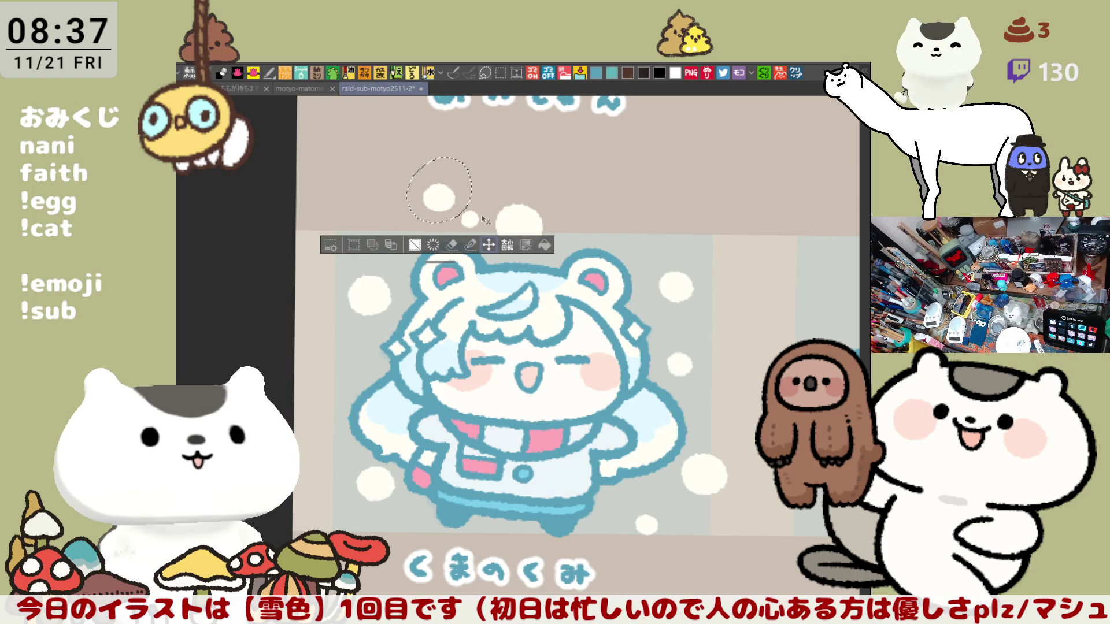
key(ctrl+d)
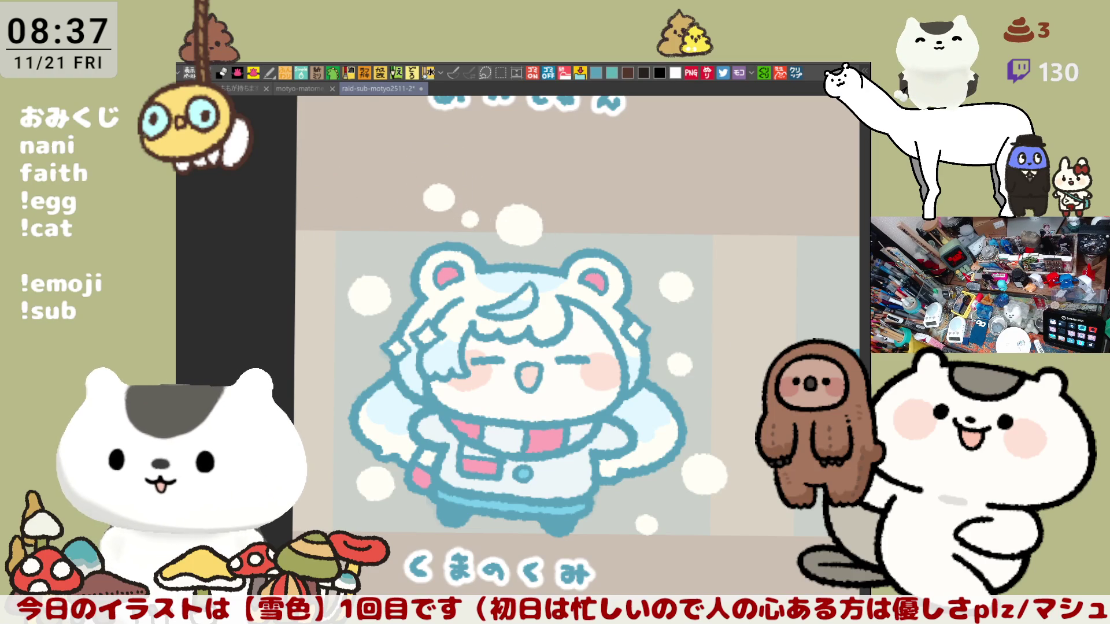
scroll(522, 219, down, 3)
scroll(521, 220, up, 4)
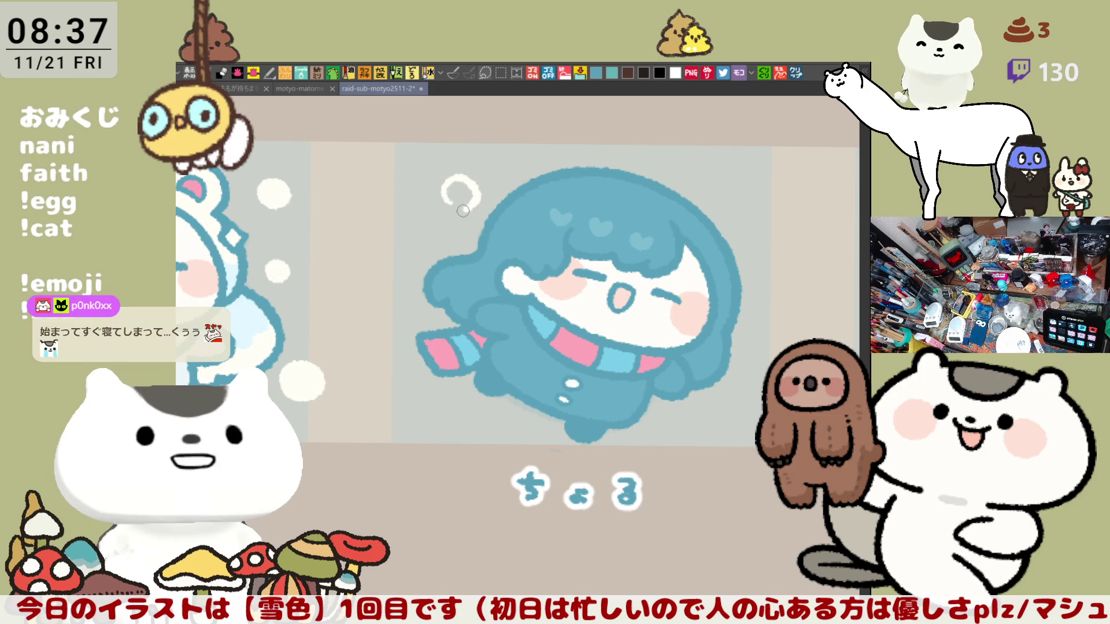
Paint snow rings left of and above the ちょる character and a solid dot at its lower right.
mouse_move(455, 207)
mouse_down()
mouse_move(460, 175)
mouse_move(466, 186)
mouse_up()
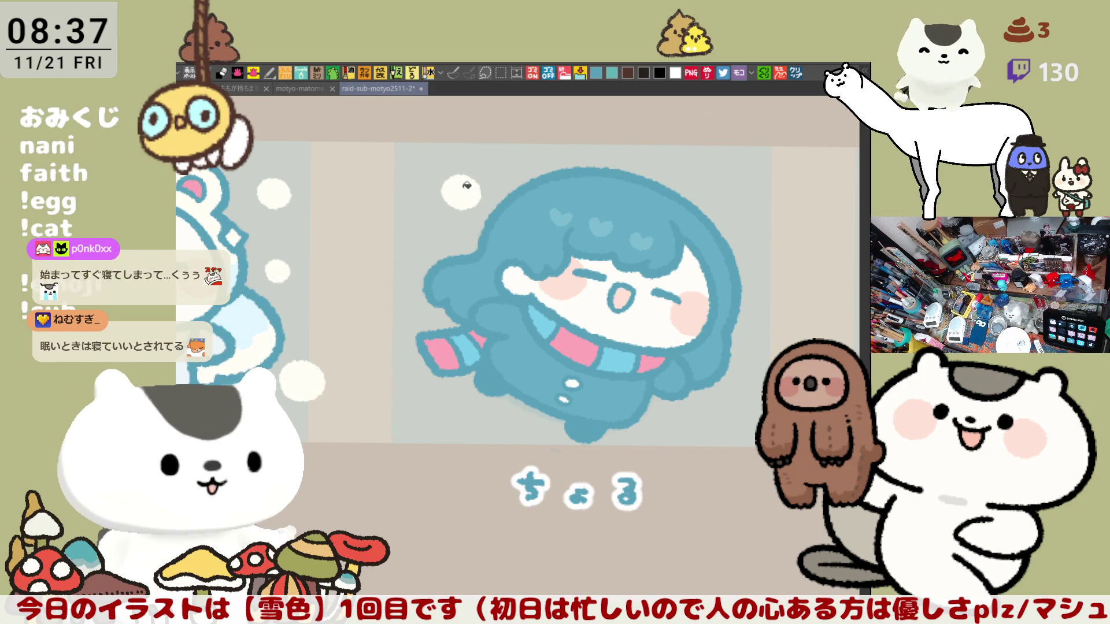
mouse_move(601, 190)
mouse_down()
mouse_move(604, 147)
mouse_move(600, 189)
mouse_move(584, 177)
mouse_move(633, 156)
mouse_move(596, 191)
mouse_move(606, 155)
mouse_move(622, 159)
mouse_move(613, 187)
mouse_move(643, 270)
mouse_up()
key(ctrl+z)
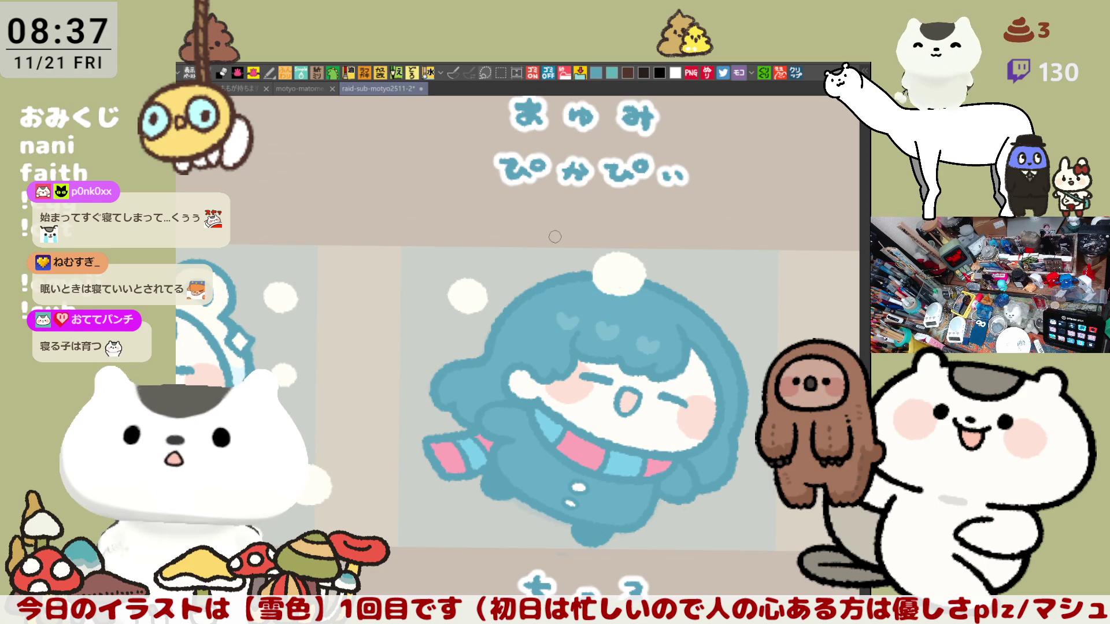
drag(549, 249, 561, 237)
scroll(723, 323, down, 3)
scroll(723, 324, right, 3)
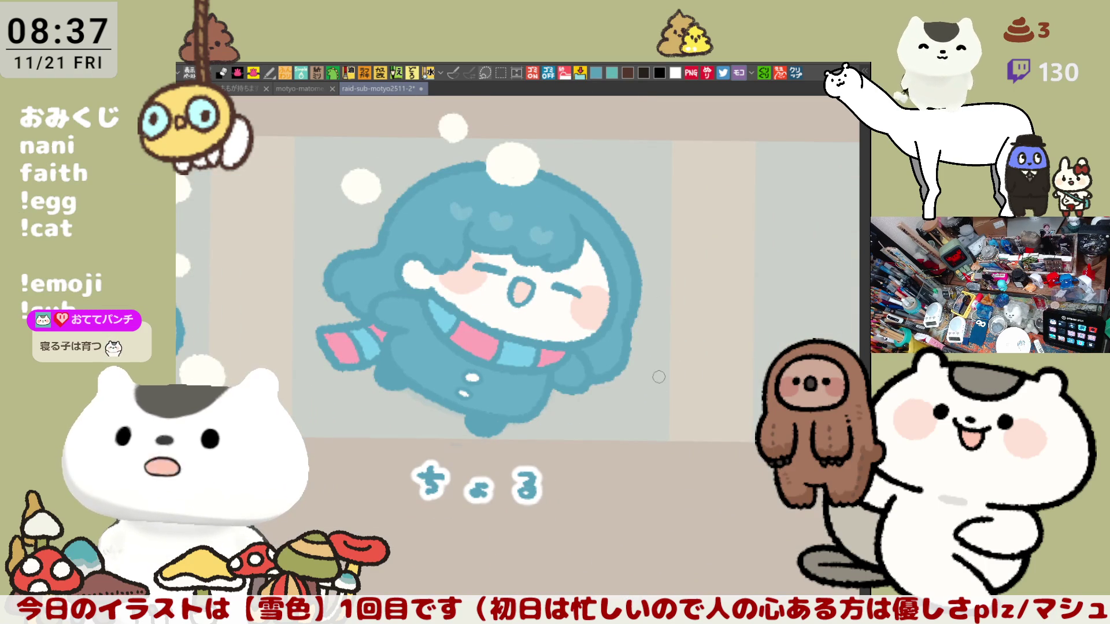
drag(622, 426, 651, 389)
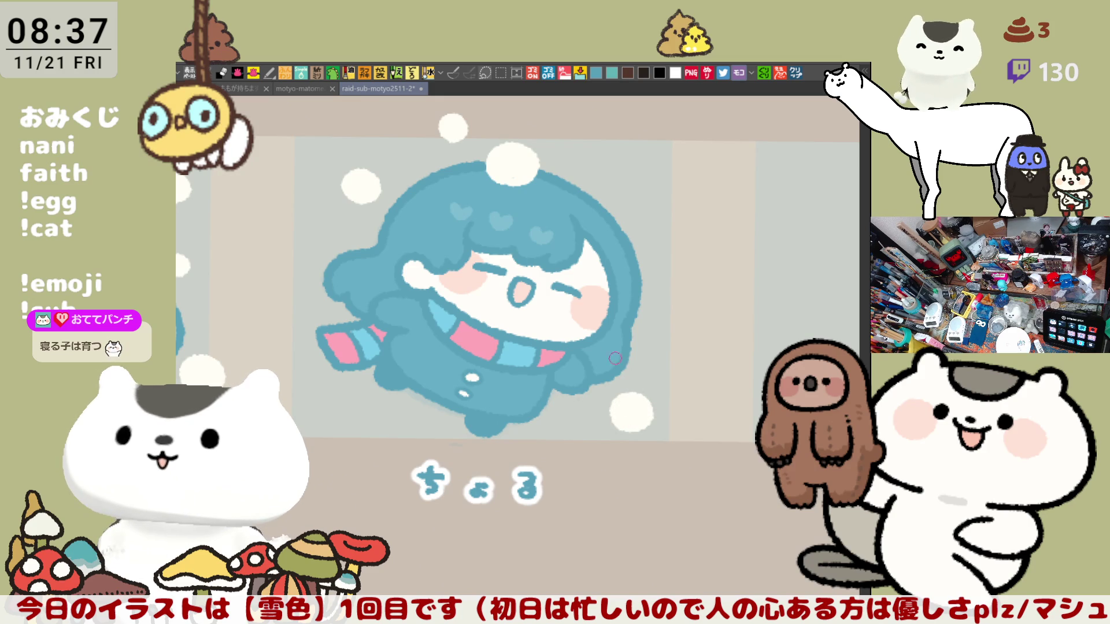
Add a small white arc above the hair, then undo a stray snow mark beside the character.
scroll(618, 363, left, 3)
scroll(508, 296, down, 2)
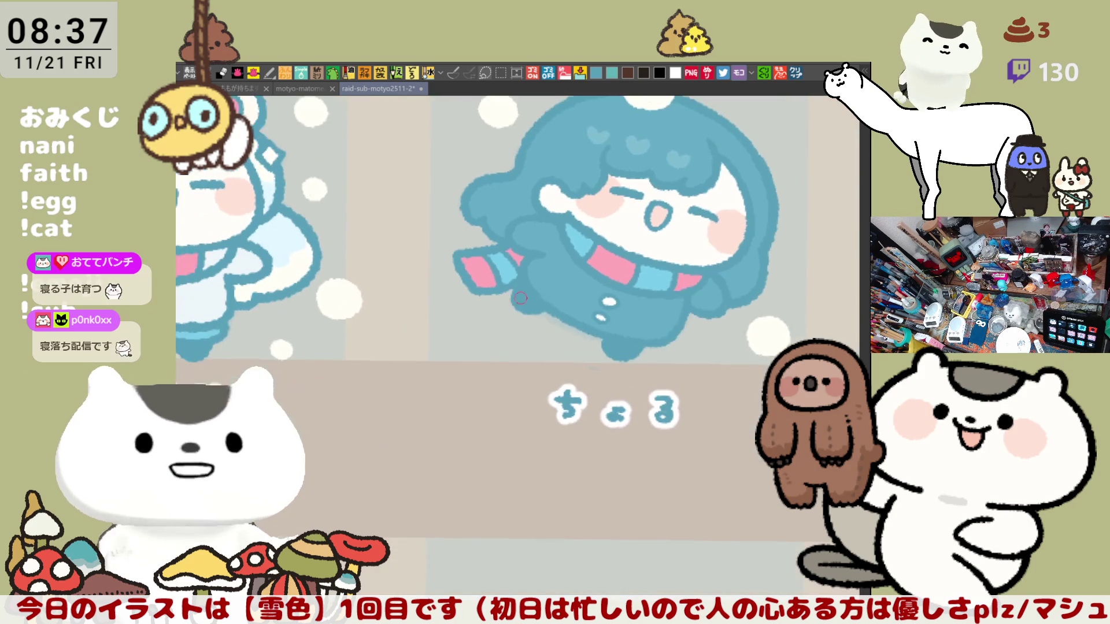
scroll(510, 295, up, 2)
scroll(520, 296, left, 2)
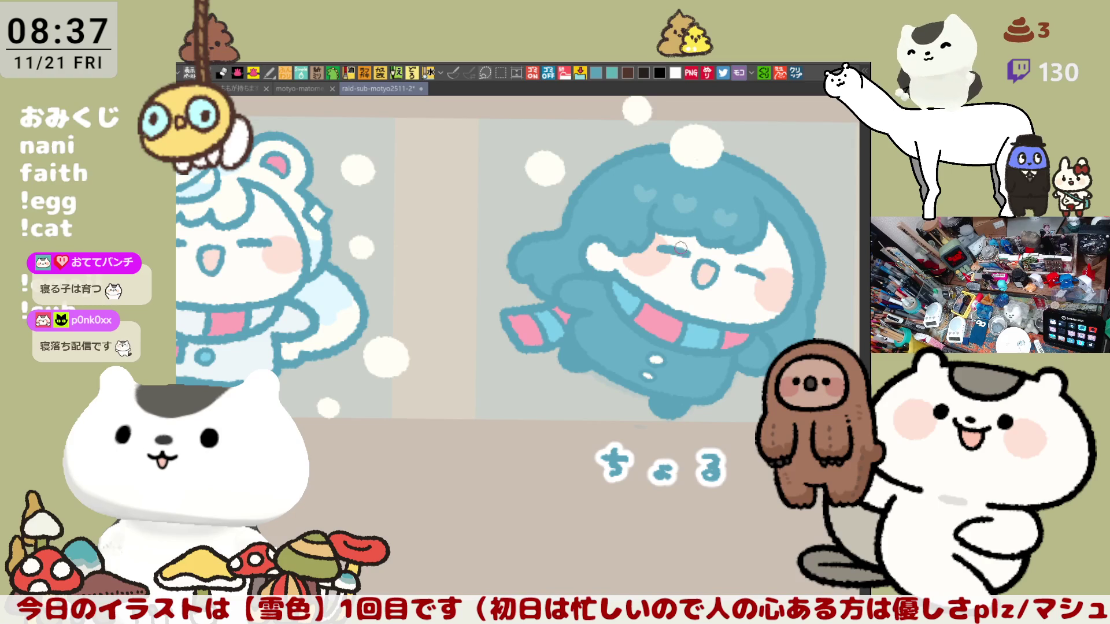
mouse_move(756, 223)
mouse_down()
mouse_move(743, 244)
mouse_move(616, 284)
mouse_up()
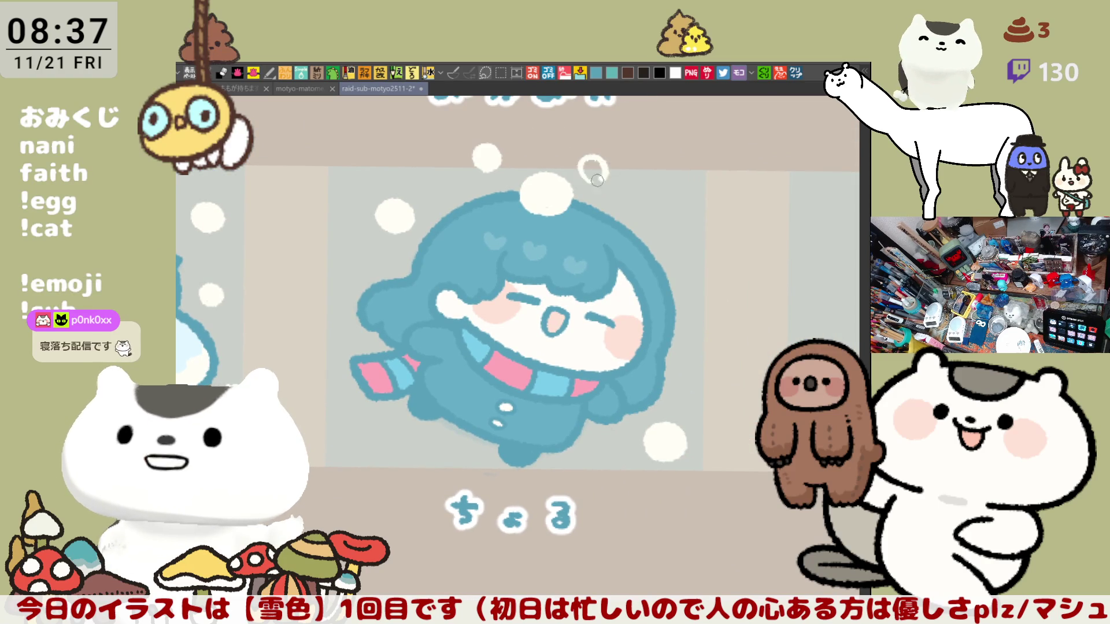
mouse_move(603, 182)
mouse_down()
mouse_move(583, 168)
mouse_move(598, 159)
mouse_move(613, 172)
mouse_move(604, 188)
mouse_move(585, 167)
mouse_move(598, 176)
mouse_up()
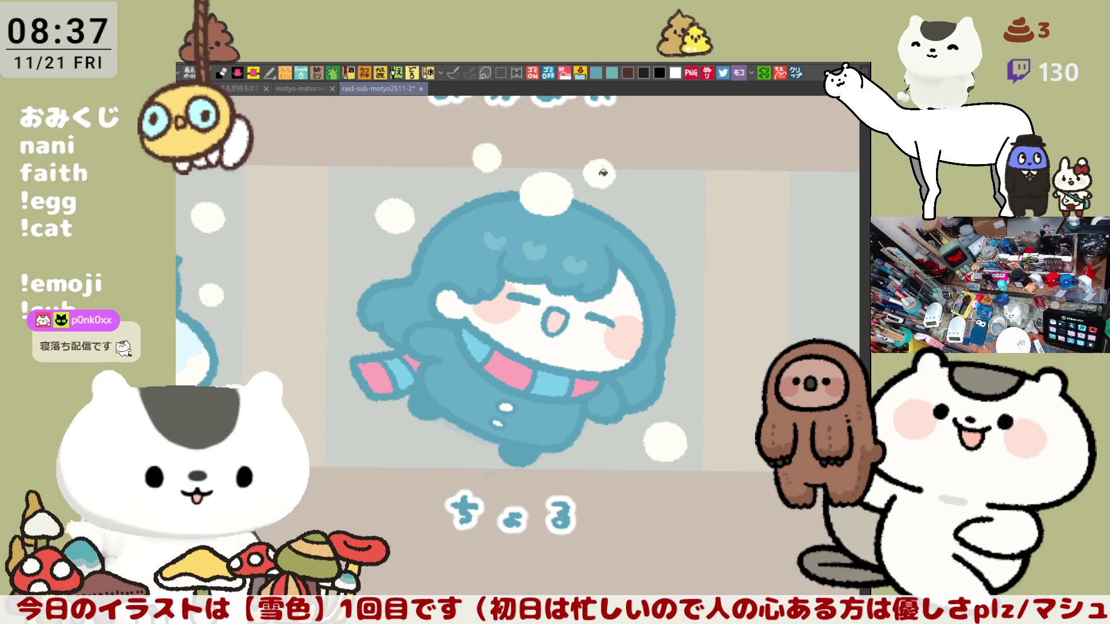
mouse_move(702, 251)
mouse_down()
mouse_move(700, 217)
mouse_move(688, 229)
mouse_up()
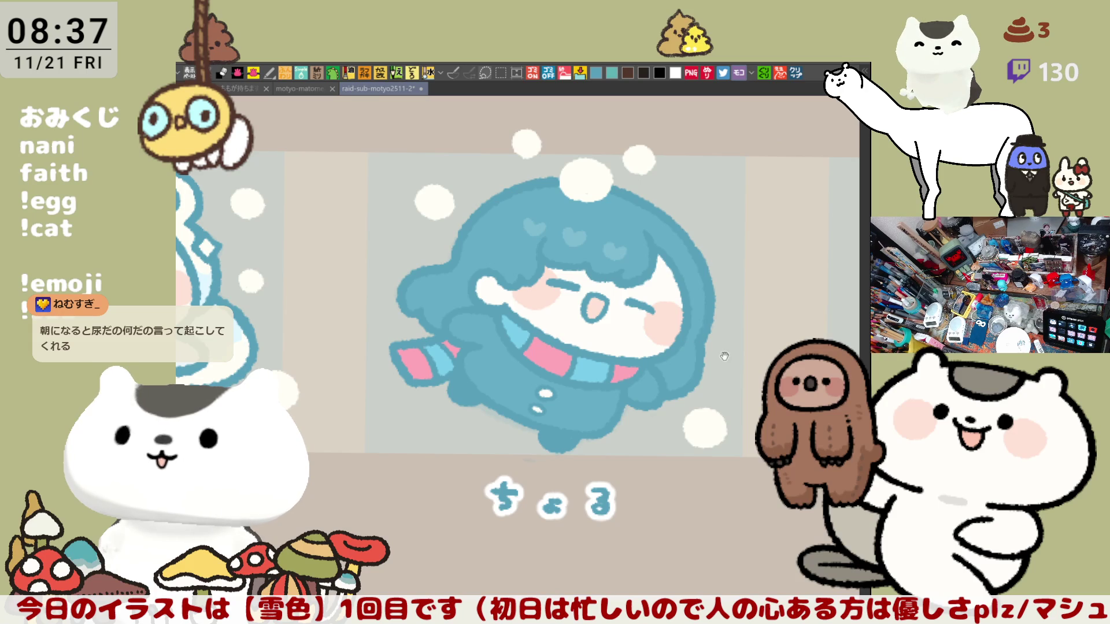
drag(722, 355, 634, 306)
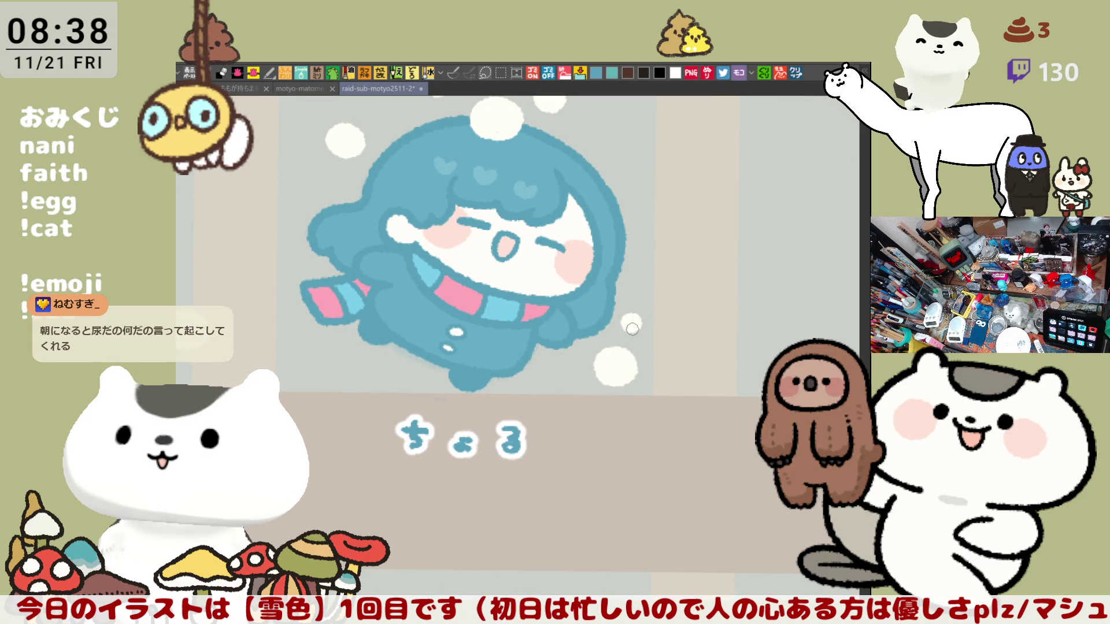
drag(629, 325, 740, 432)
mouse_move(437, 181)
mouse_down()
mouse_move(458, 162)
mouse_move(442, 185)
mouse_move(456, 175)
mouse_up()
key(ctrl+z)
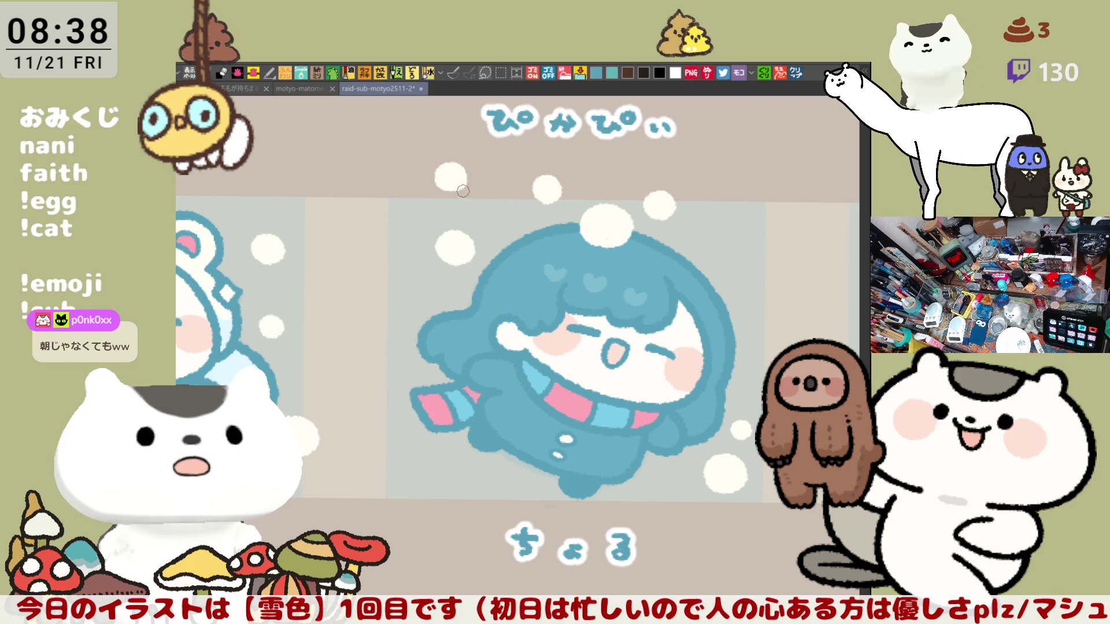
scroll(486, 210, down, 5)
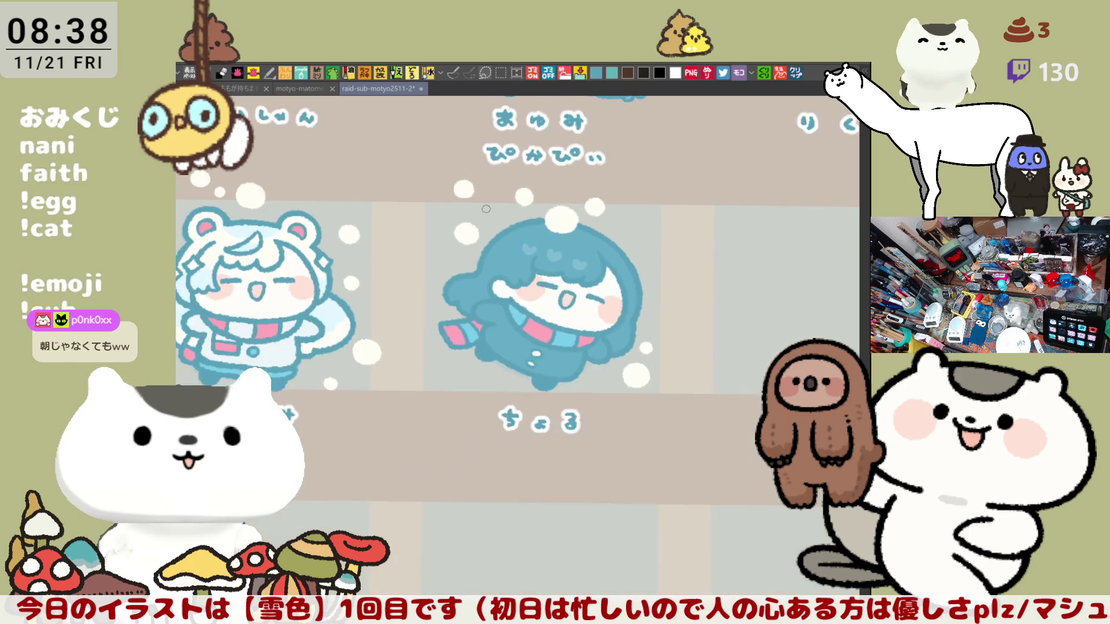
Zoom out to the sheet's top rows, then zoom in on the りく character.
scroll(506, 202, down, 1)
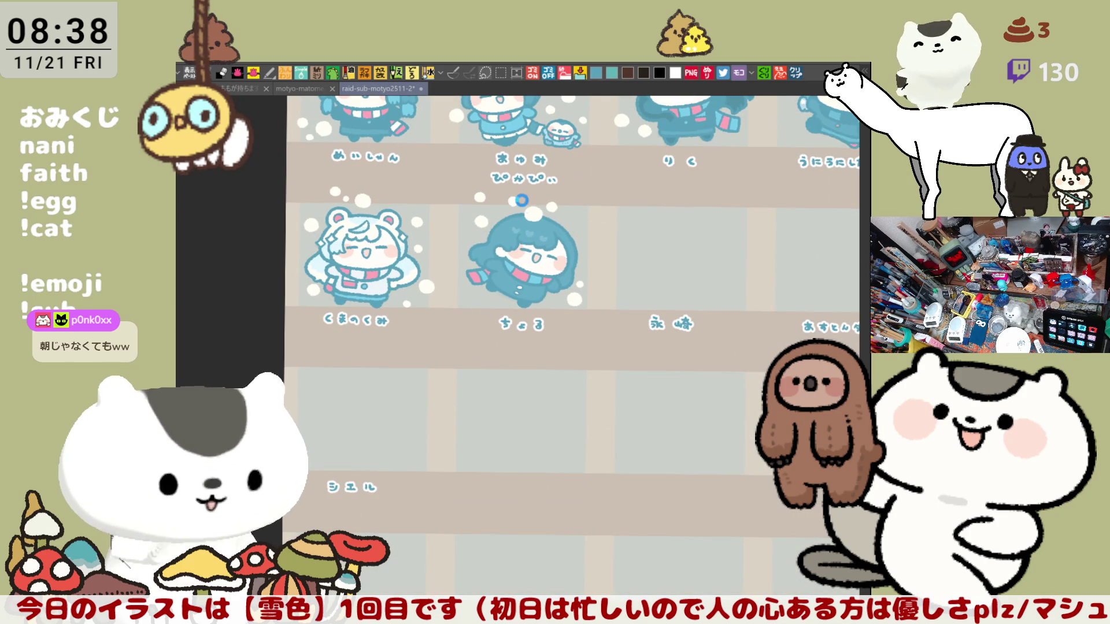
mouse_move(686, 317)
mouse_down()
mouse_move(567, 453)
mouse_move(569, 443)
mouse_up()
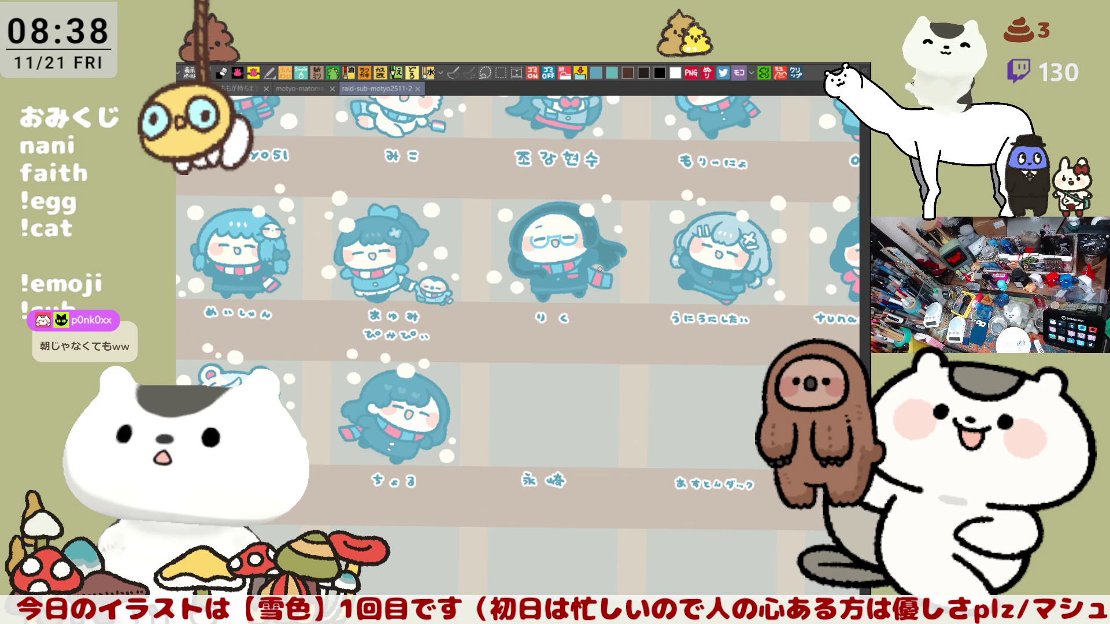
scroll(600, 269, down, 1)
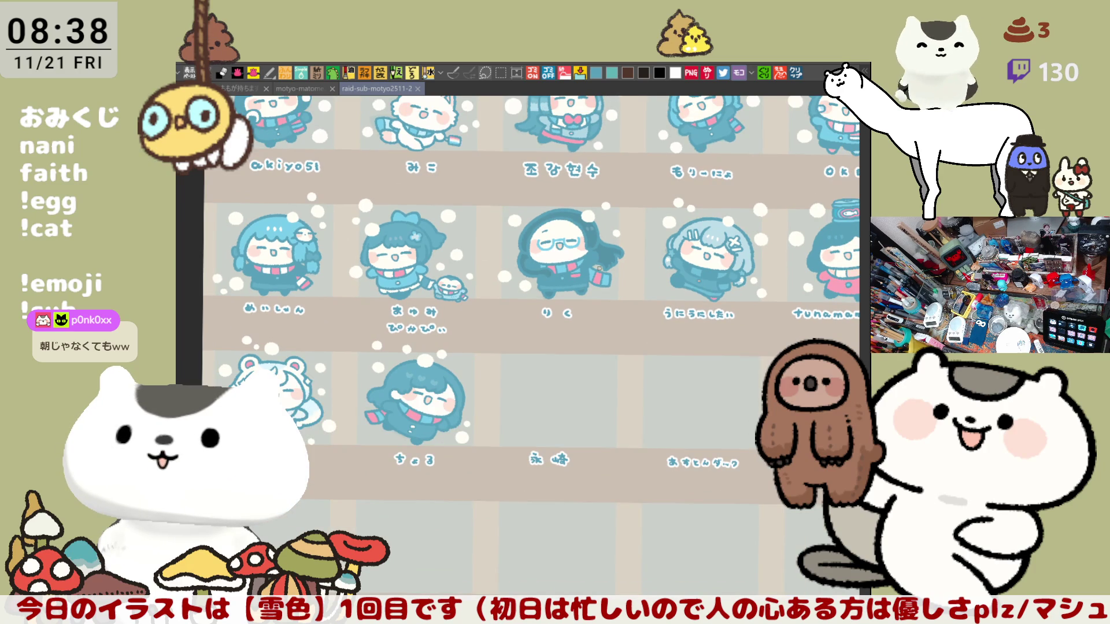
scroll(599, 269, up, 1)
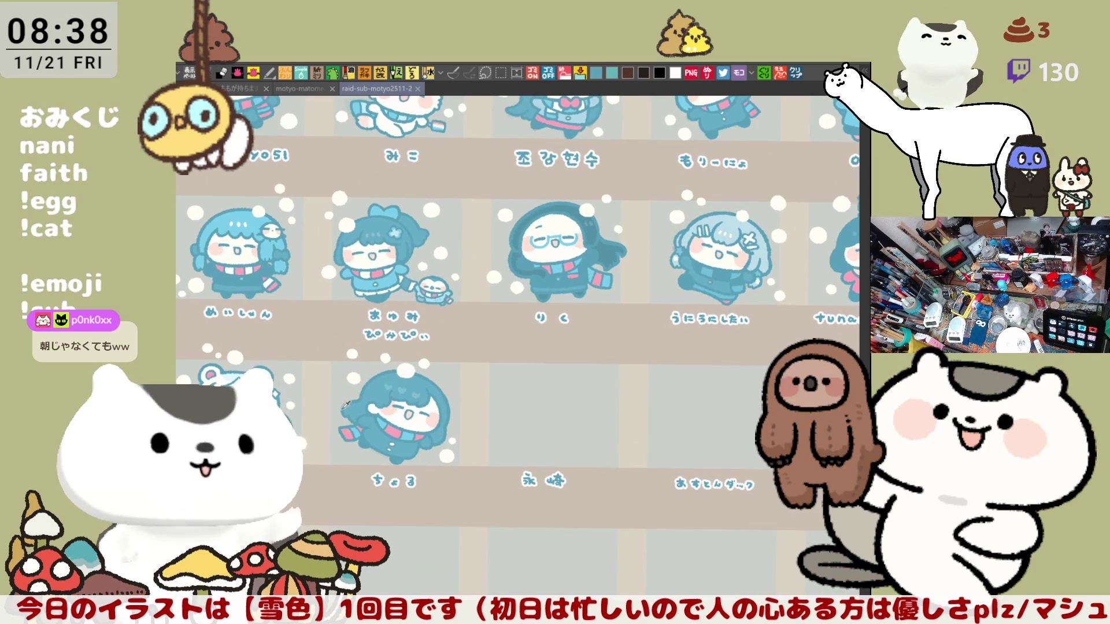
drag(592, 261, 602, 388)
scroll(643, 384, up, 3)
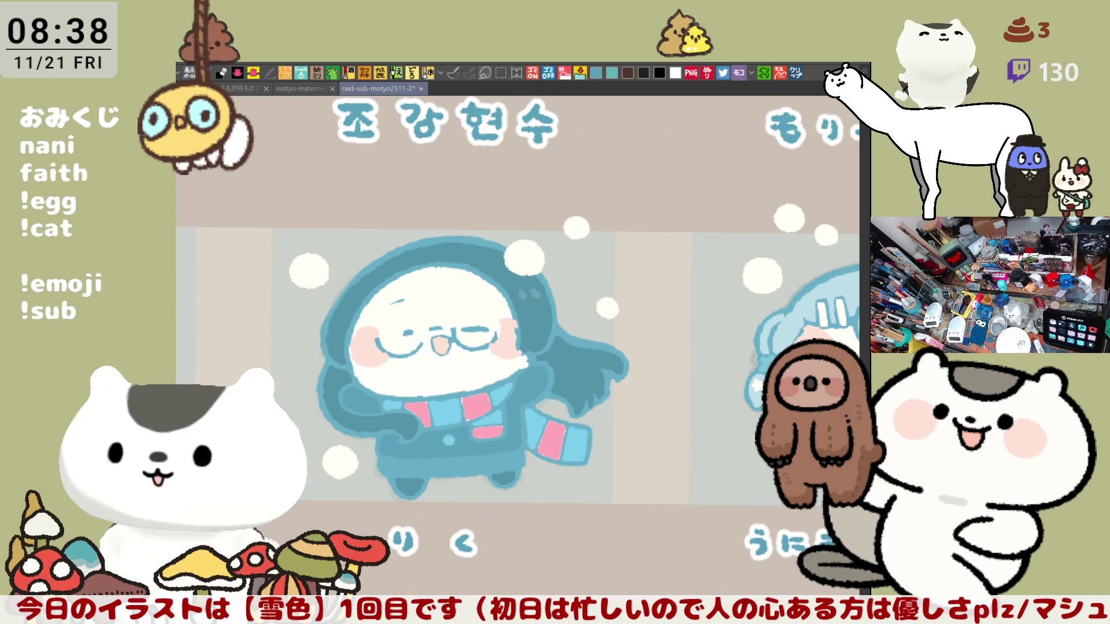
scroll(655, 511, up, 2)
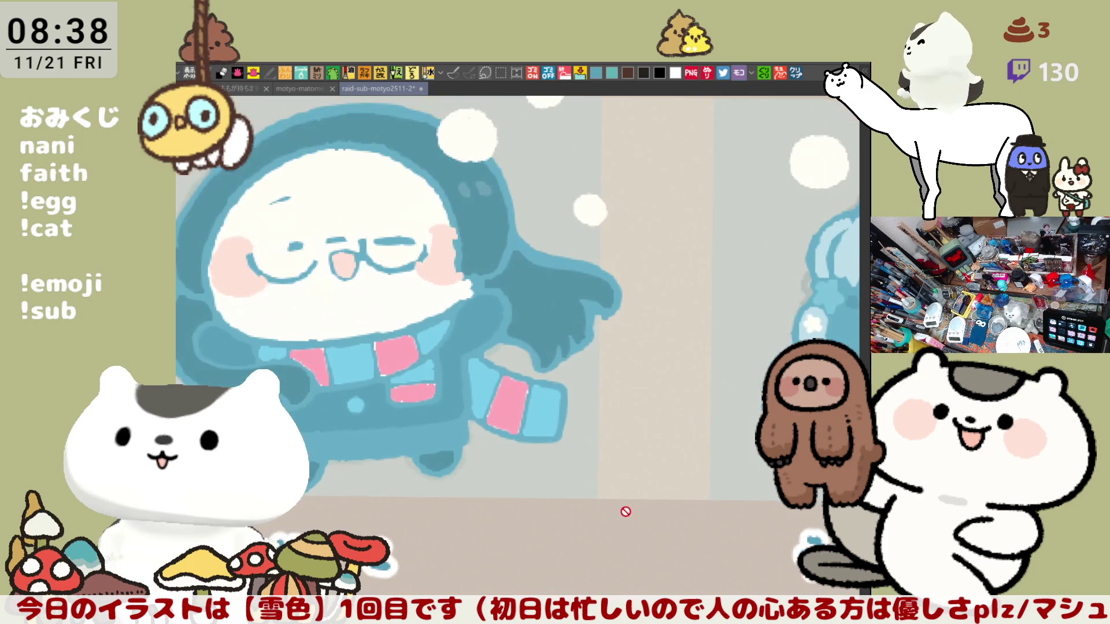
Recolour the りく character's trailing hair and hood a lighter teal.
scroll(634, 500, down, 2)
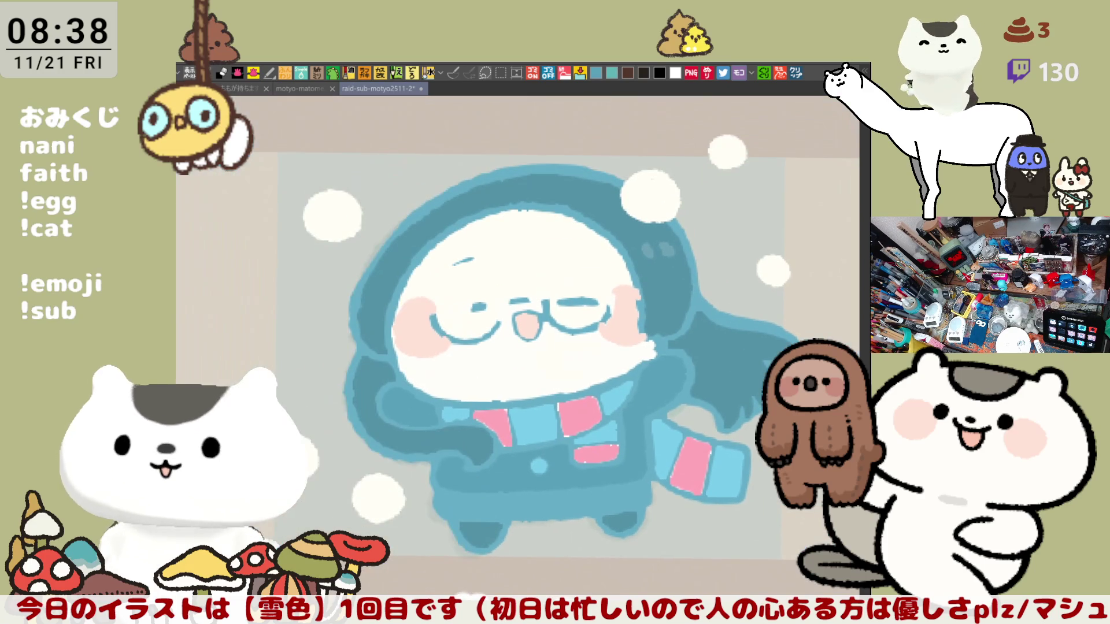
drag(687, 484, 623, 468)
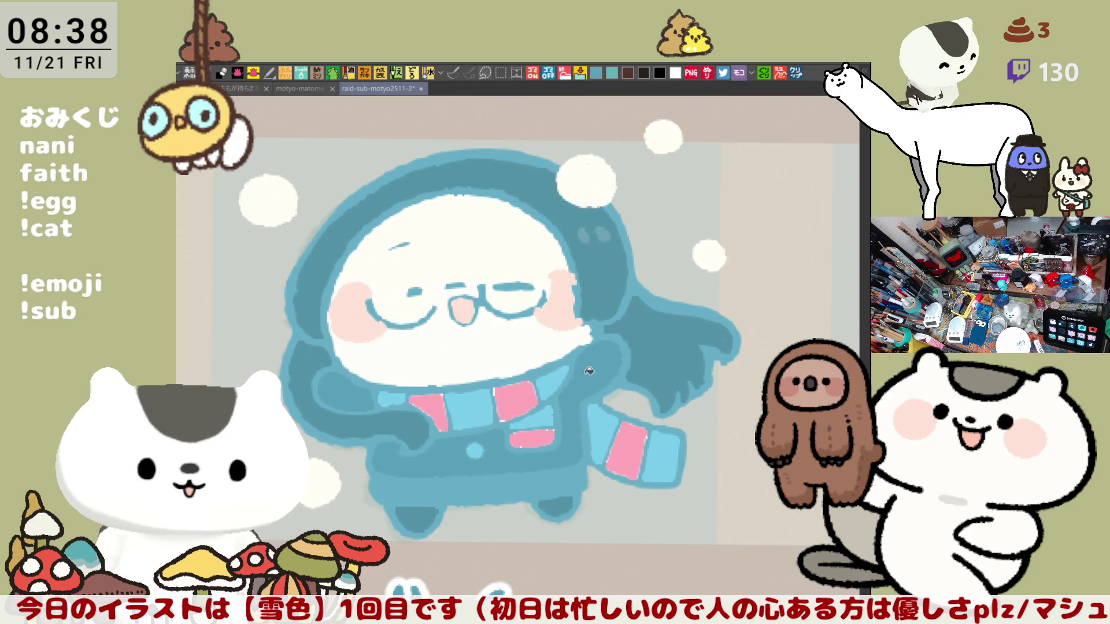
drag(630, 399, 606, 382)
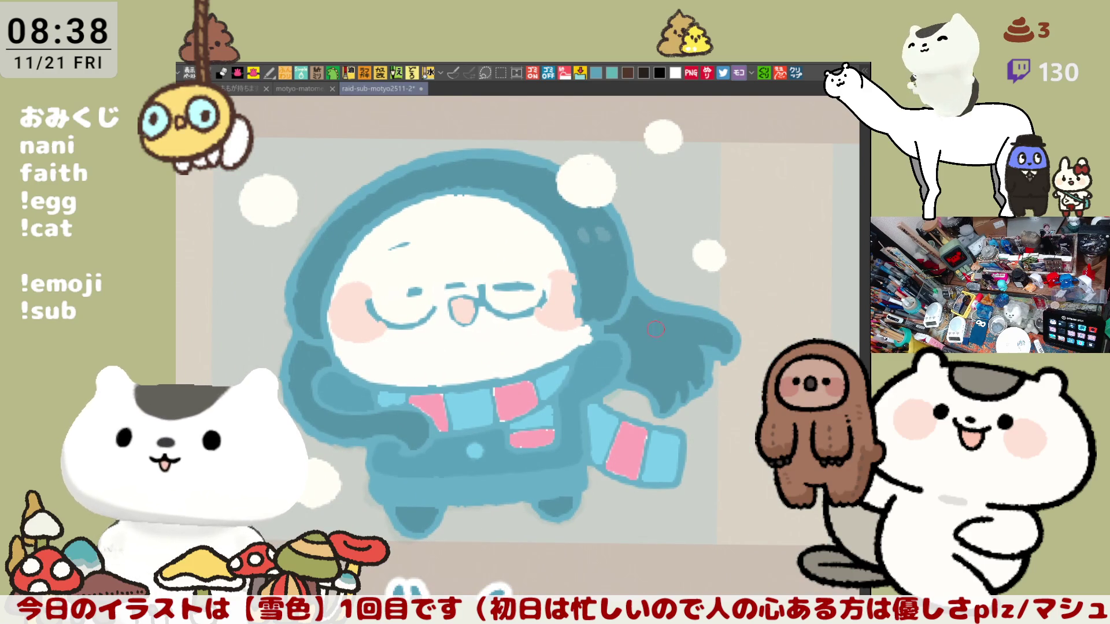
click(655, 328)
click(611, 281)
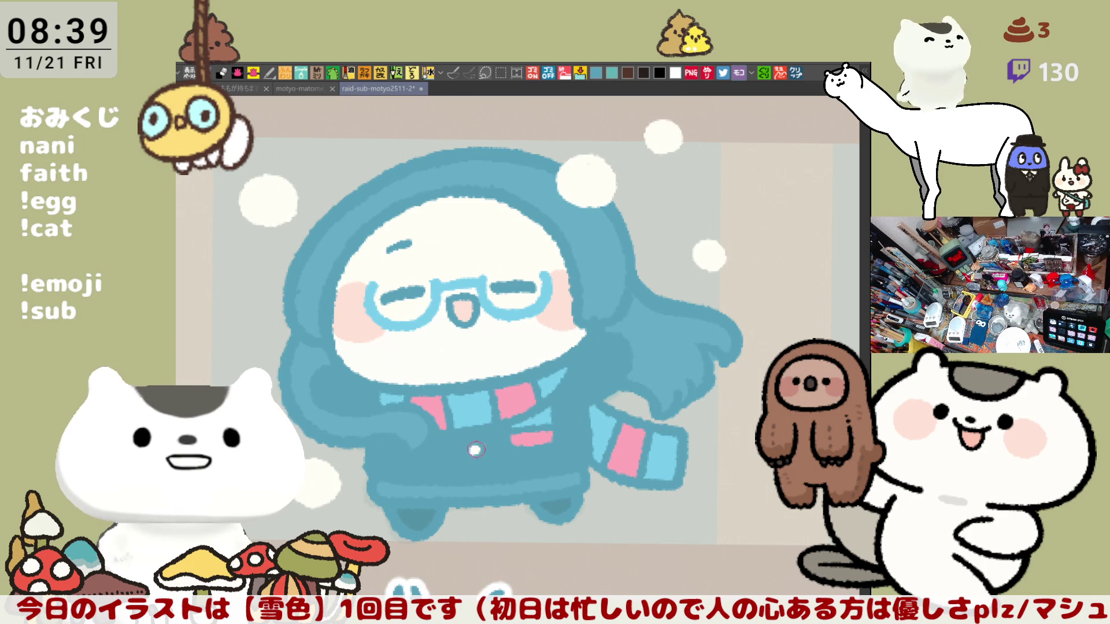
Draw a white line along the coat hem and add two highlight dots on the hood.
drag(381, 488, 578, 479)
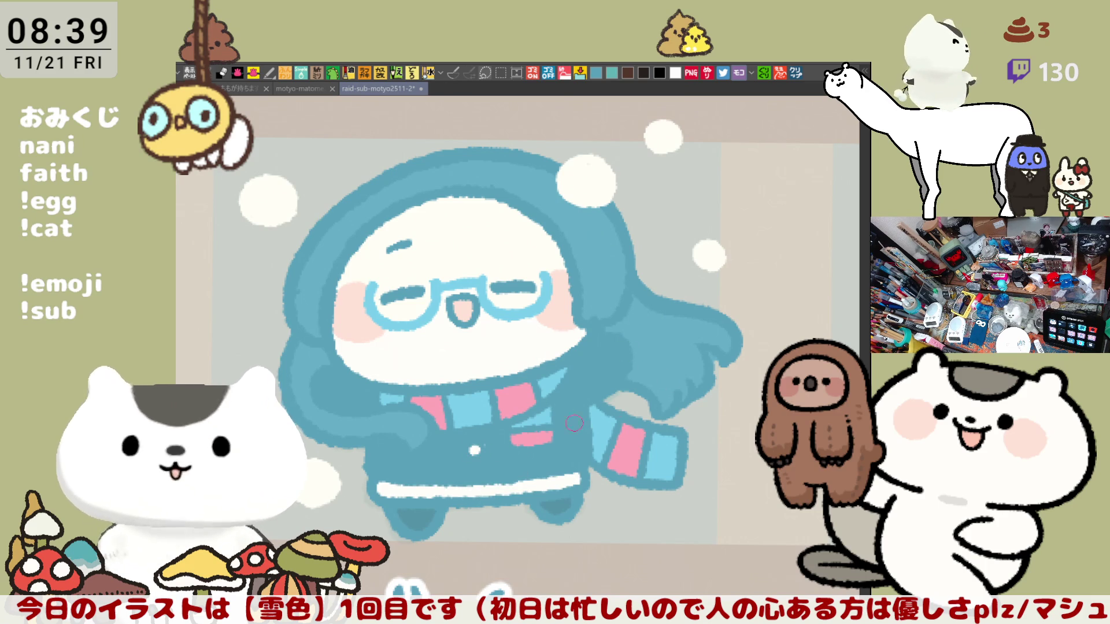
drag(501, 438, 617, 360)
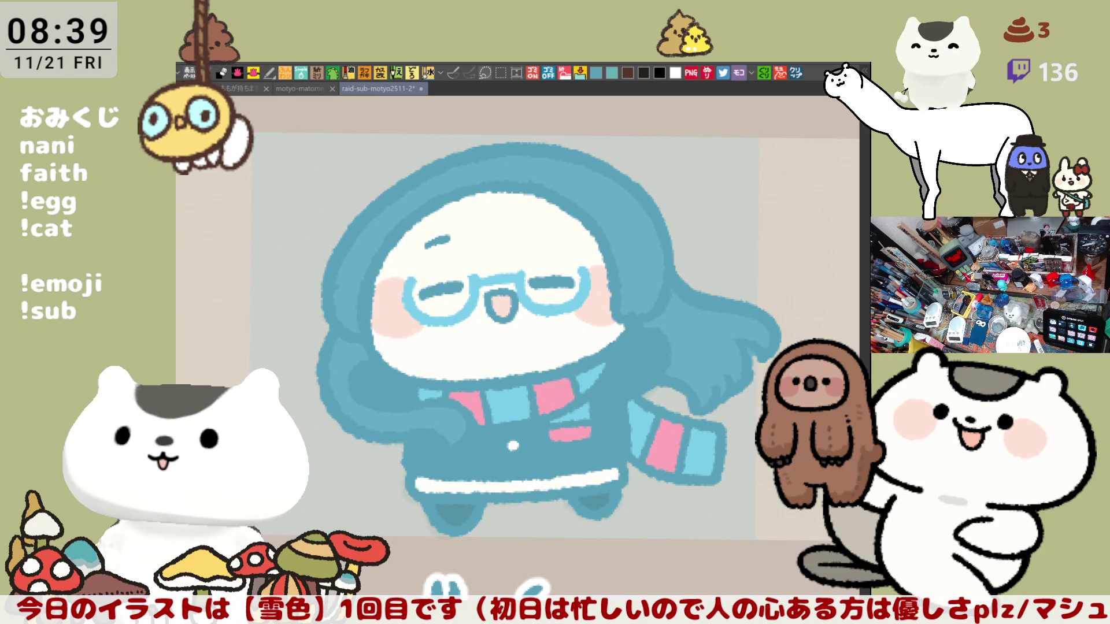
click(623, 231)
click(639, 230)
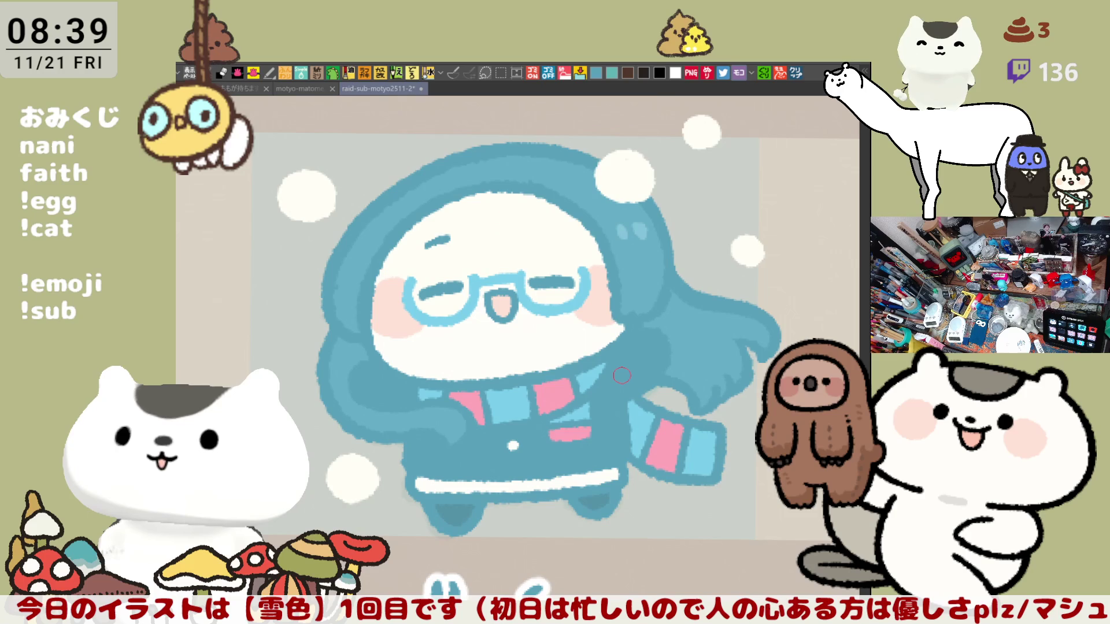
scroll(621, 376, down, 10)
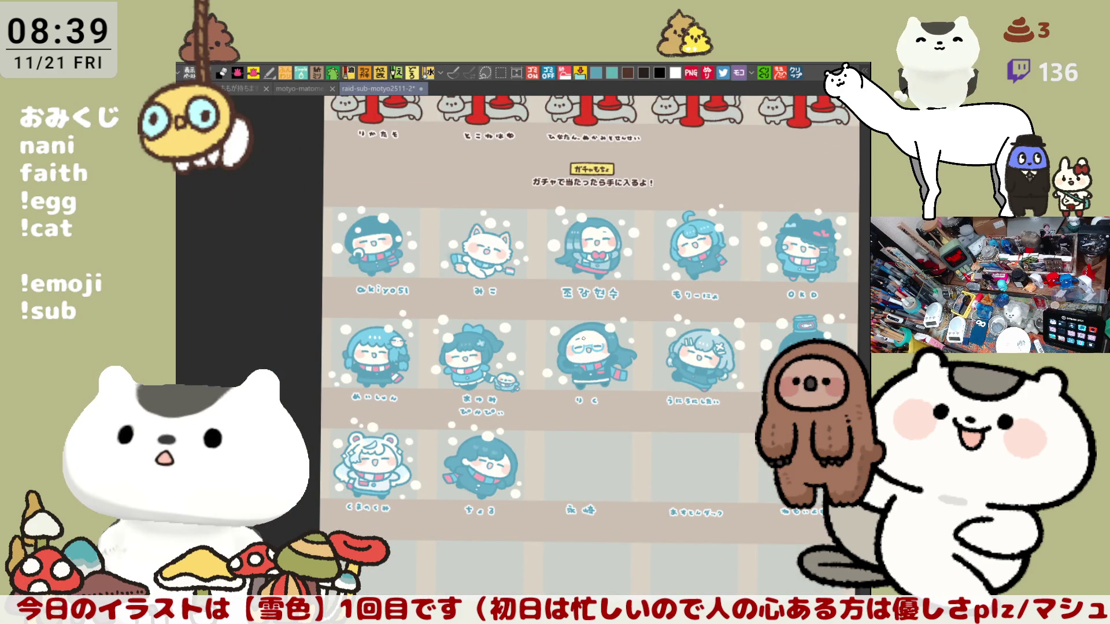
Save the sticker sheet and bring the empty 永崎 cell into view.
key(ctrl+s)
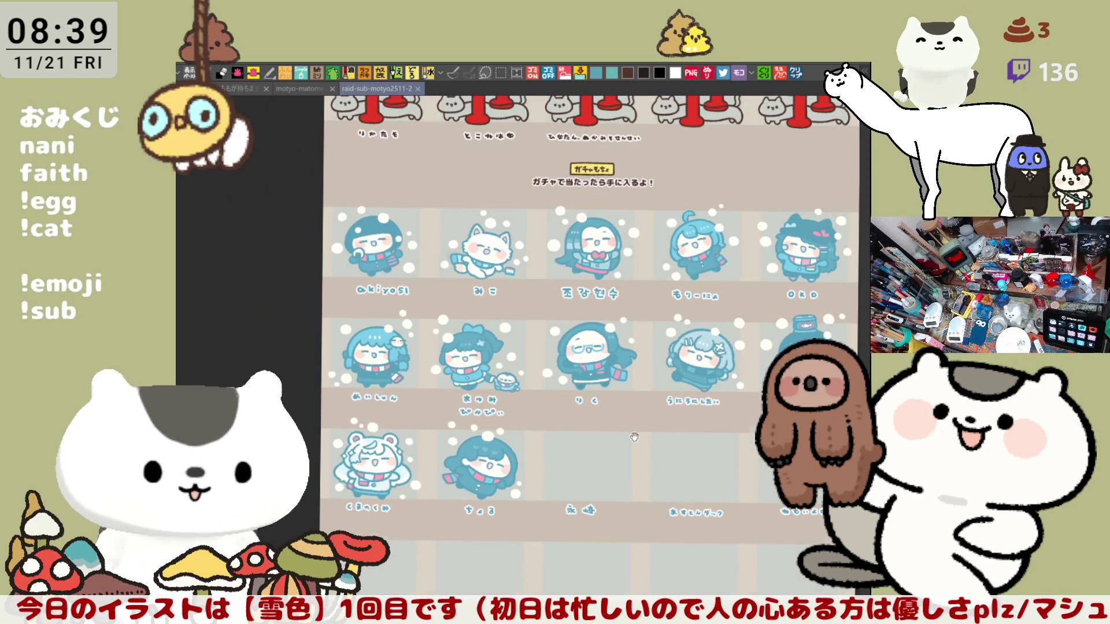
drag(643, 440, 566, 314)
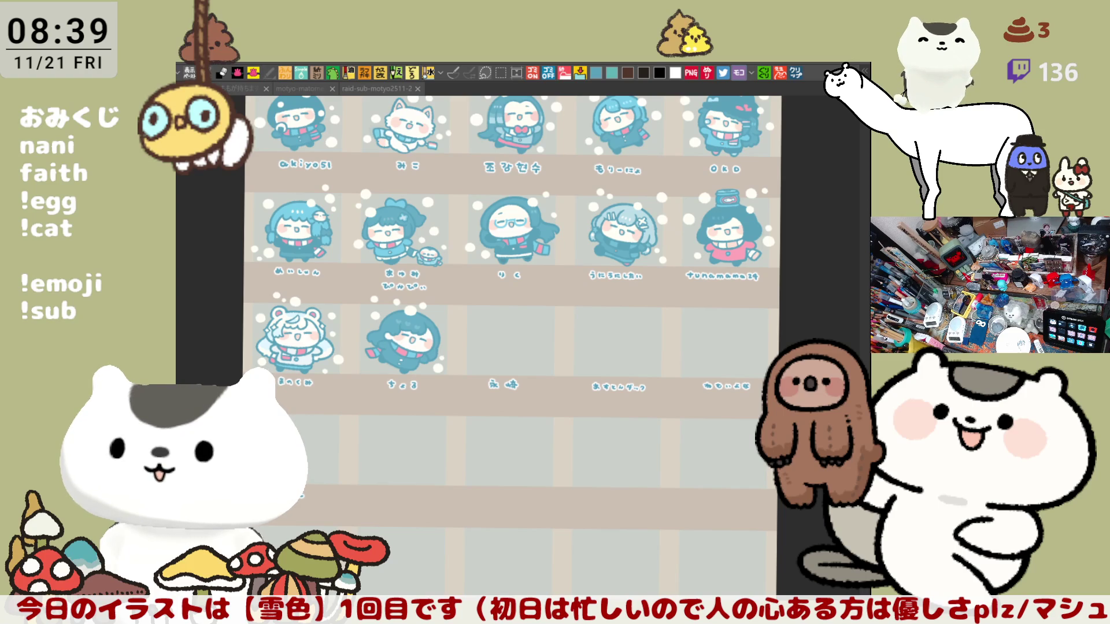
drag(749, 529, 736, 508)
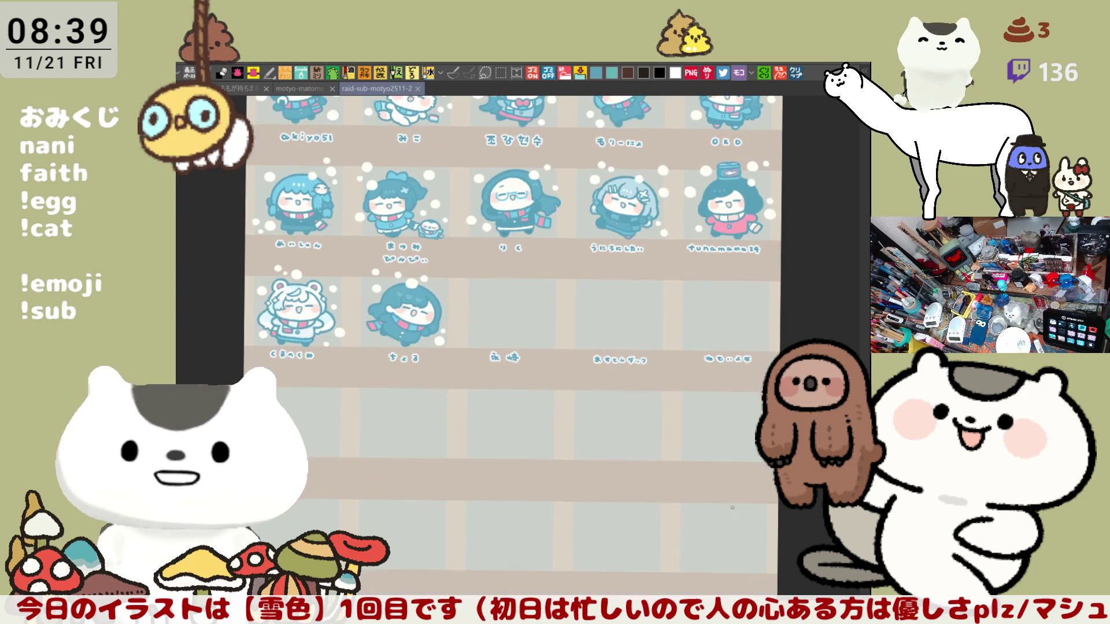
scroll(717, 491, up, 2)
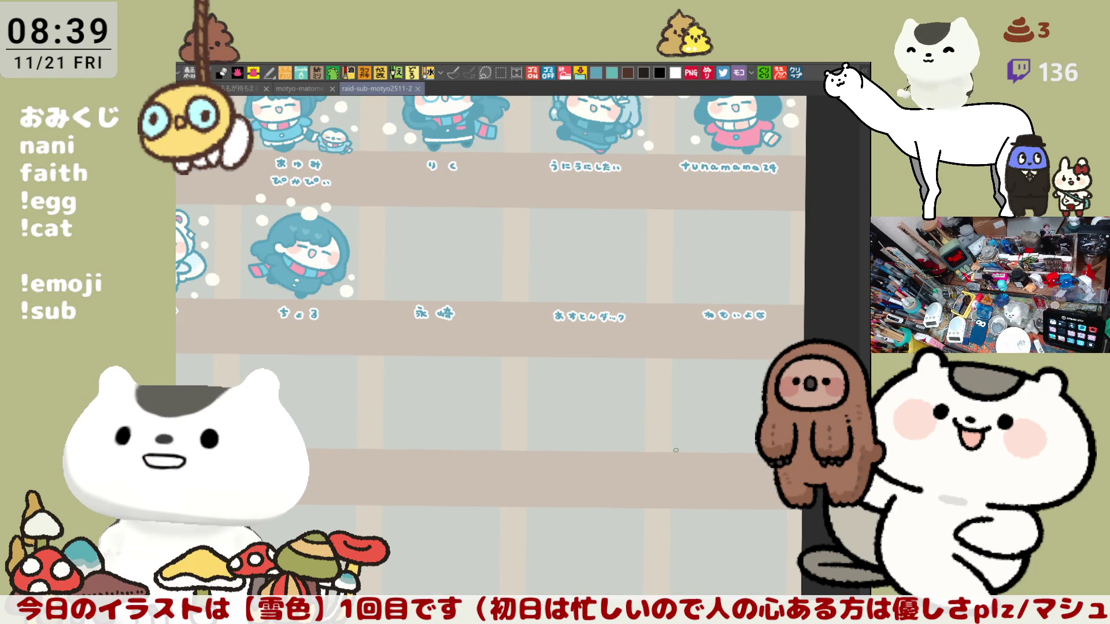
mouse_move(475, 381)
mouse_down()
mouse_move(541, 425)
mouse_move(611, 374)
mouse_up()
mouse_move(654, 423)
mouse_down()
mouse_move(567, 397)
mouse_move(598, 446)
mouse_up()
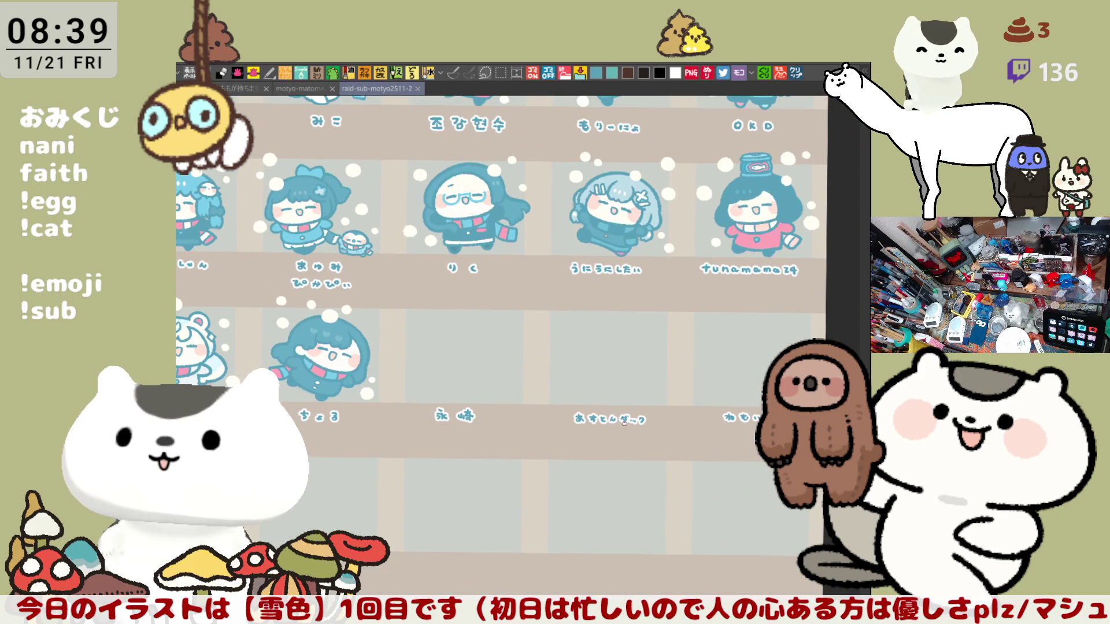
drag(594, 395, 629, 412)
scroll(628, 412, up, 3)
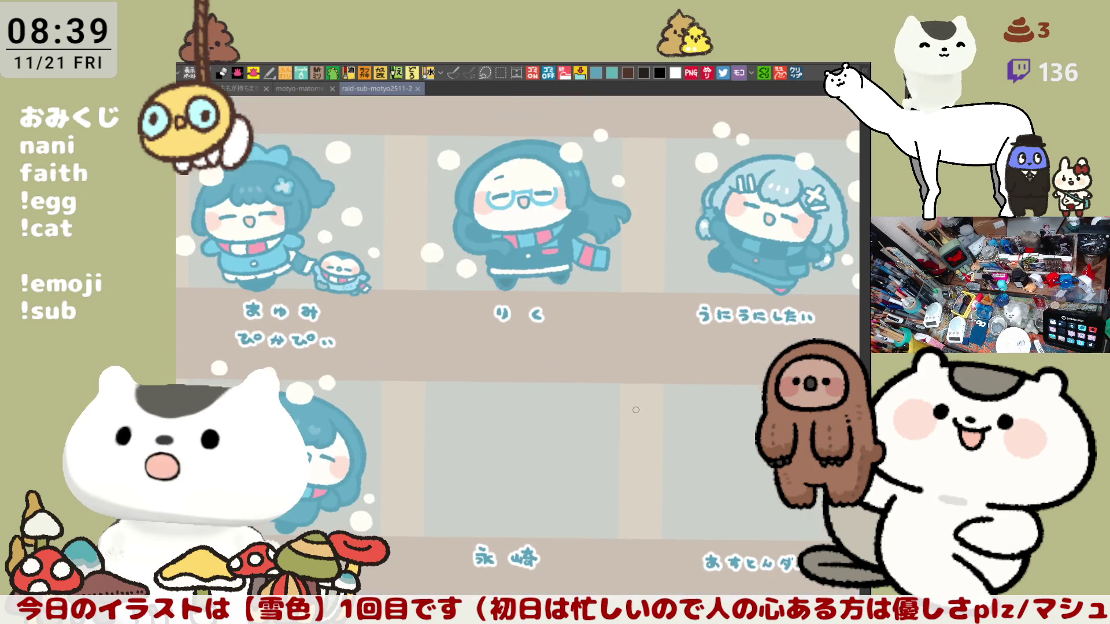
scroll(635, 409, up, 1)
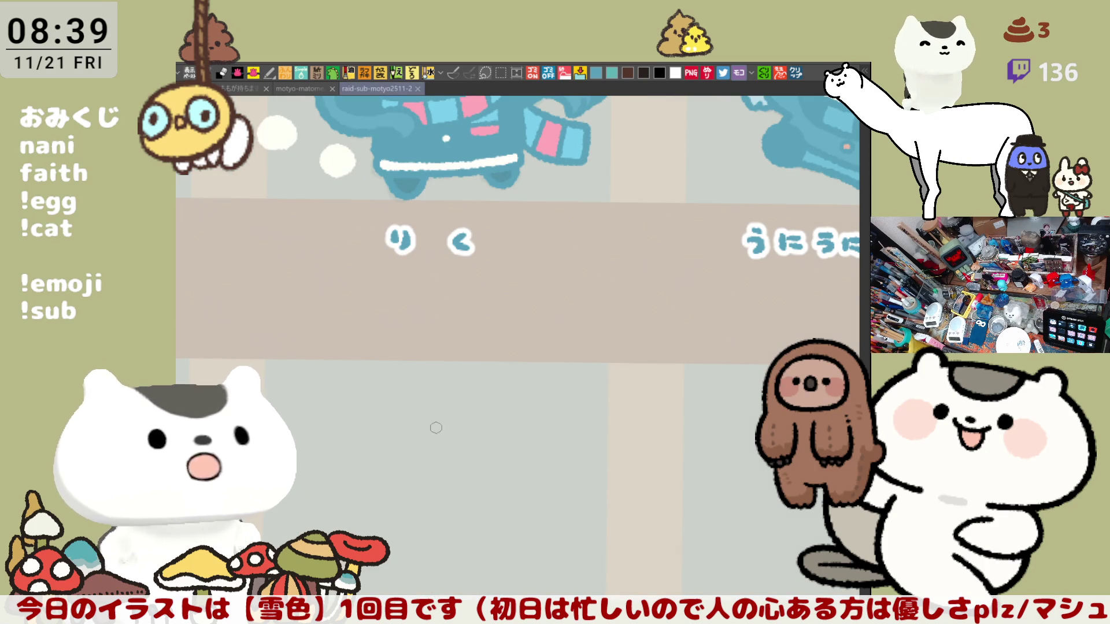
scroll(462, 388, down, 3)
drag(495, 376, 621, 412)
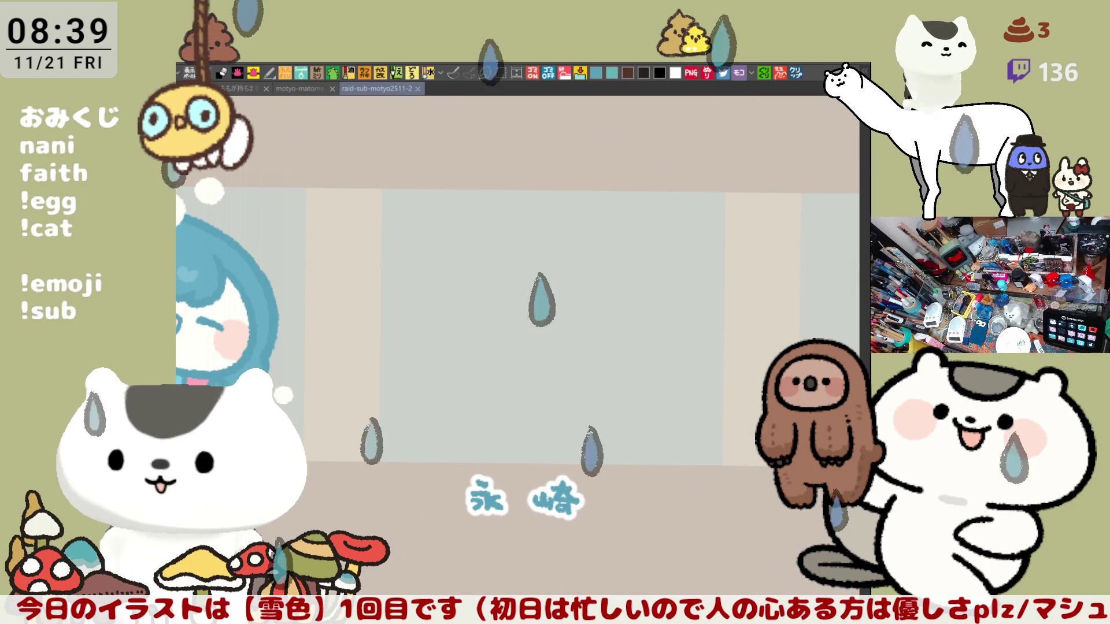
Restore the colour fill that was accidentally erased with Delete, keeping ちょる's colours intact.
key(Delete)
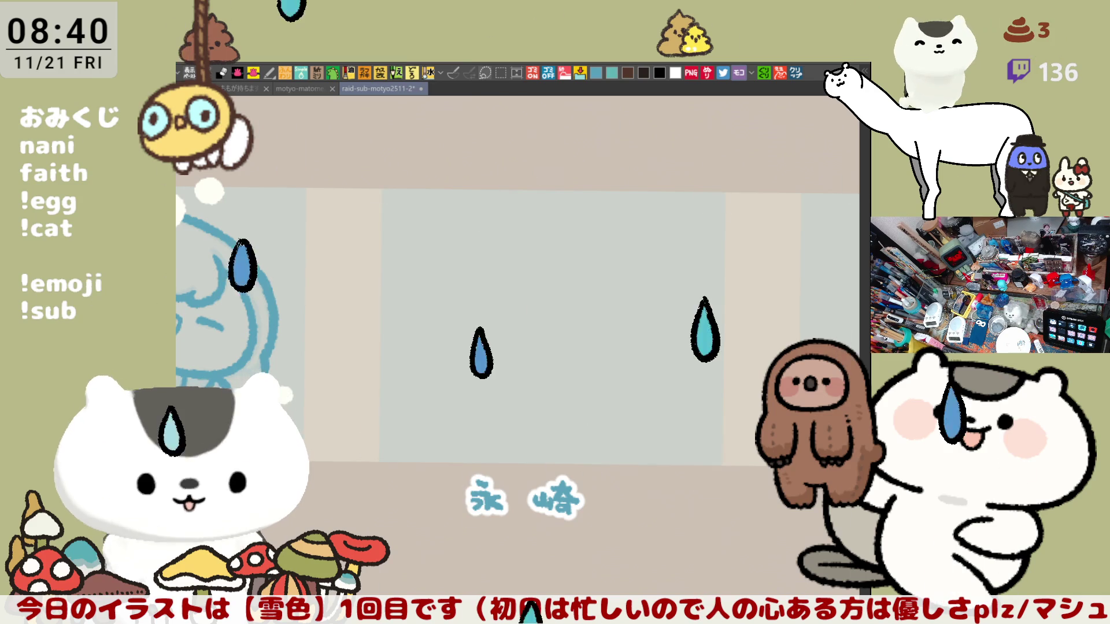
key(ctrl+z)
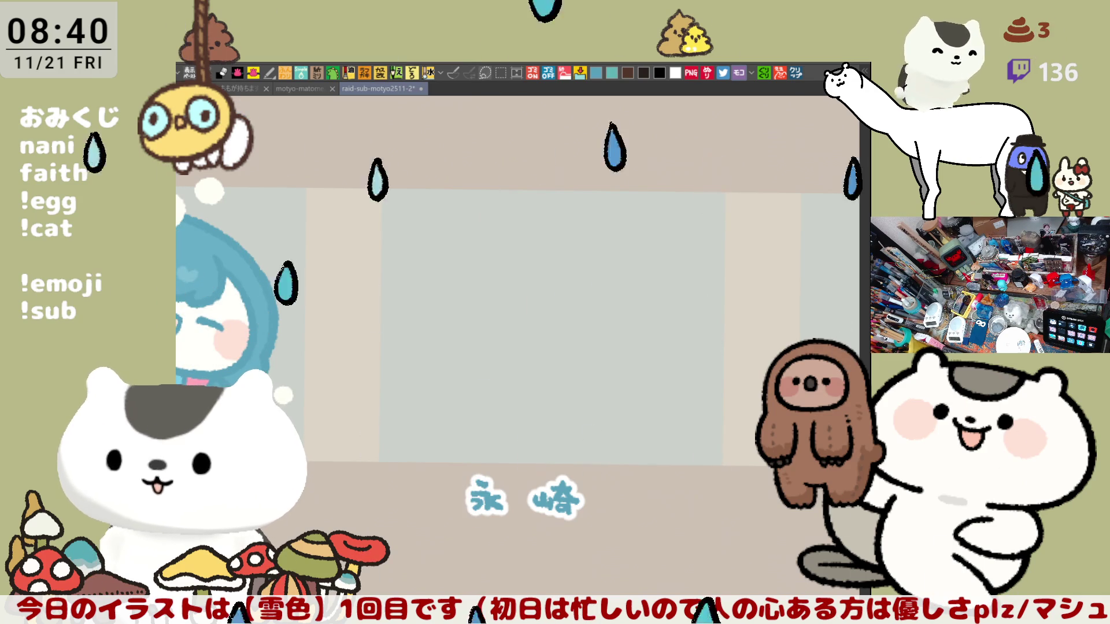
scroll(518, 347, up, 5)
Sketch the curved blue face outline and chin in the 永崎 cell.
scroll(517, 321, down, 3)
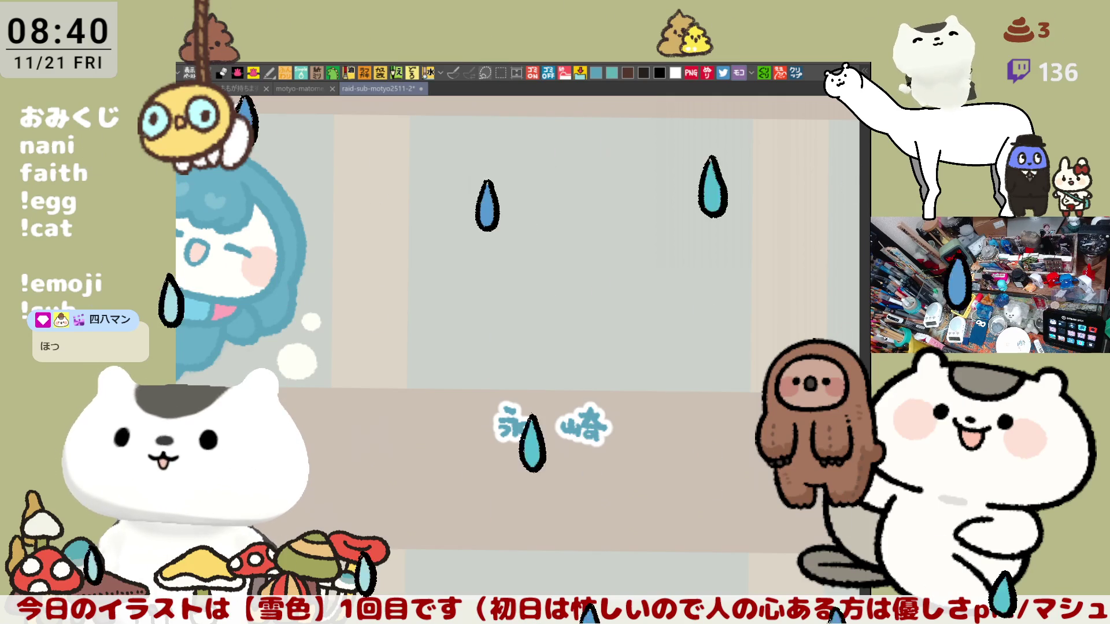
drag(569, 176, 546, 283)
key(ctrl+z)
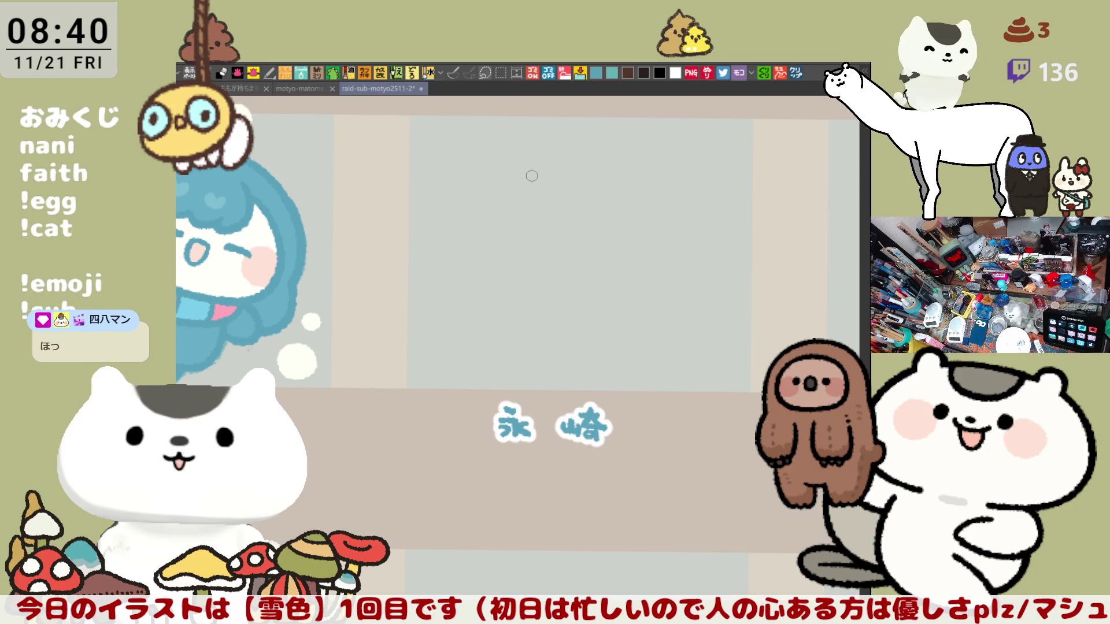
drag(532, 176, 590, 271)
key(ctrl+z)
drag(520, 181, 592, 284)
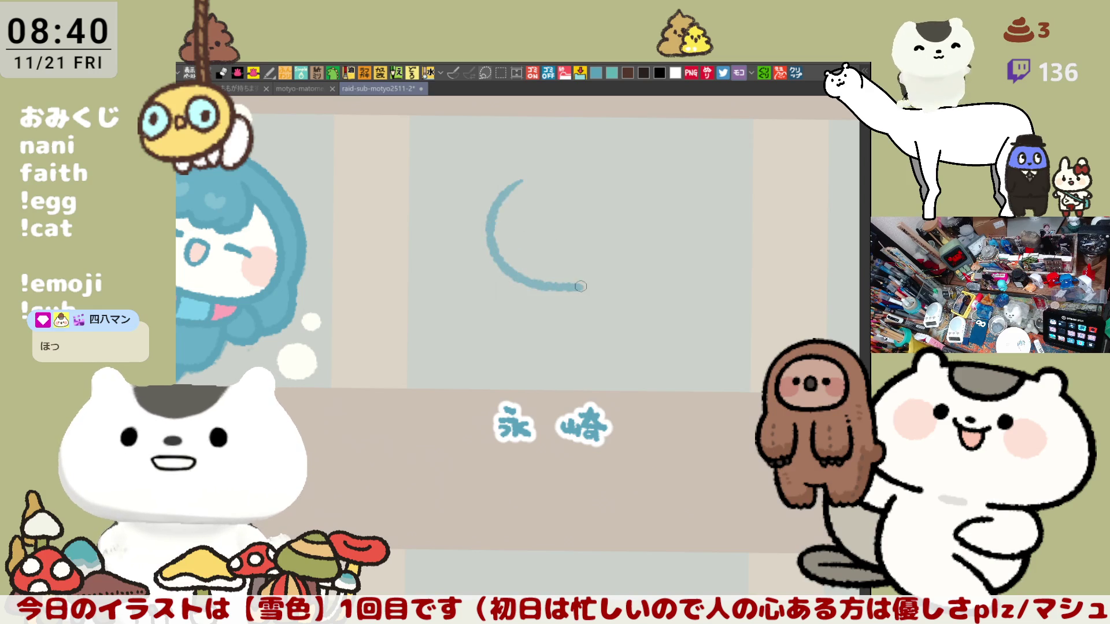
key(ctrl+z)
mouse_move(537, 176)
mouse_down()
mouse_move(506, 257)
mouse_move(600, 292)
mouse_up()
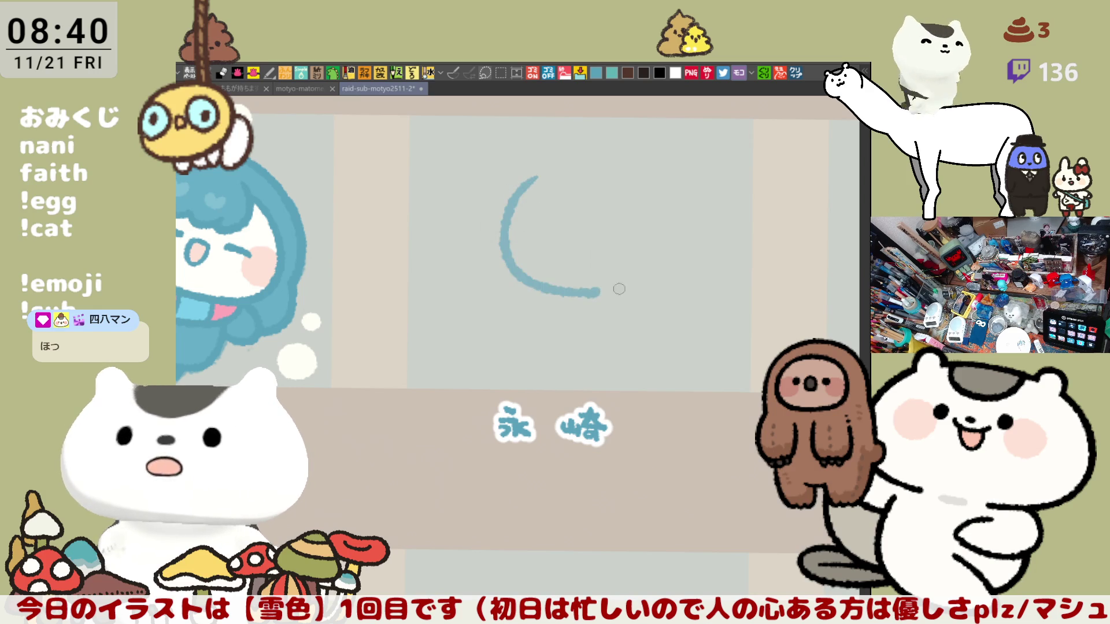
key(ctrl+z)
mouse_move(526, 173)
mouse_down()
mouse_move(581, 283)
mouse_move(606, 278)
mouse_up()
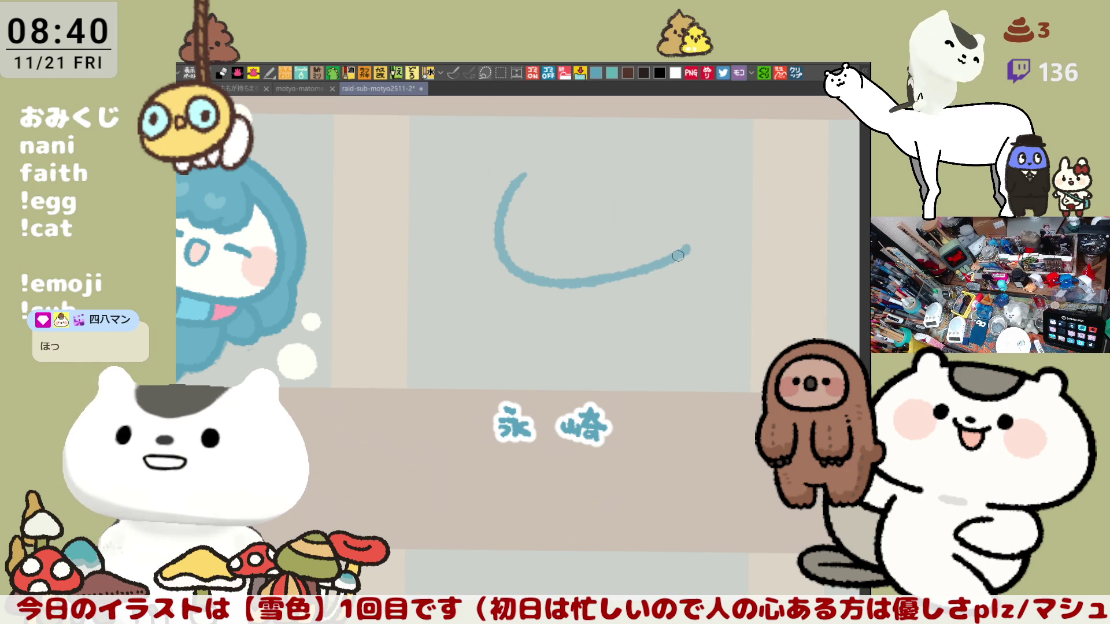
drag(595, 281, 672, 255)
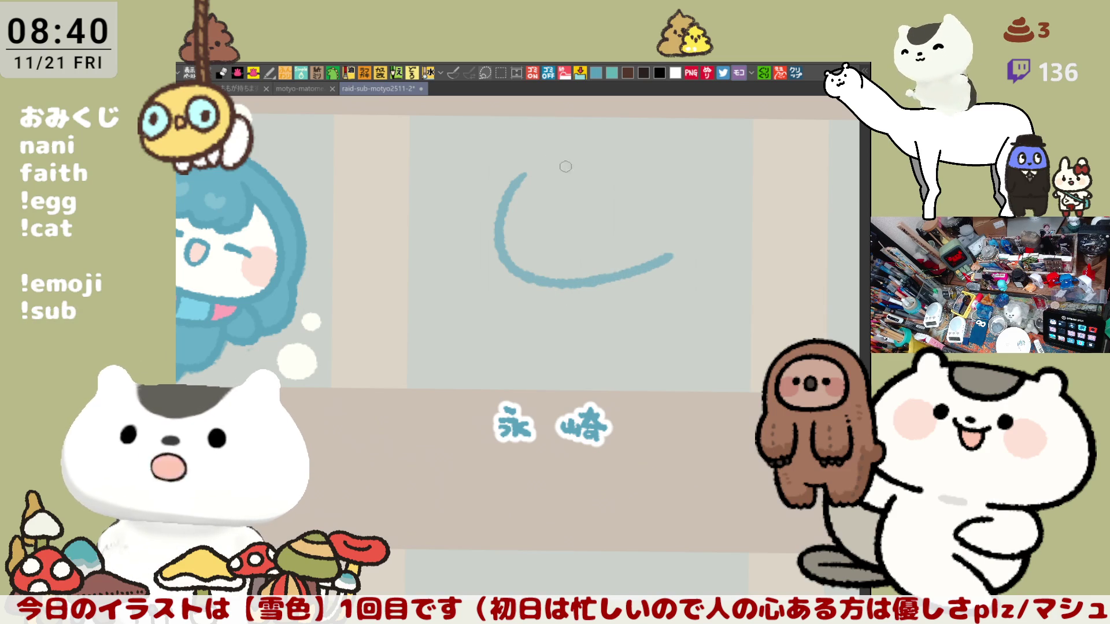
Add a short bang stroke and the closed-eye dashes under it.
mouse_move(556, 157)
mouse_down()
mouse_move(569, 206)
mouse_move(603, 186)
mouse_up()
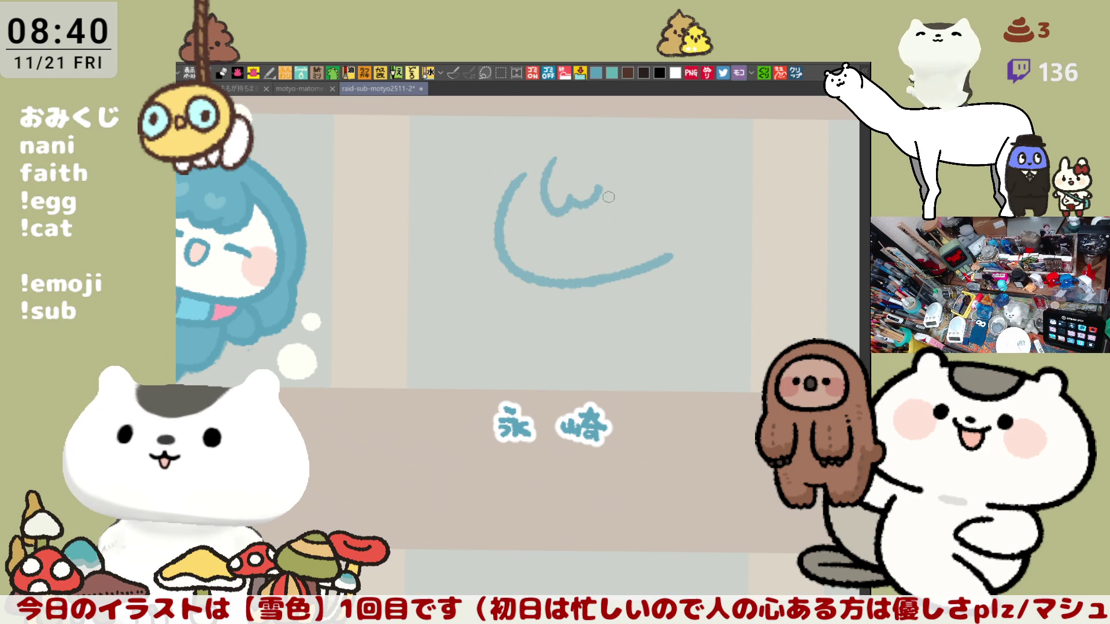
drag(530, 245, 564, 234)
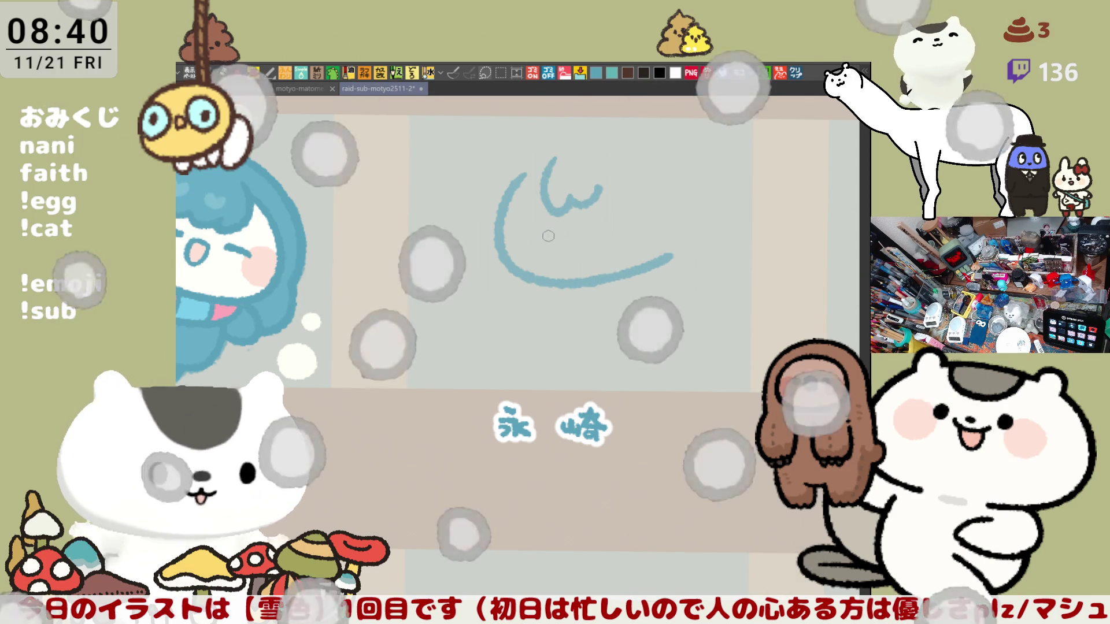
key(ctrl+z)
drag(537, 235, 652, 214)
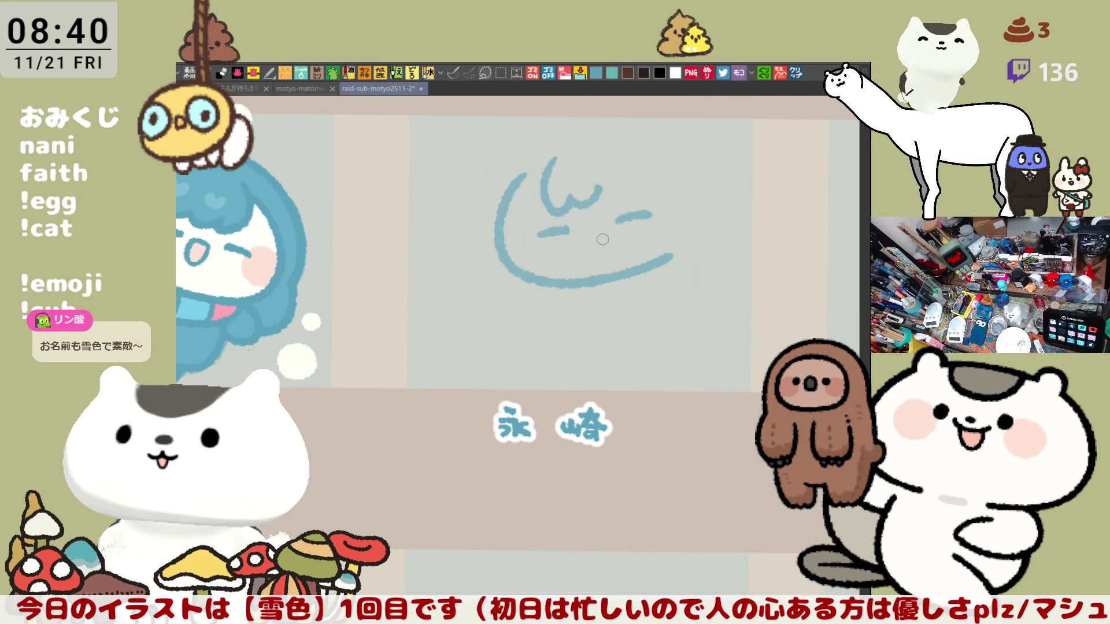
key(ctrl+z)
key(ctrl+z)
drag(534, 234, 643, 207)
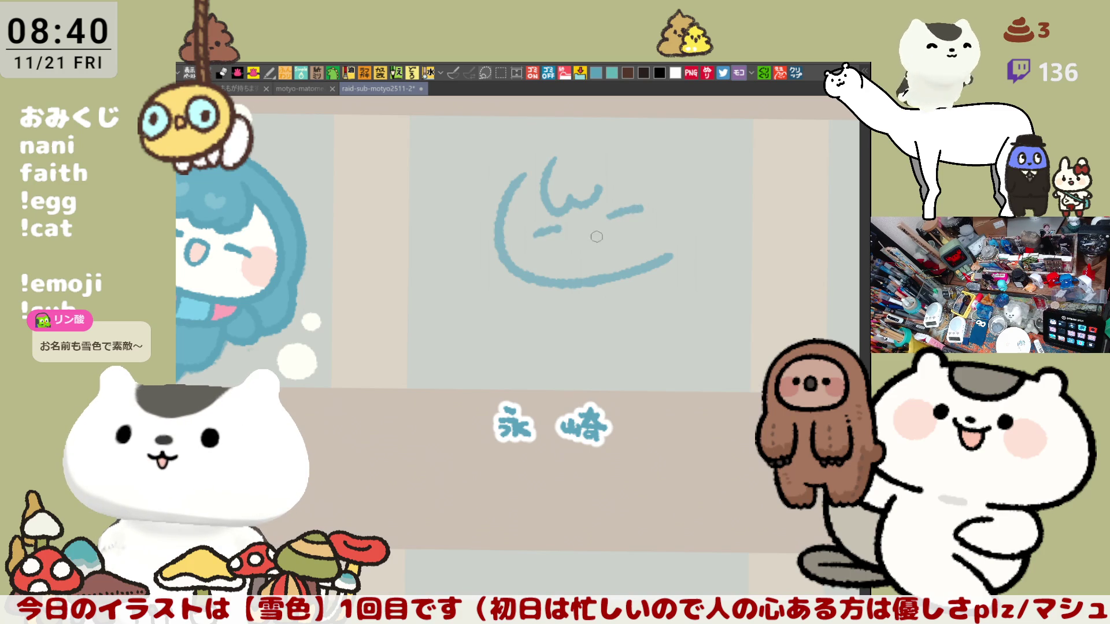
mouse_move(578, 229)
mouse_down()
mouse_move(603, 246)
mouse_move(580, 230)
mouse_up()
key(ctrl+z)
Erase and redraw the bang curve above the eyes.
drag(603, 167, 601, 194)
mouse_move(561, 148)
mouse_down()
mouse_move(552, 173)
mouse_move(564, 214)
mouse_move(604, 185)
mouse_up()
key(ctrl+z)
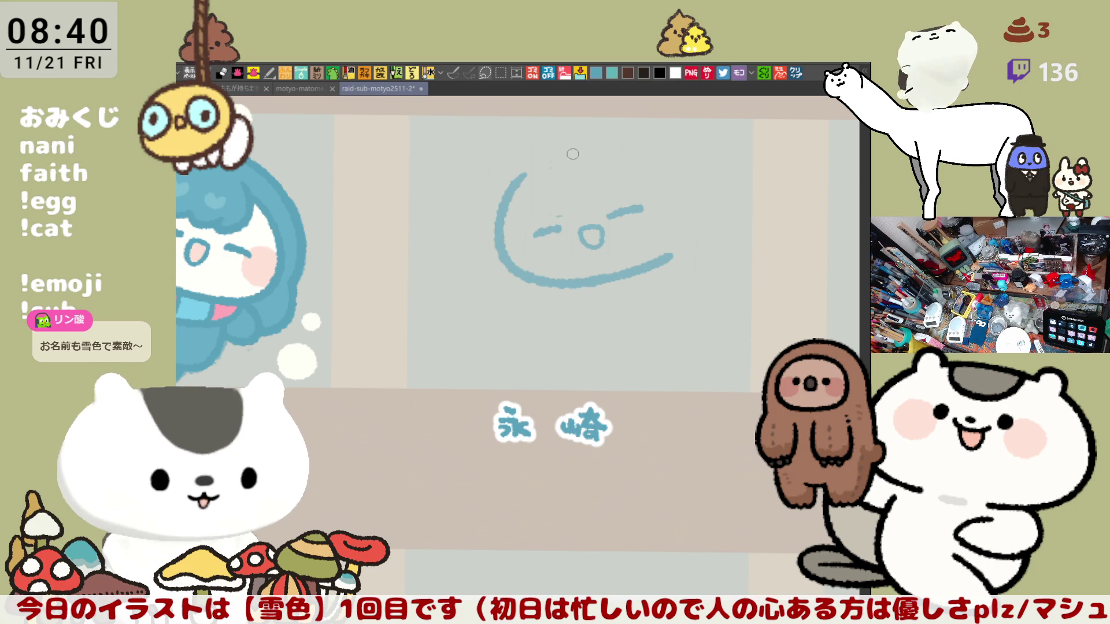
mouse_move(558, 155)
mouse_down()
mouse_move(569, 200)
mouse_move(603, 173)
mouse_up()
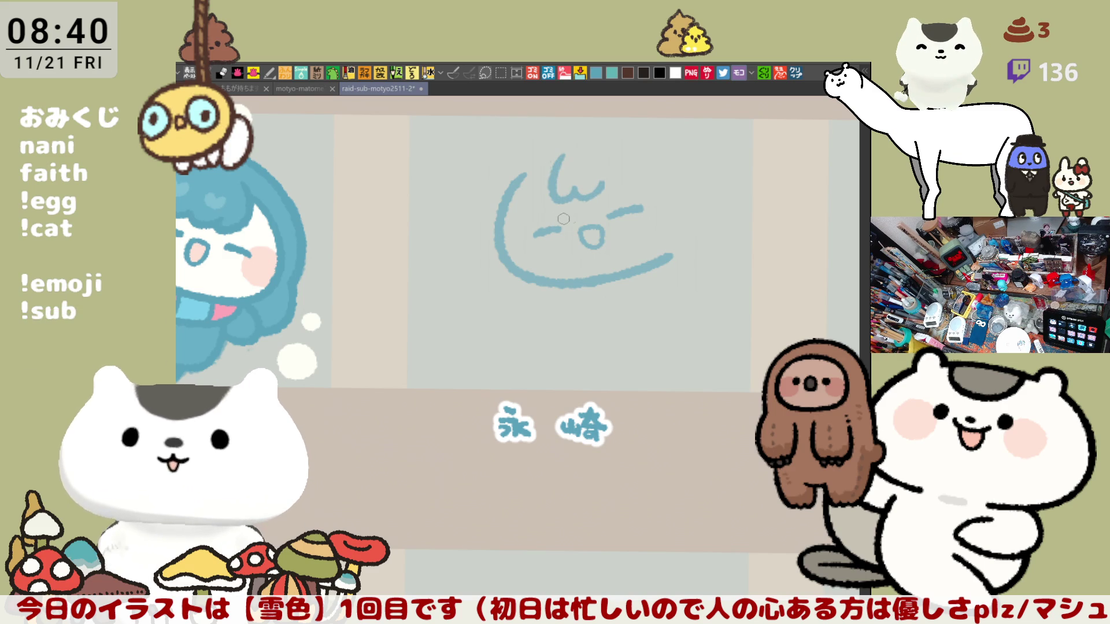
mouse_move(561, 156)
mouse_down()
mouse_move(555, 185)
mouse_move(609, 186)
mouse_up()
mouse_move(570, 149)
mouse_down()
mouse_move(553, 215)
mouse_move(614, 175)
mouse_move(598, 200)
mouse_up()
key(ctrl+z)
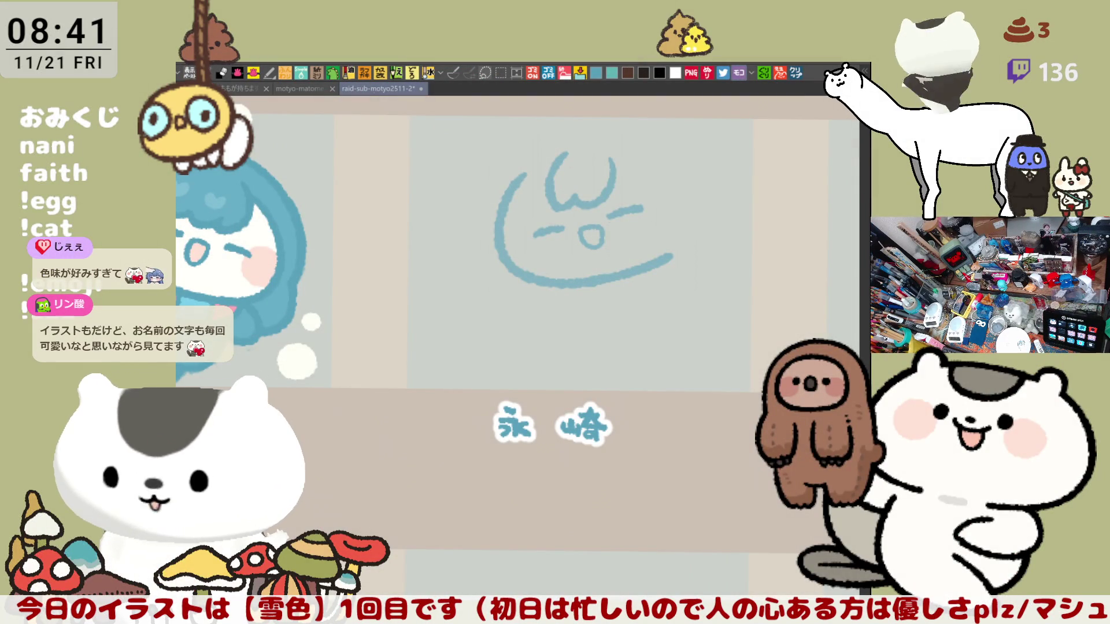
Draw a short hair strand down the right side from the bangs.
mouse_move(630, 324)
mouse_down()
mouse_move(579, 300)
mouse_move(604, 315)
mouse_up()
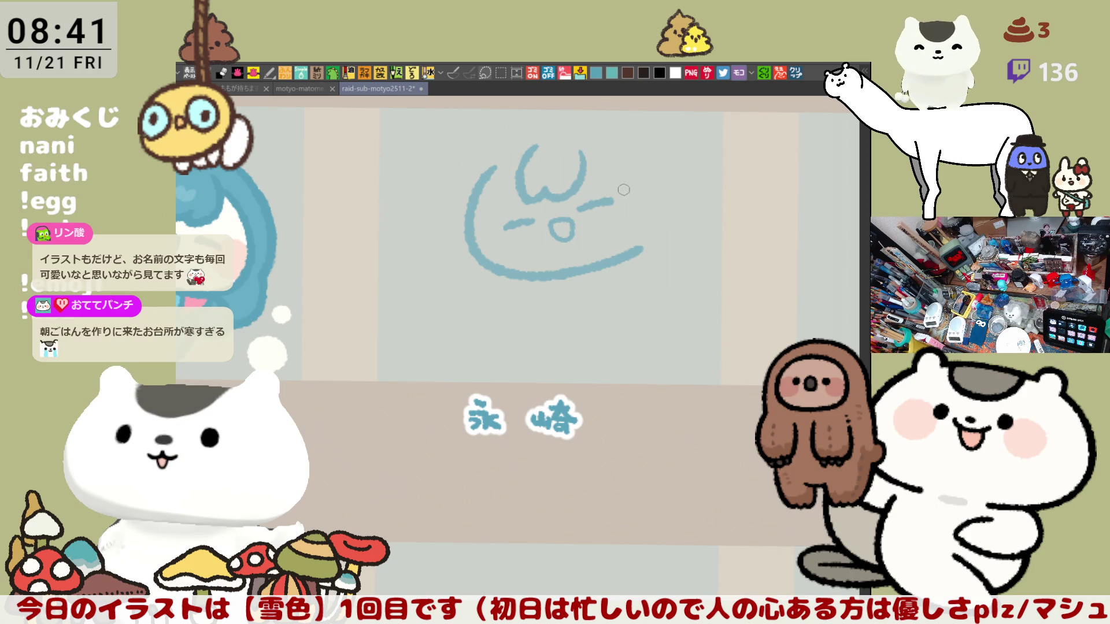
drag(584, 162, 642, 185)
key(ctrl+z)
mouse_move(579, 163)
mouse_down()
mouse_move(639, 185)
mouse_move(635, 229)
mouse_up()
key(ctrl+z)
drag(636, 184, 635, 228)
key(ctrl+z)
drag(637, 184, 657, 218)
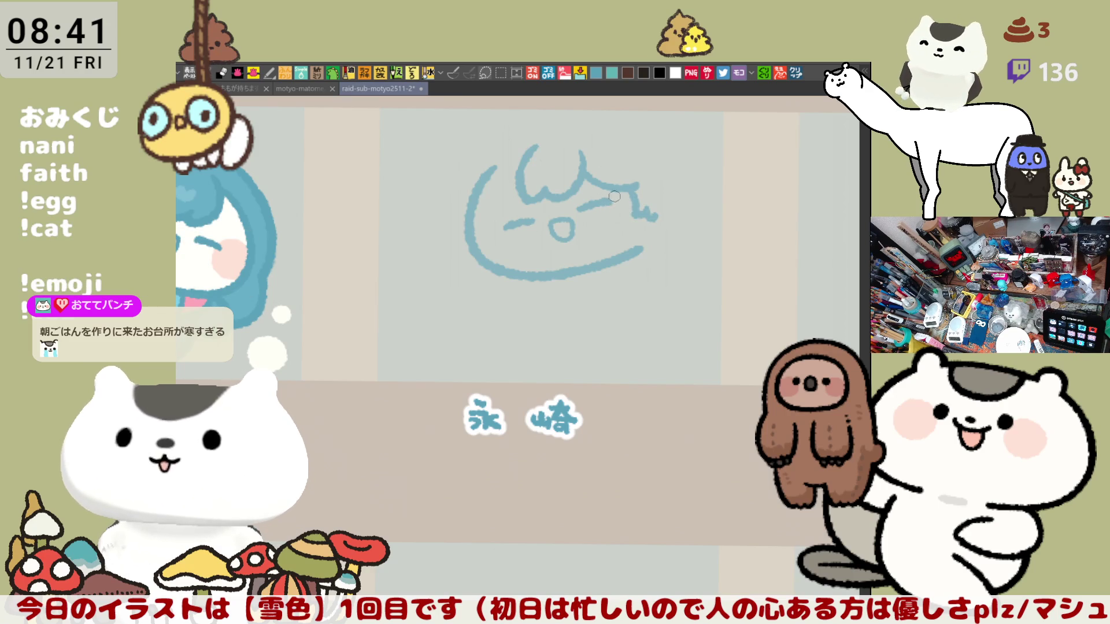
Draw the hair arc over the head and strands curving down the right.
mouse_move(599, 139)
mouse_down()
mouse_move(553, 186)
mouse_move(592, 182)
mouse_up()
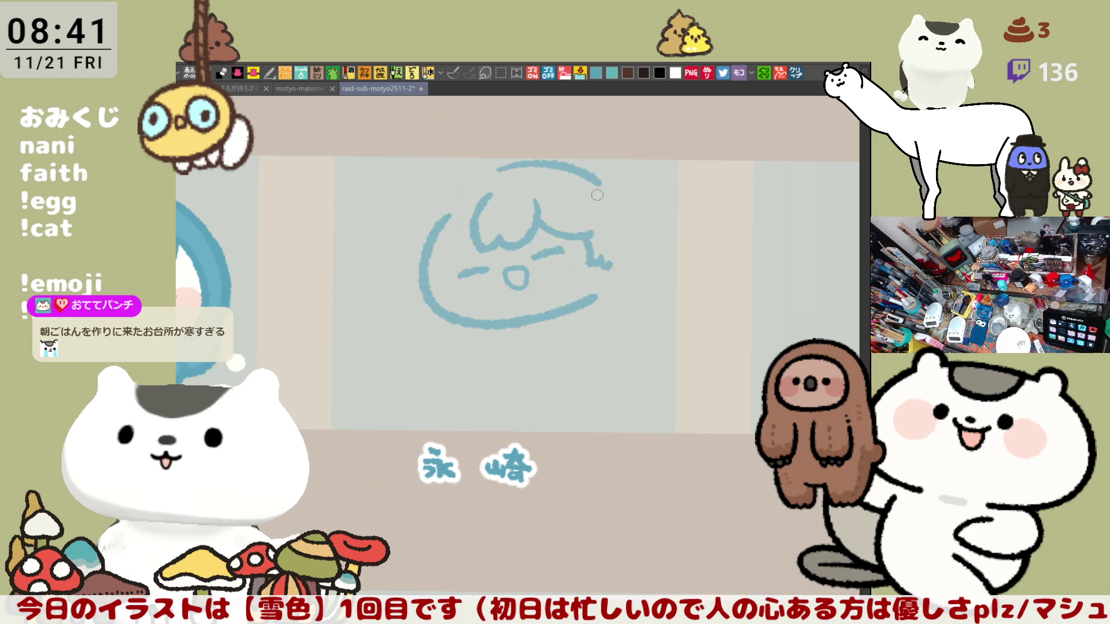
drag(492, 171, 625, 198)
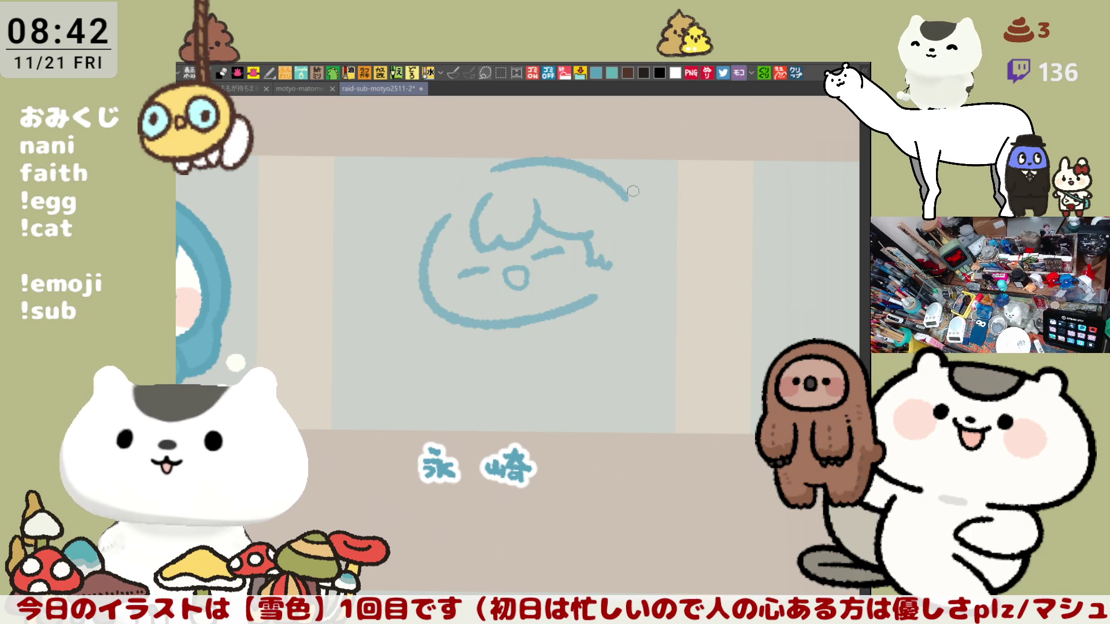
mouse_move(632, 208)
mouse_down()
mouse_move(623, 194)
mouse_move(645, 188)
mouse_move(642, 243)
mouse_up()
key(ctrl+z)
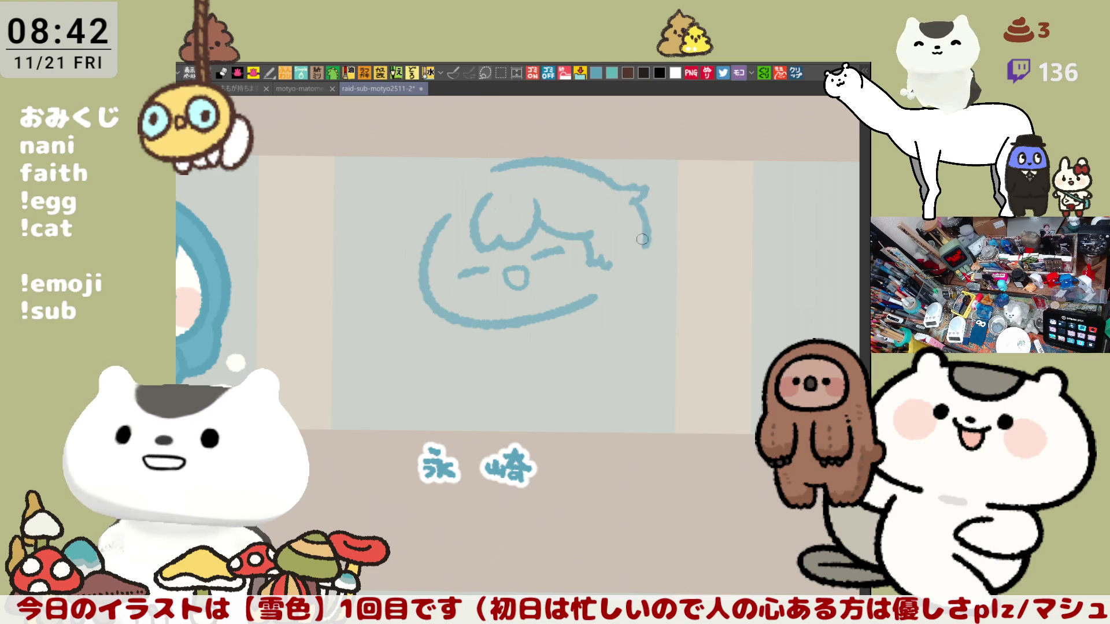
drag(635, 202, 651, 258)
key(ctrl+z)
mouse_move(646, 196)
mouse_down()
mouse_move(645, 257)
mouse_move(652, 249)
mouse_move(633, 271)
mouse_up()
key(ctrl+z)
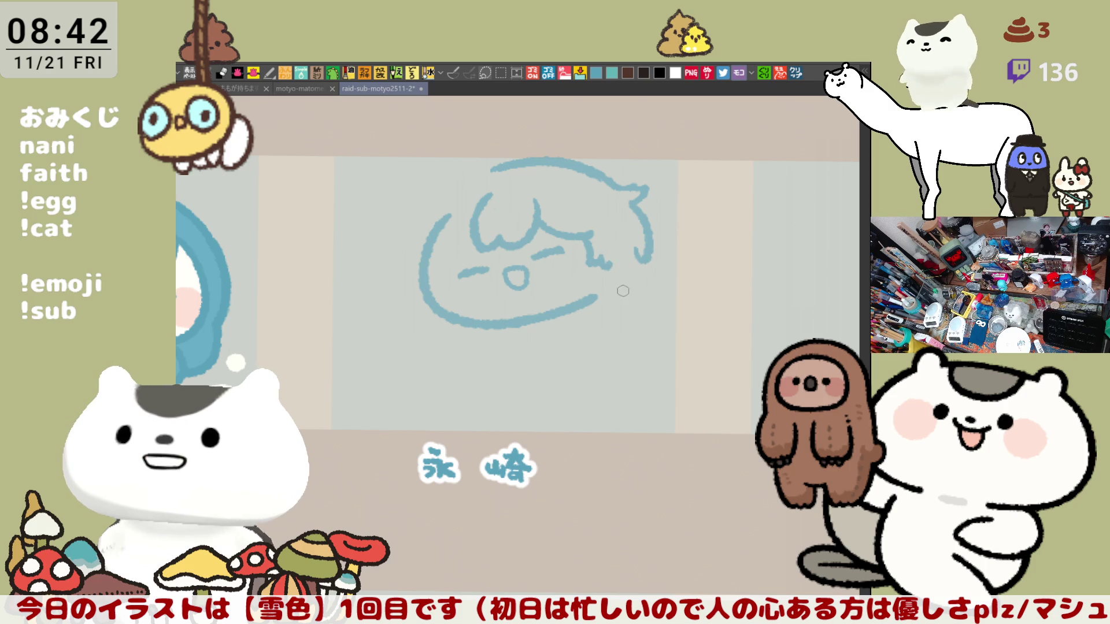
key(ctrl+z)
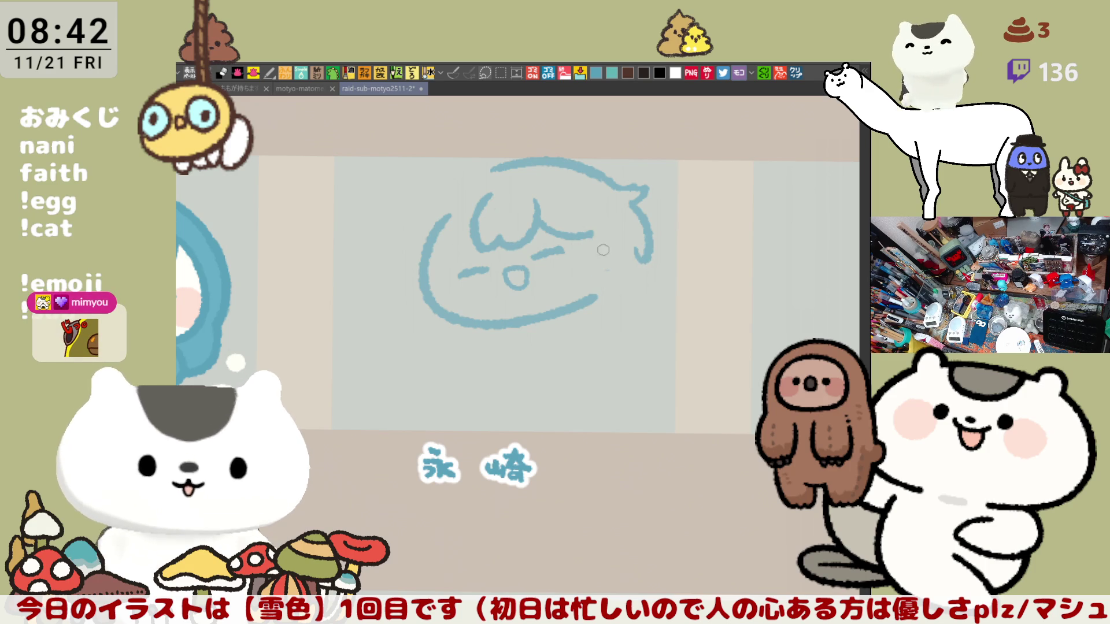
mouse_move(583, 237)
mouse_down()
mouse_move(604, 284)
mouse_move(642, 253)
mouse_up()
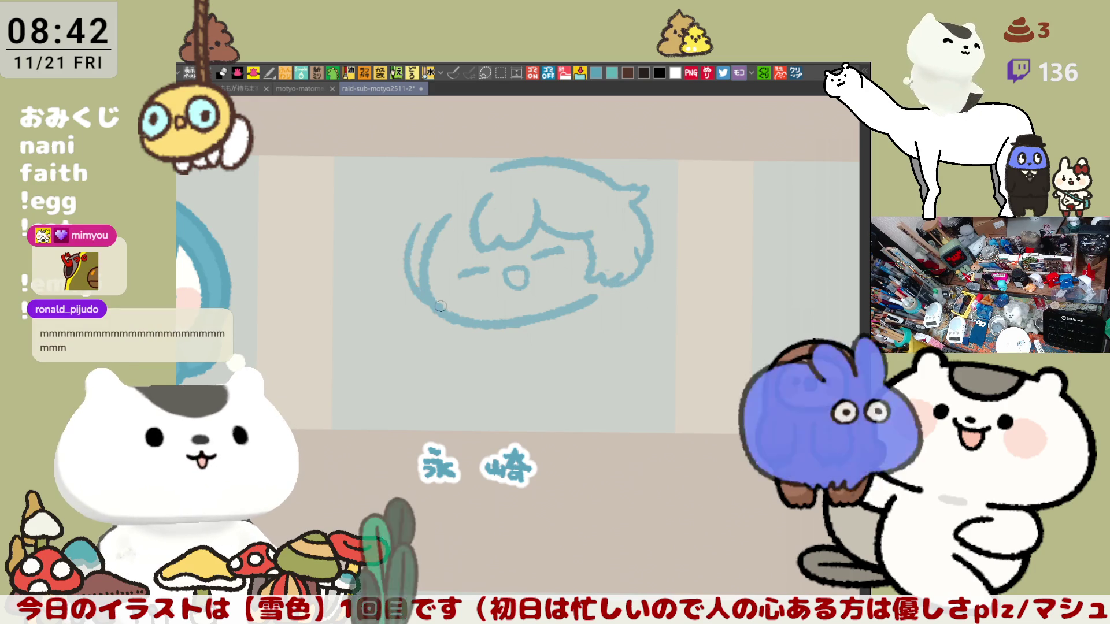
Double the left face outline, add upper-left hair strokes, and redraw the top arc higher.
drag(433, 242, 442, 321)
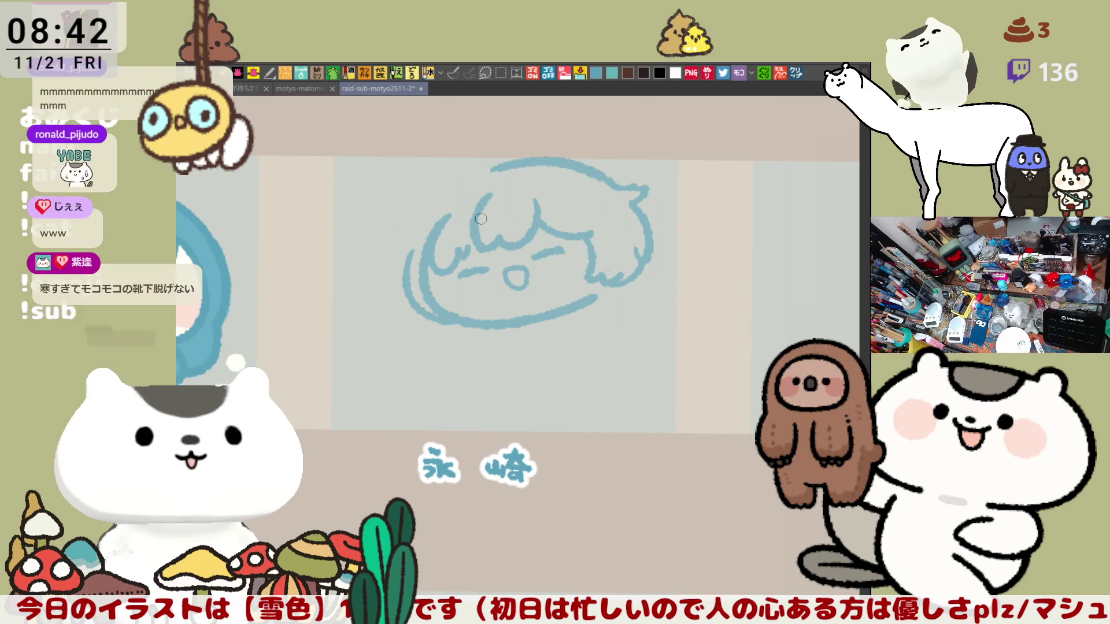
drag(491, 188, 451, 232)
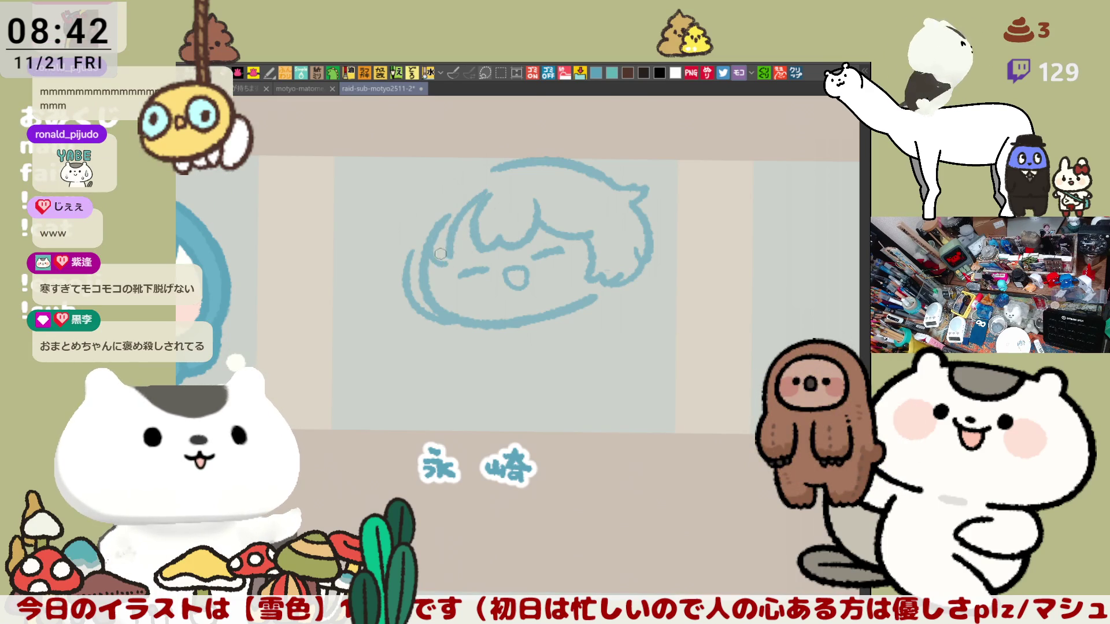
drag(482, 192, 447, 246)
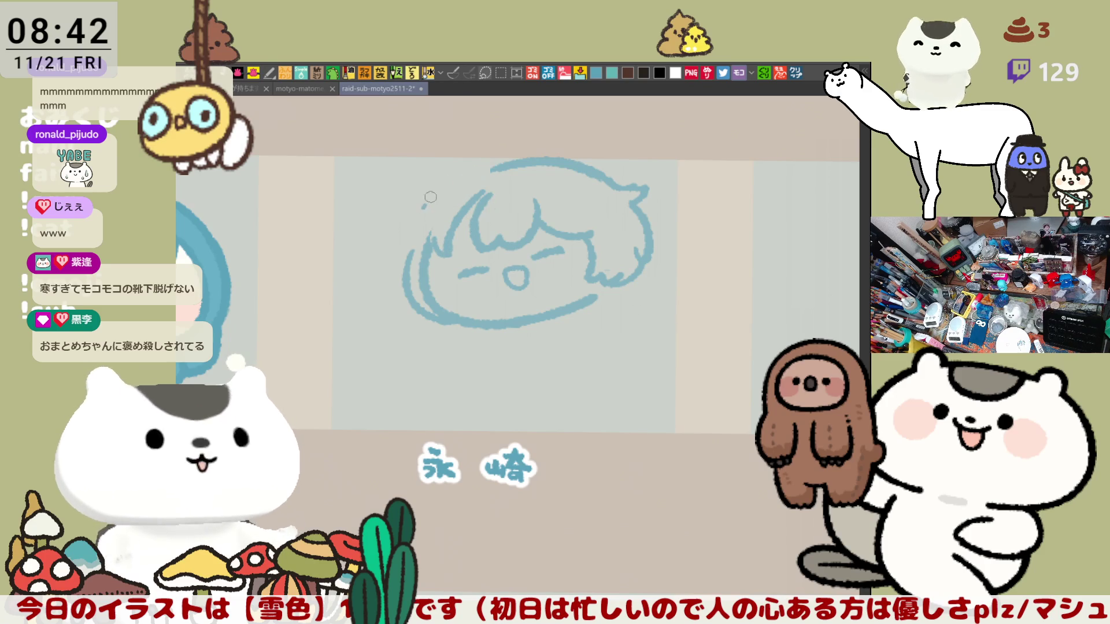
key(ctrl+z)
key(ctrl+z)
mouse_move(494, 158)
mouse_down()
mouse_move(546, 150)
mouse_move(617, 184)
mouse_move(492, 161)
mouse_move(617, 183)
mouse_up()
key(ctrl+z)
key(ctrl+z)
drag(501, 157, 624, 184)
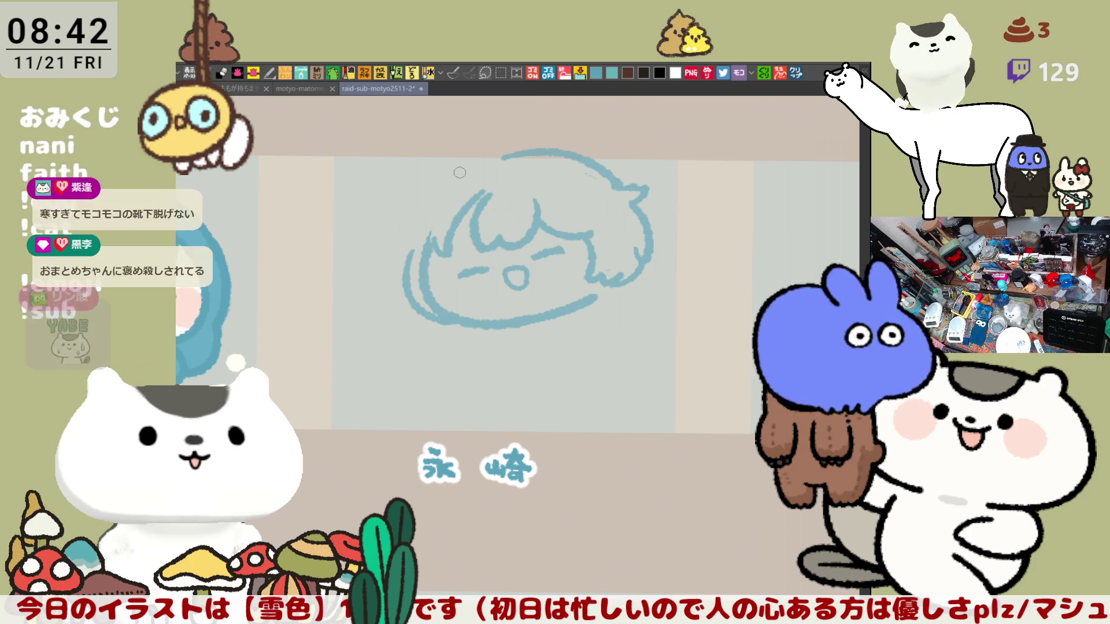
drag(462, 172, 428, 198)
Add hair strands and extend the top outline on a horizontally mirrored canvas.
key(h)
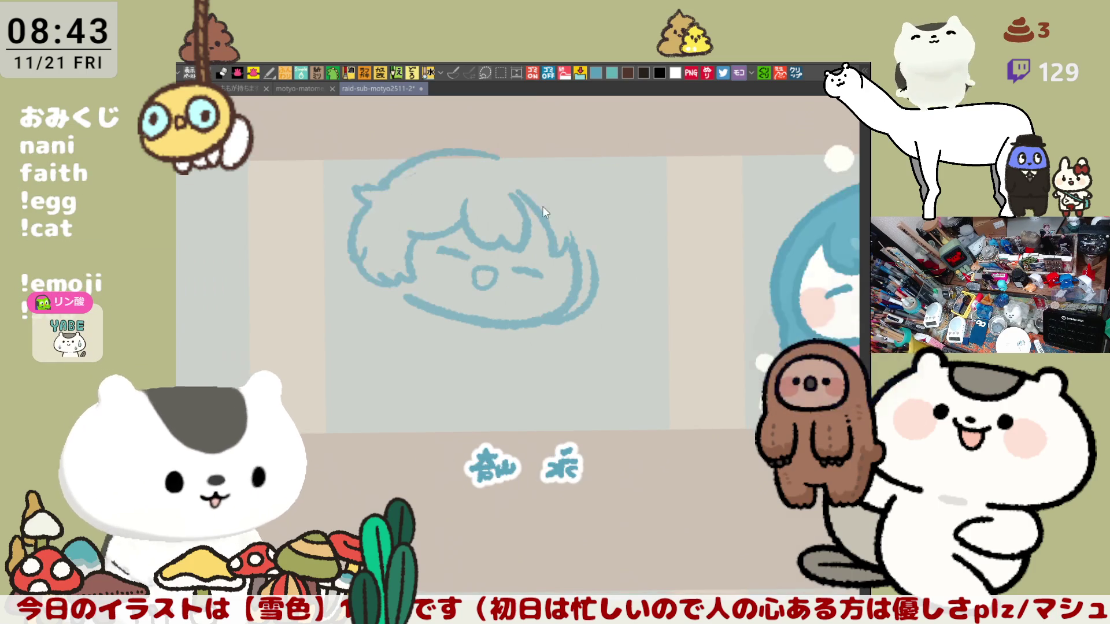
mouse_move(513, 163)
mouse_down()
mouse_move(585, 221)
mouse_move(572, 204)
mouse_up()
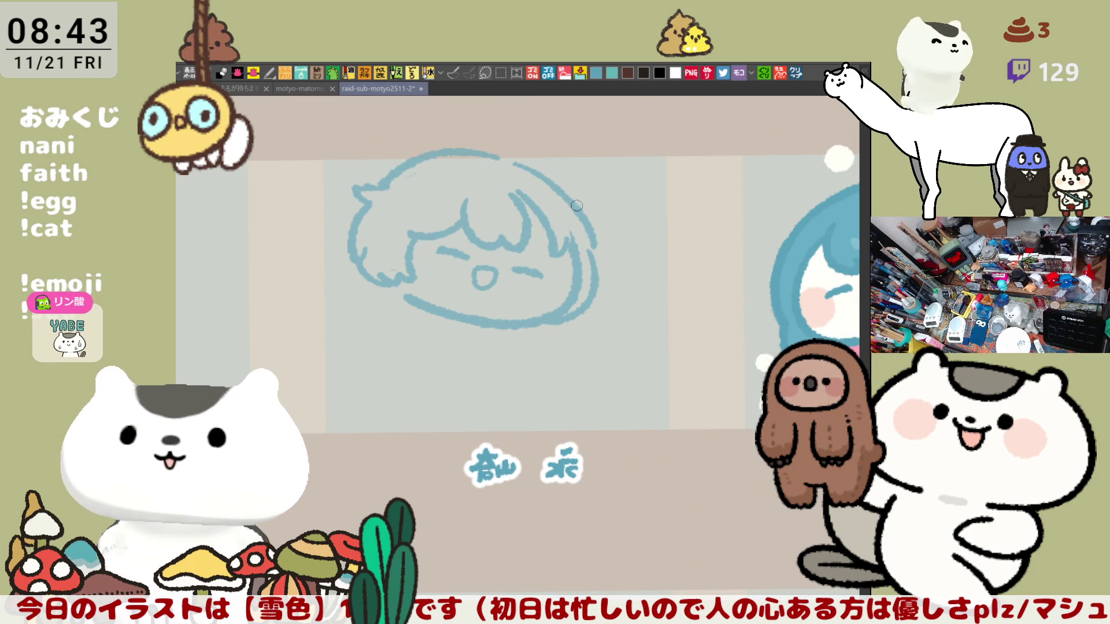
drag(456, 156, 545, 183)
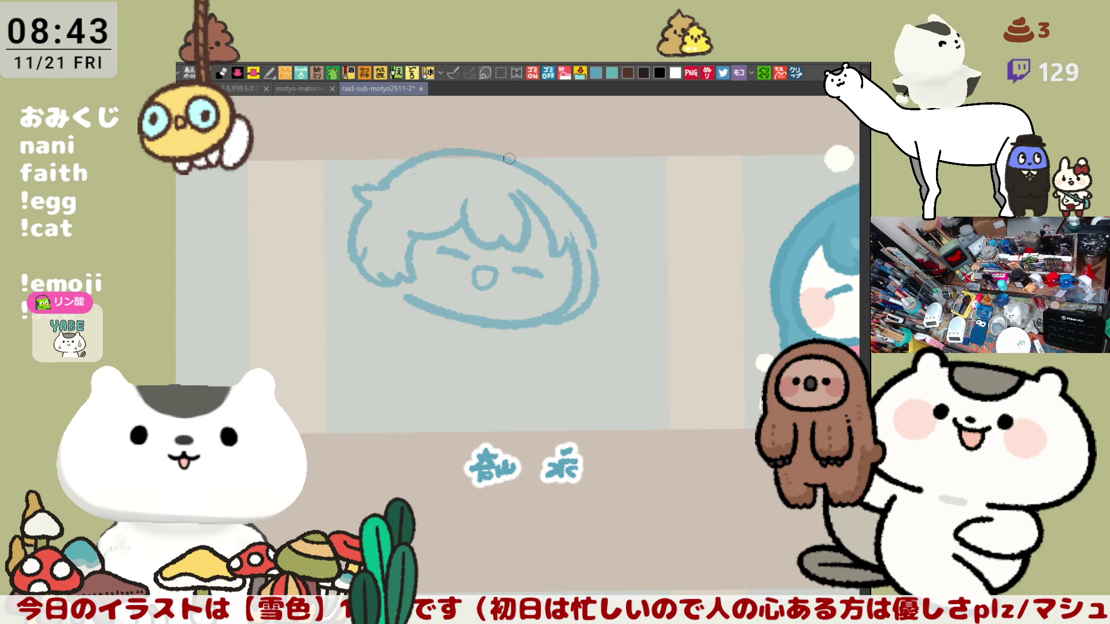
key(h)
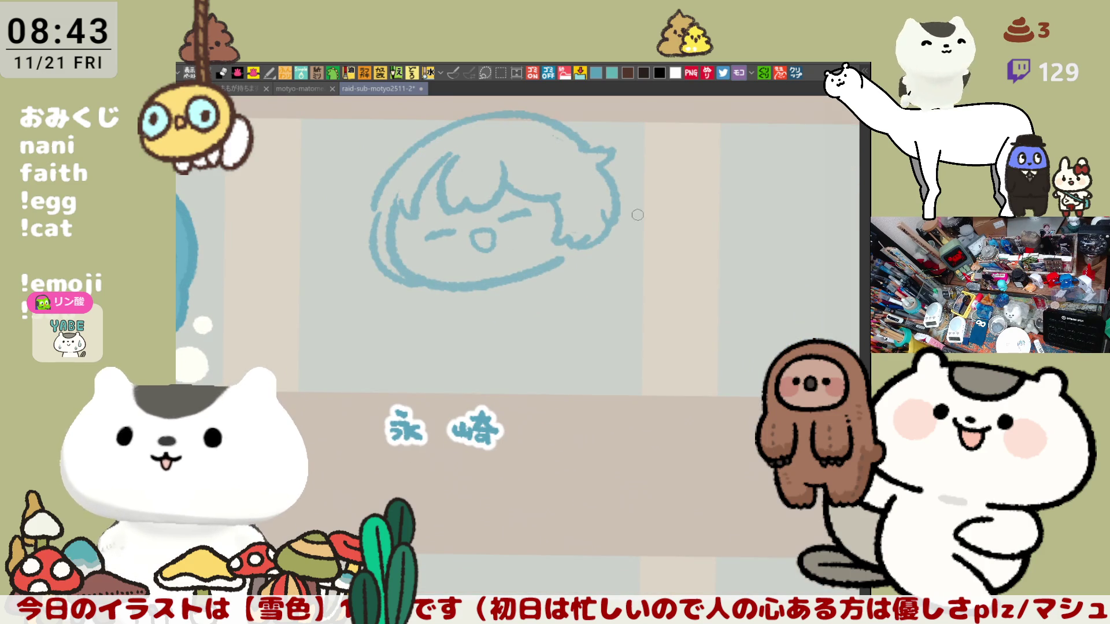
Erase the top-right hair outline and redraw its tip as a curled hook.
mouse_move(605, 216)
mouse_down()
mouse_move(619, 208)
mouse_move(595, 168)
mouse_up()
mouse_move(552, 121)
mouse_down()
mouse_move(603, 167)
mouse_move(620, 164)
mouse_move(608, 216)
mouse_up()
mouse_move(543, 168)
mouse_down()
mouse_move(614, 192)
mouse_move(639, 220)
mouse_up()
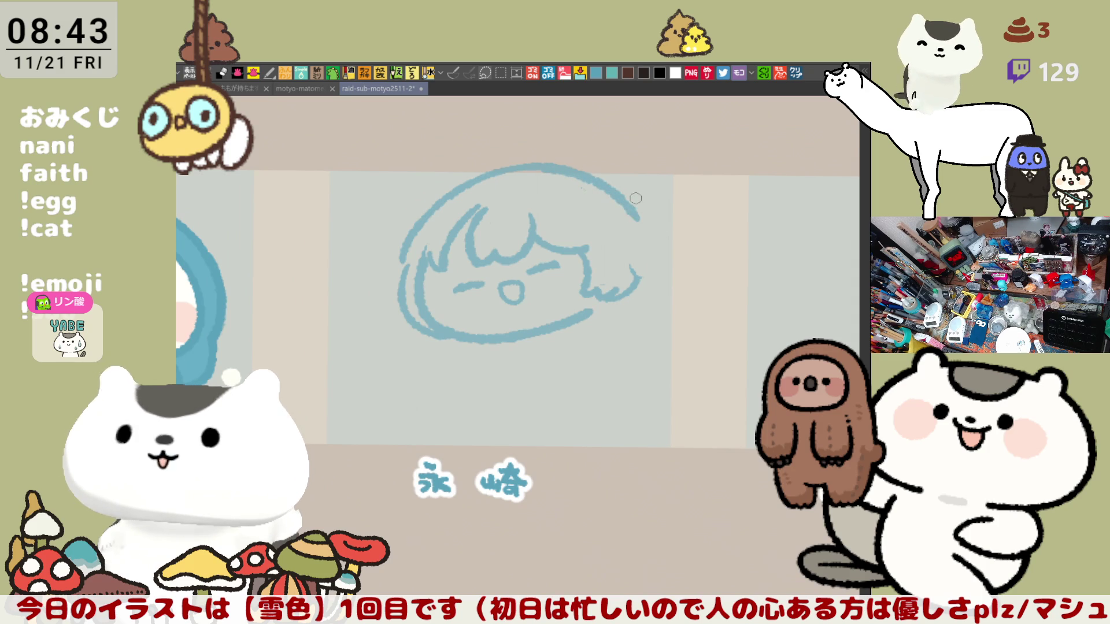
key(ctrl+z)
mouse_move(632, 202)
mouse_down()
mouse_move(627, 221)
mouse_move(671, 254)
mouse_move(648, 270)
mouse_up()
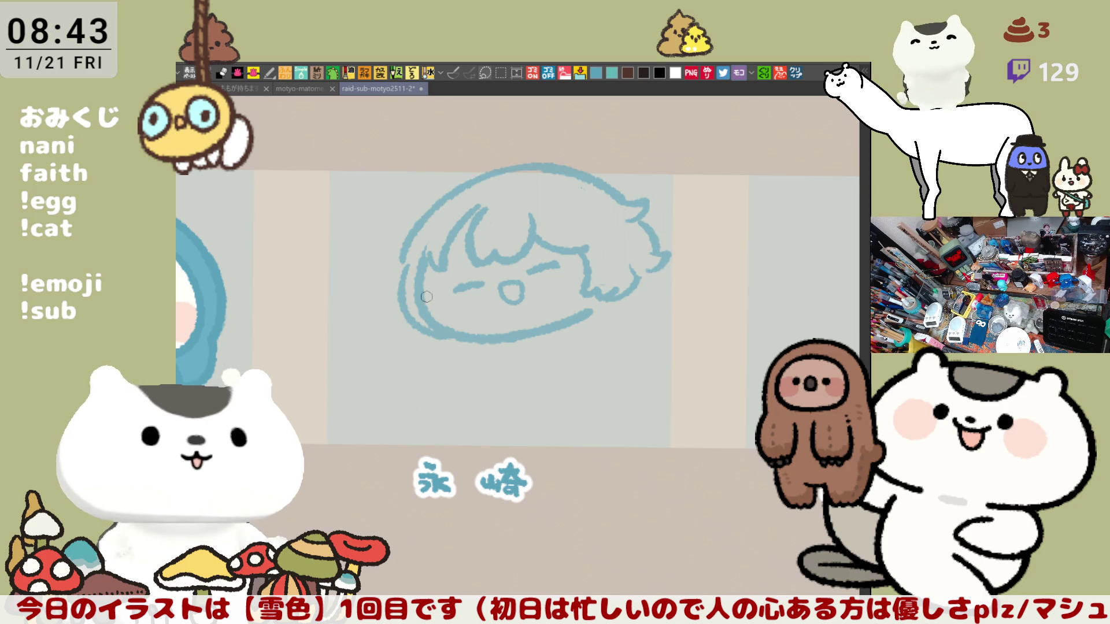
drag(405, 311, 412, 291)
mouse_move(595, 344)
mouse_down()
mouse_move(619, 270)
mouse_move(661, 228)
mouse_up()
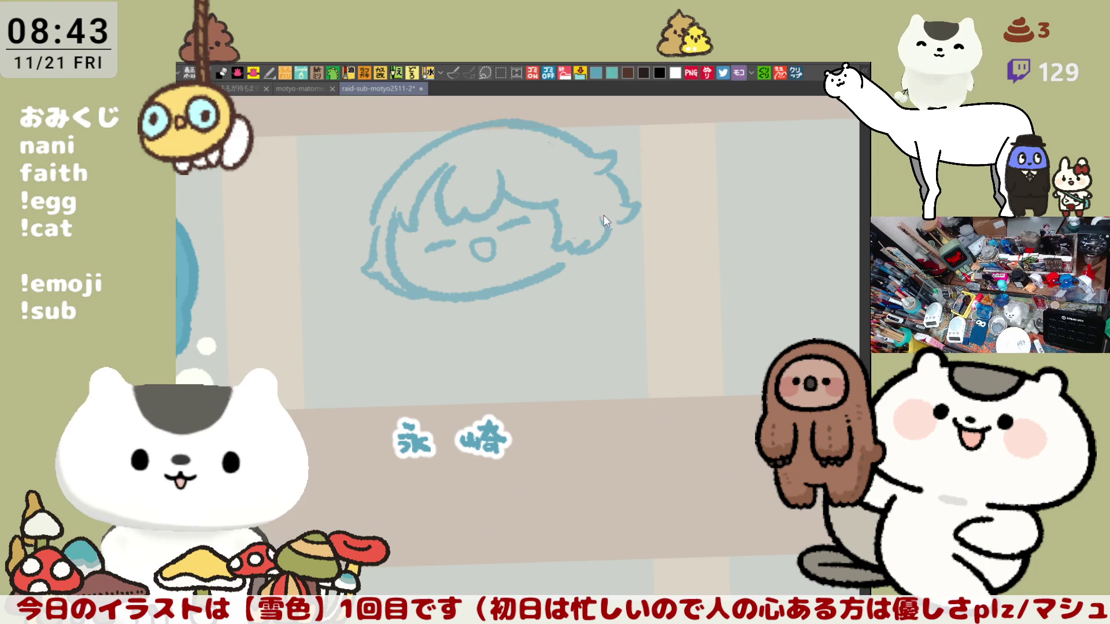